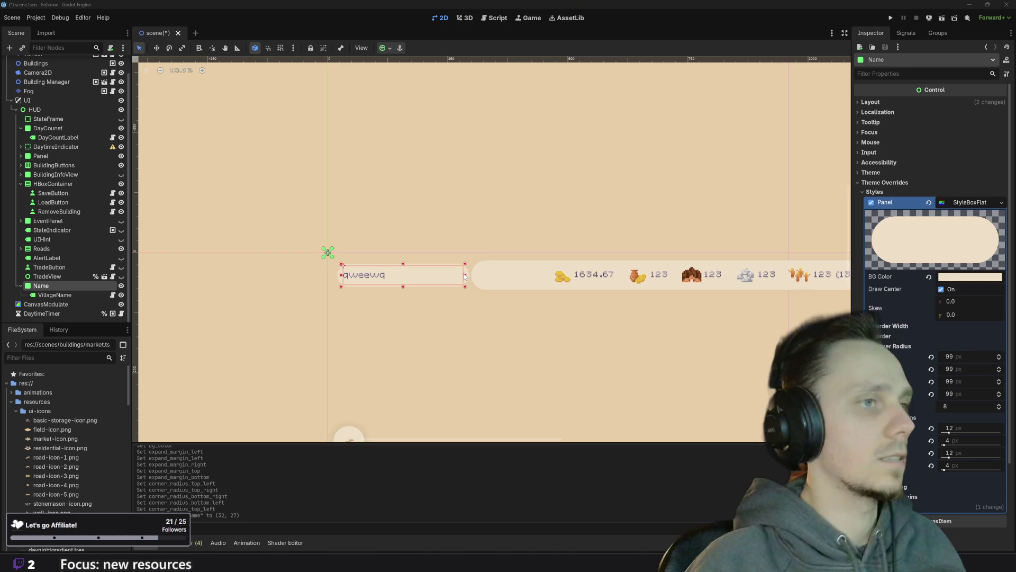
Drag the Name panel's right edge inward until the village-name panel is 228×40
drag(466, 275, 455, 274)
scroll(476, 238, down, 4)
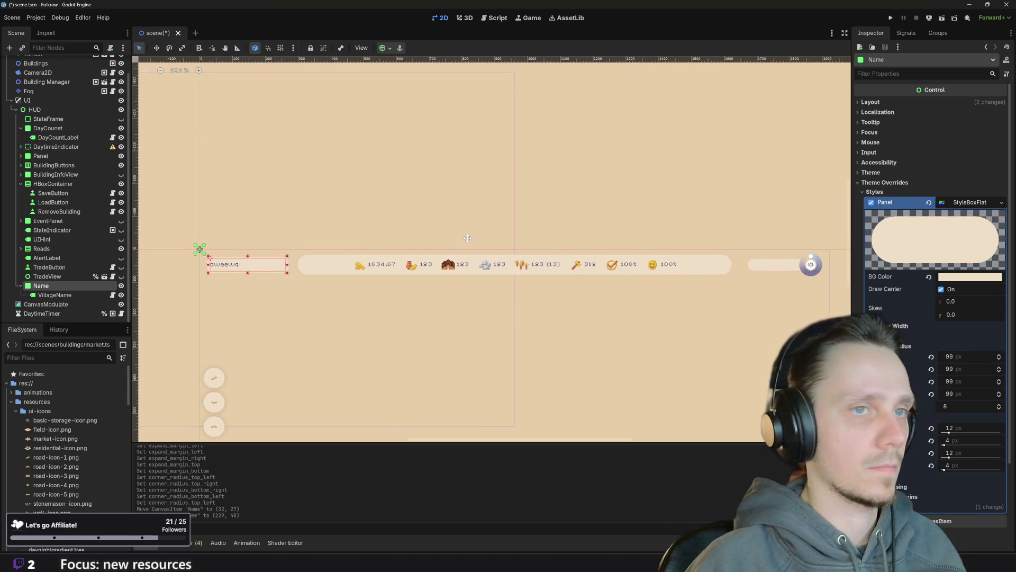
scroll(291, 259, up, 3)
drag(297, 270, 295, 269)
click(326, 206)
scroll(326, 206, down, 5)
scroll(325, 206, down, 2)
scroll(380, 193, up, 3)
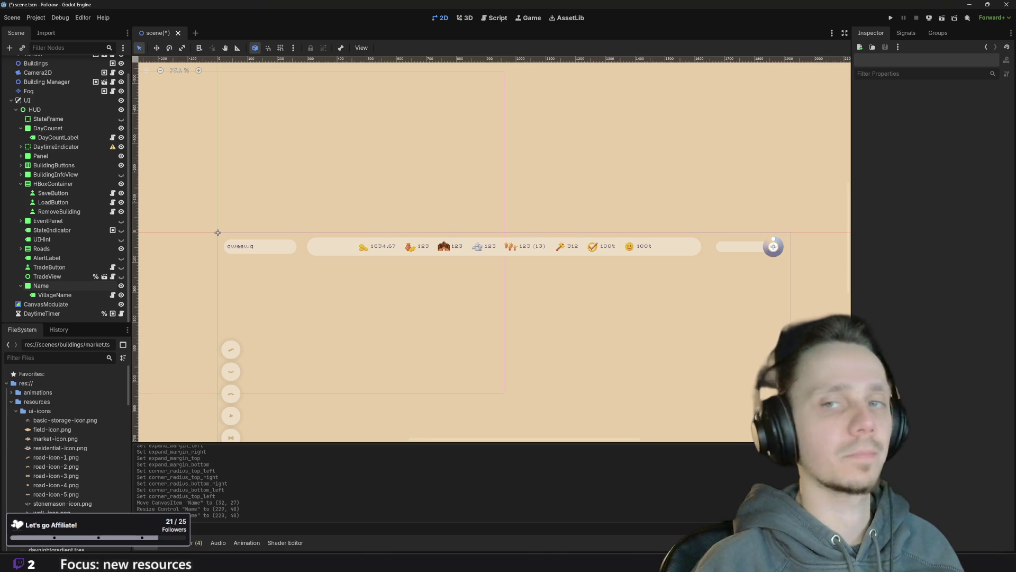
scroll(224, 250, up, 3)
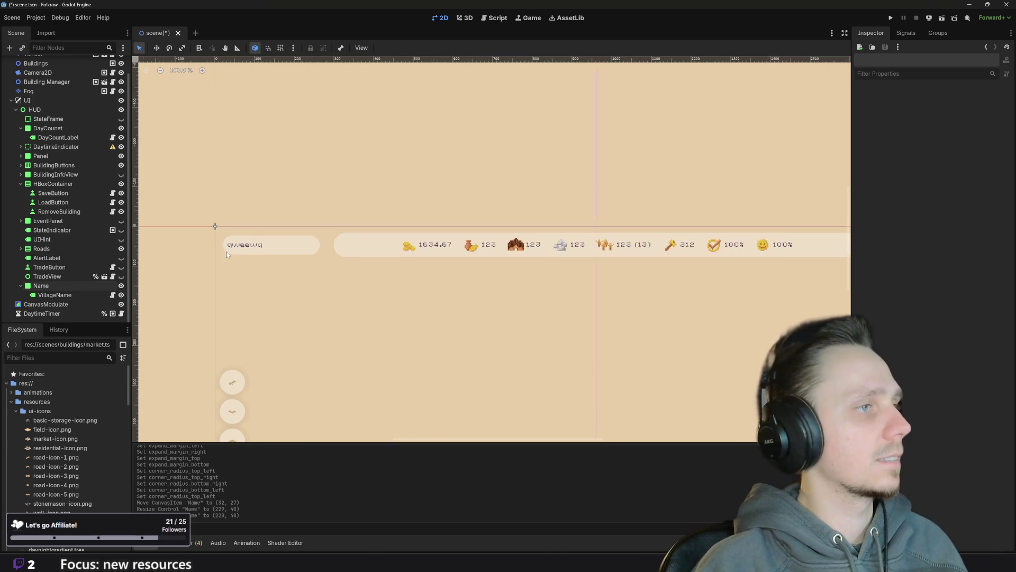
Set the Name panel's StyleBoxFlat Expand Margin Left and Right to 24
click(244, 254)
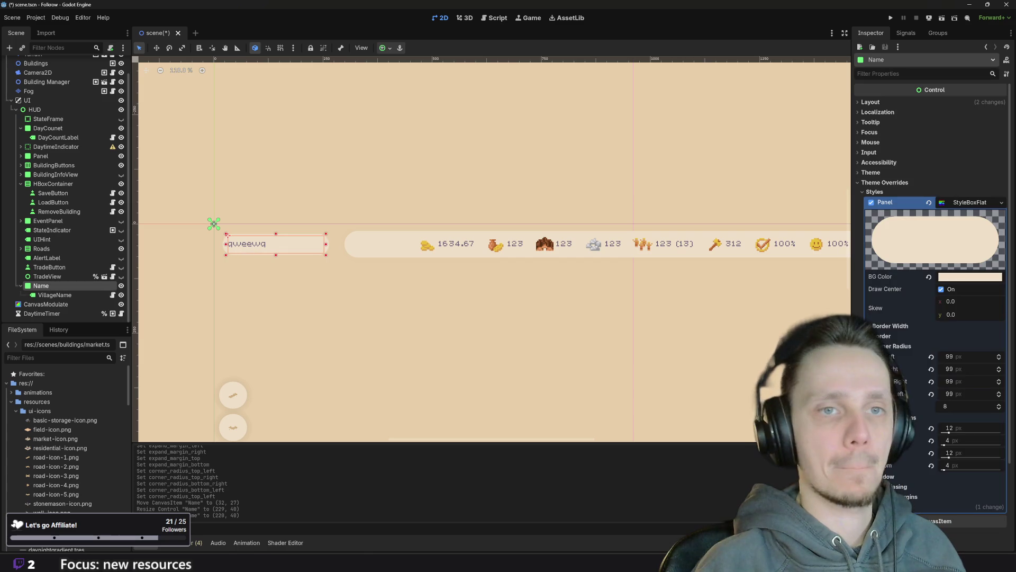
click(950, 428)
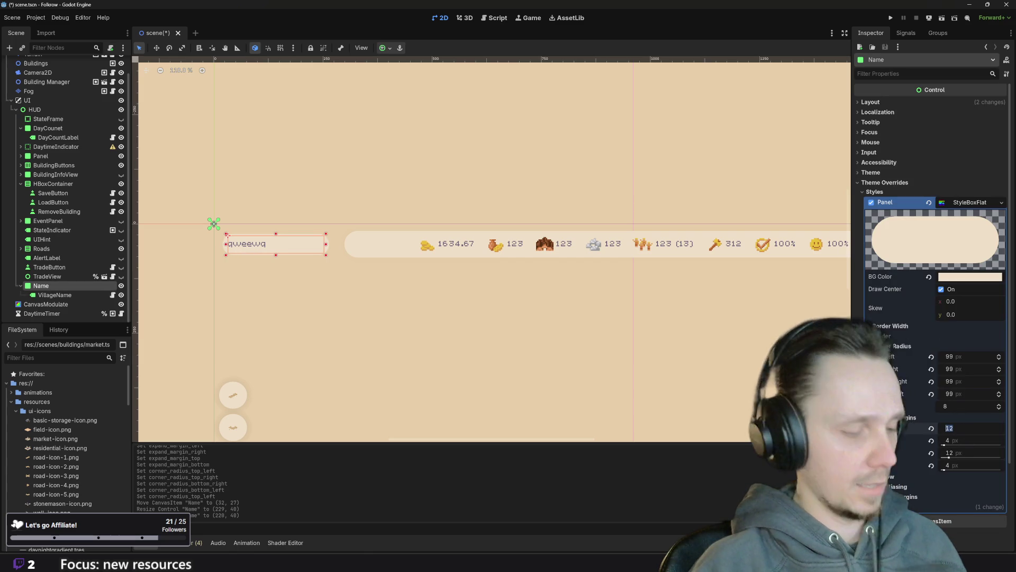
text(24)
click(949, 453)
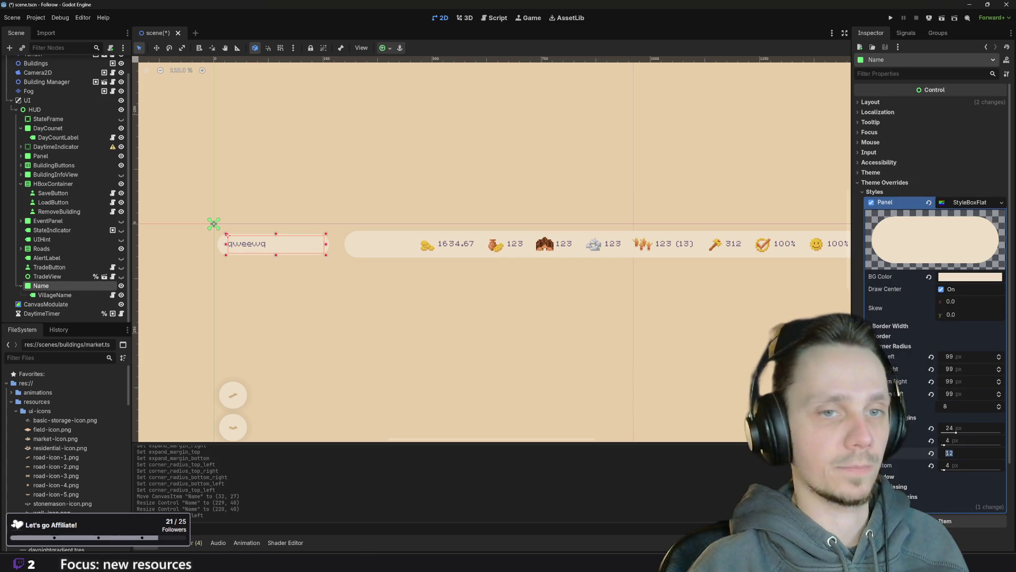
text(24)
click(349, 268)
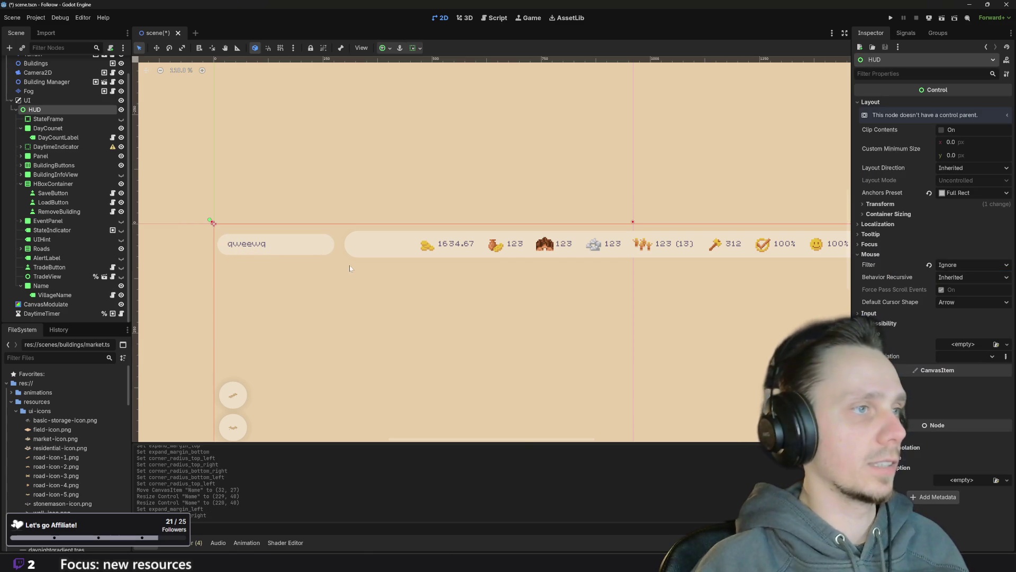
click(372, 141)
Nudge the Name panel a few pixels right to x 40
scroll(374, 142, down, 5)
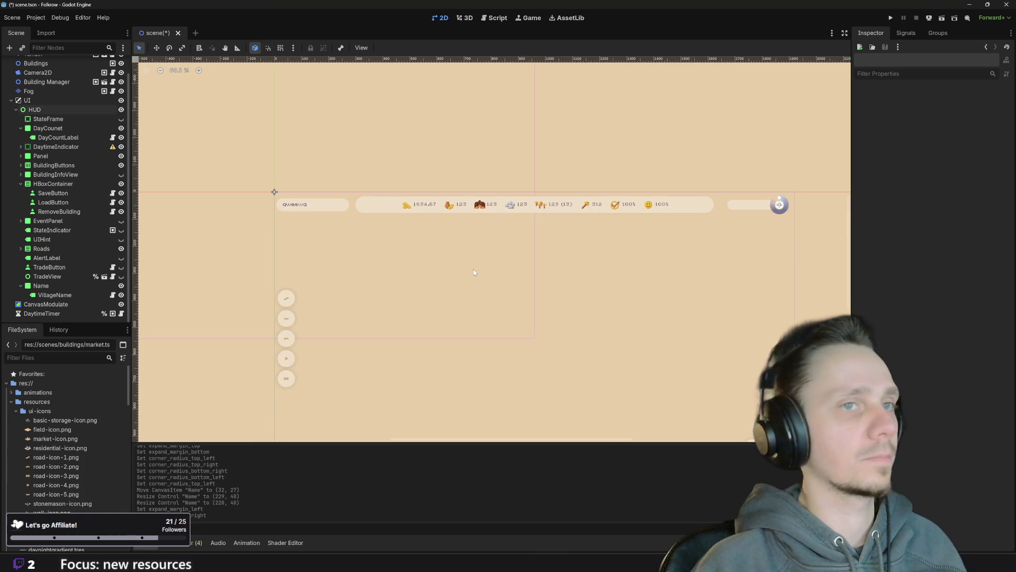
scroll(448, 286, up, 2)
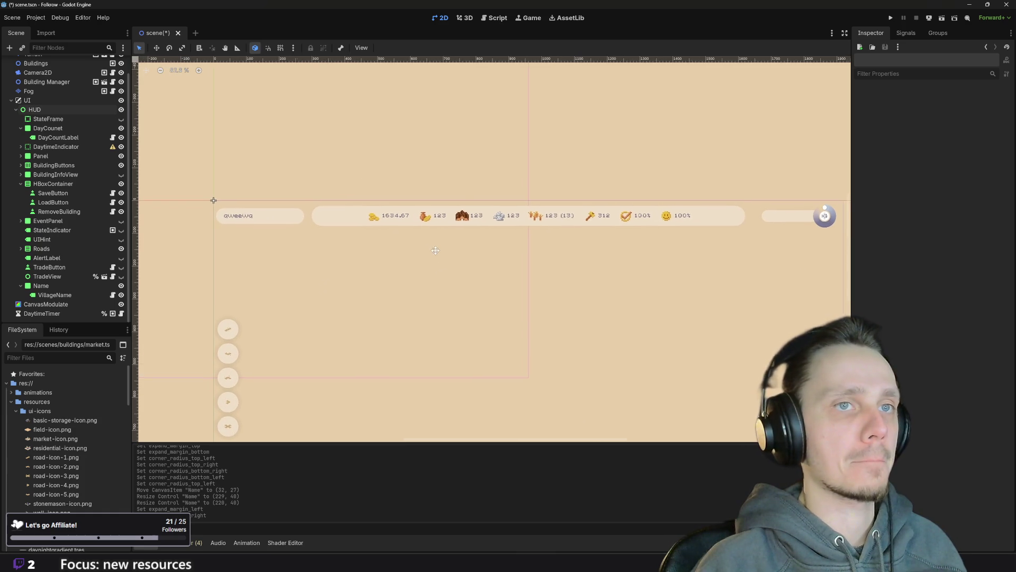
drag(438, 249, 405, 272)
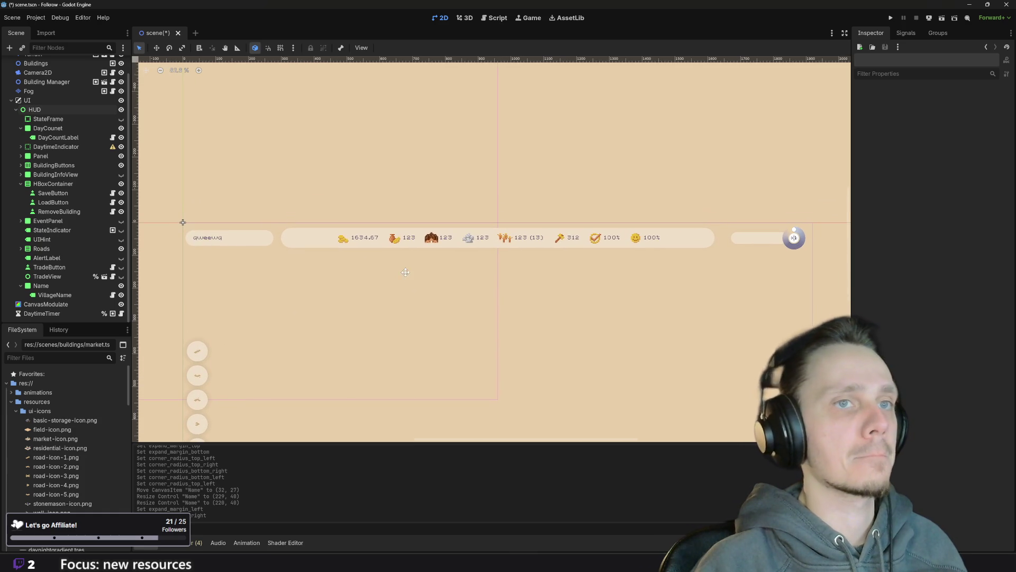
click(264, 246)
key(Right)
key(Right)
key(Right)
key(Right)
key(Right)
key(Right)
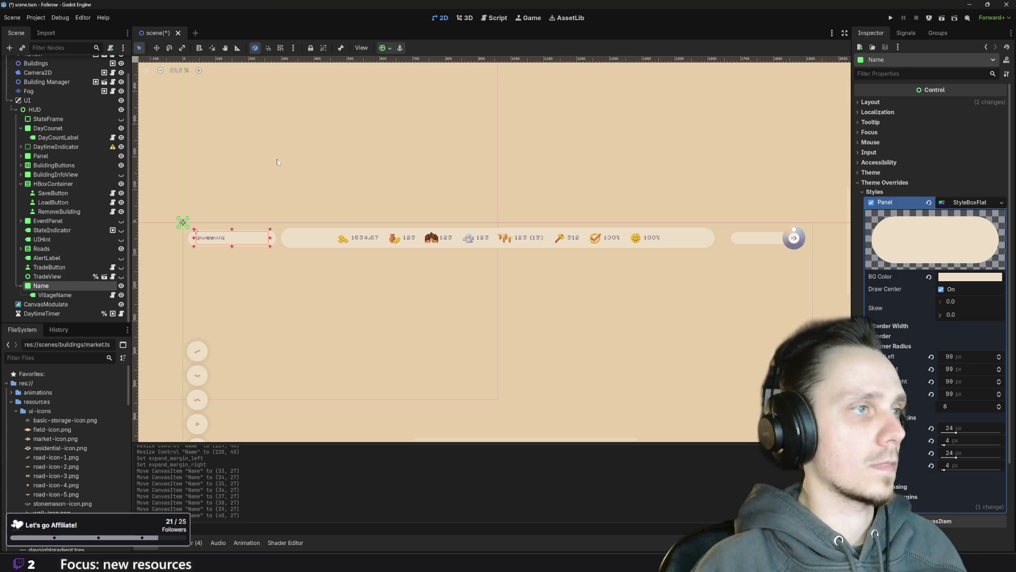
click(278, 162)
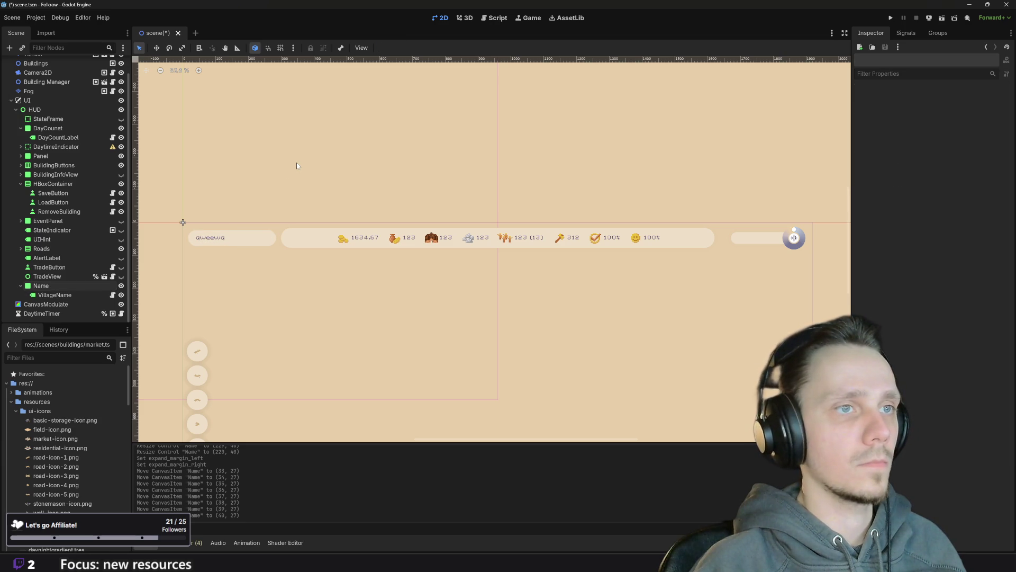
Replace the VillageName label's placeholder text qweewq with 'My Village'
click(213, 241)
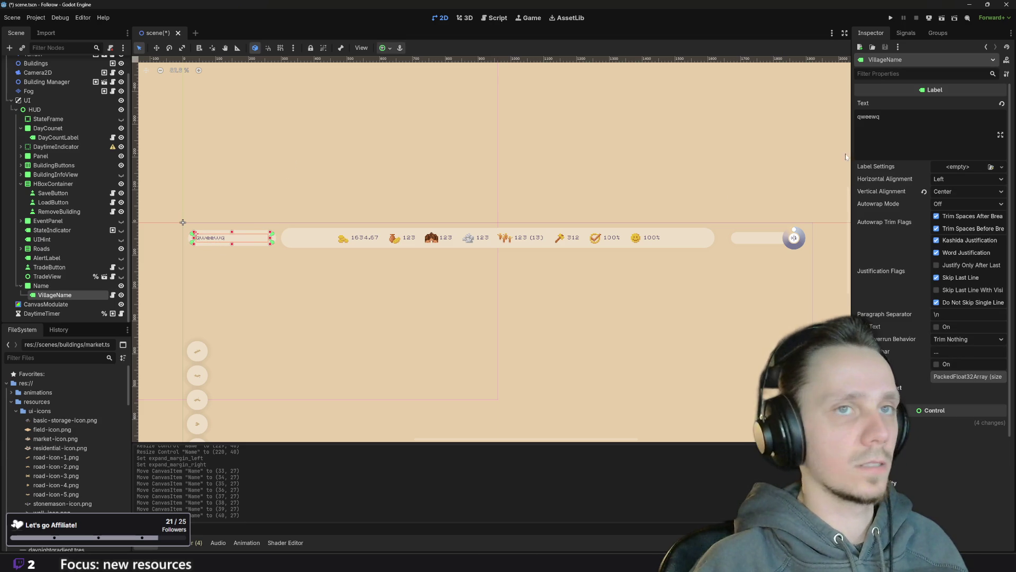
double_click(869, 116)
text(My Vi)
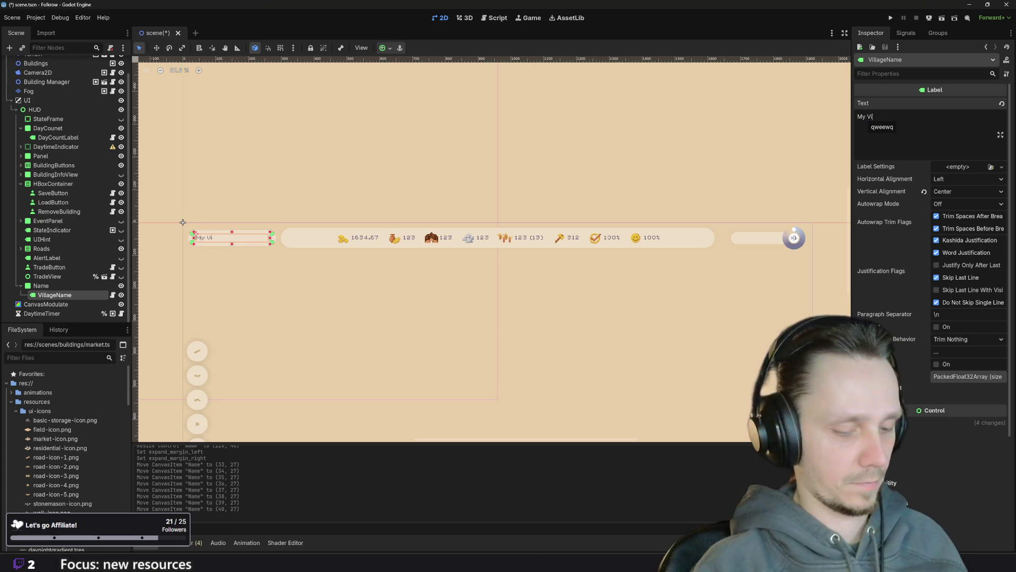
text(llage)
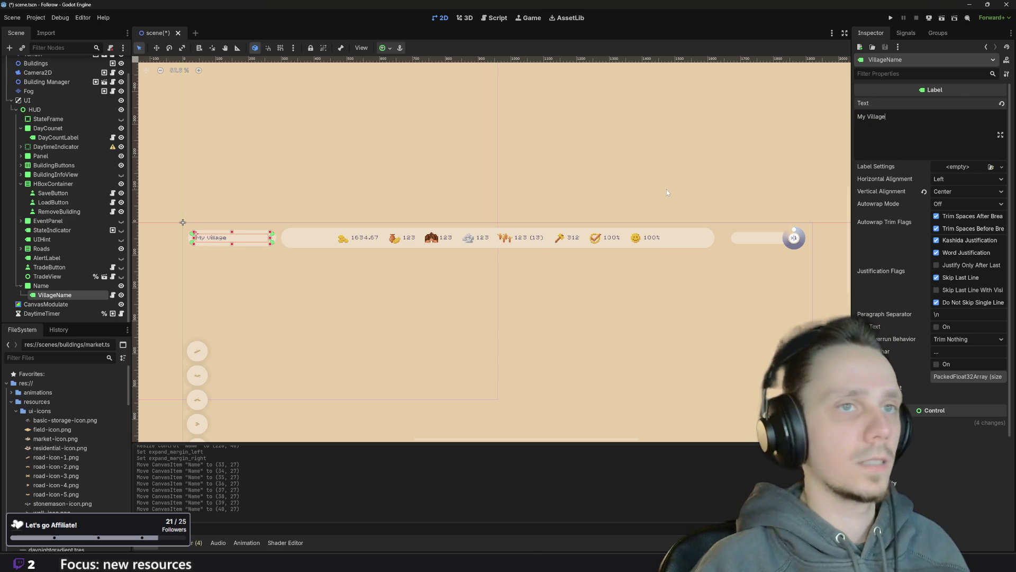
click(357, 198)
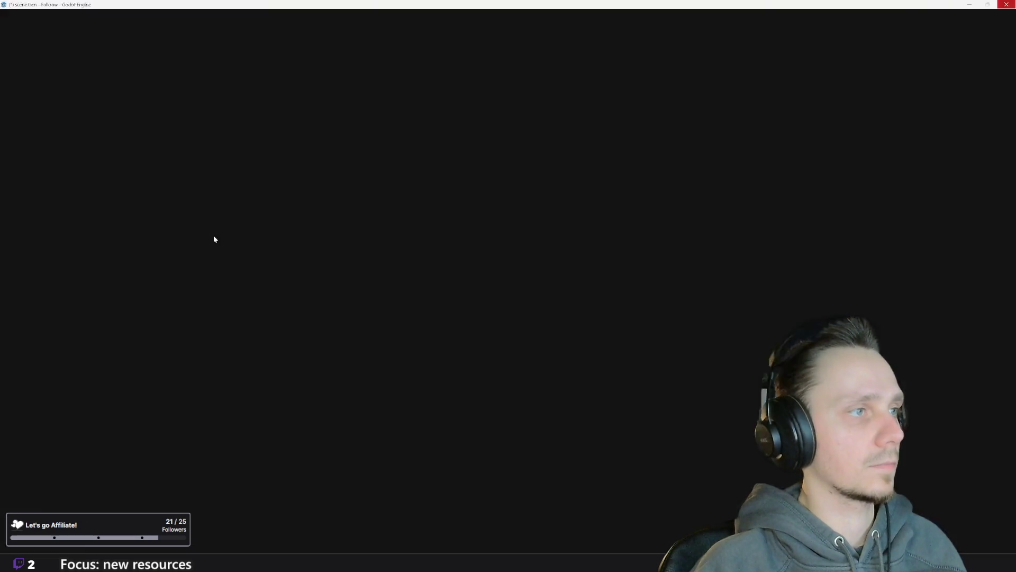
Set the label's Horizontal Alignment to Center and run the project
click(215, 238)
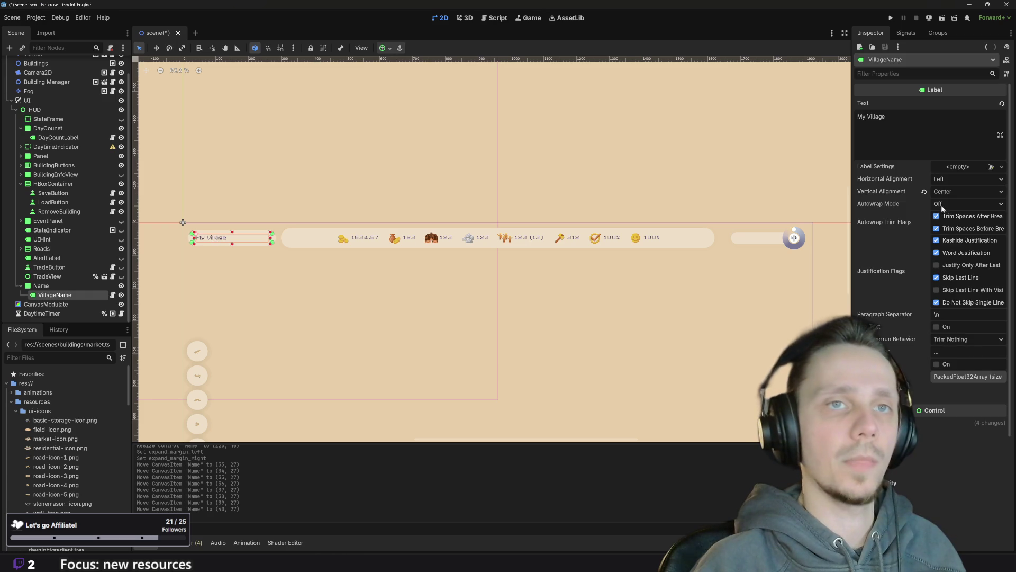
click(949, 181)
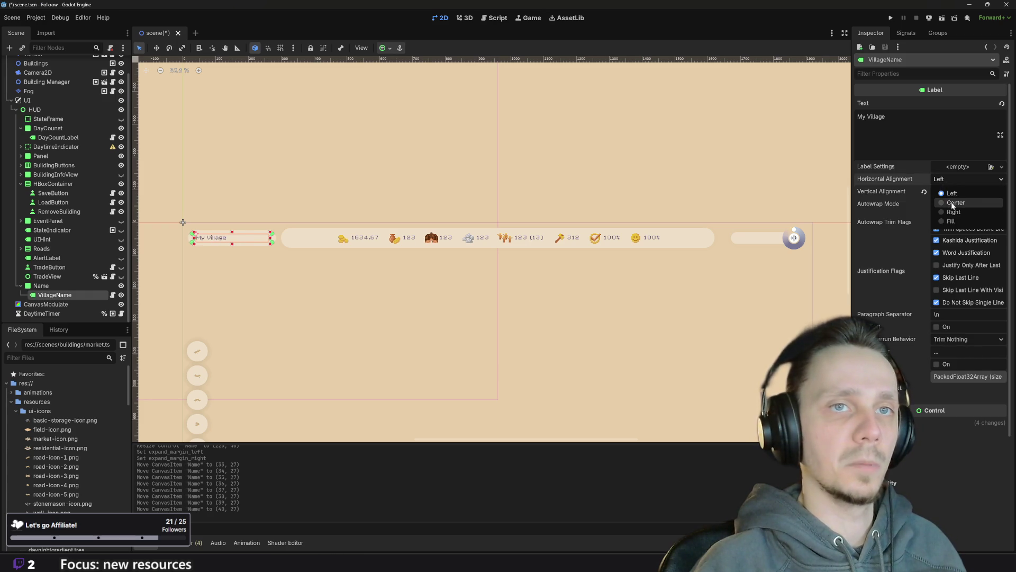
click(952, 206)
click(371, 180)
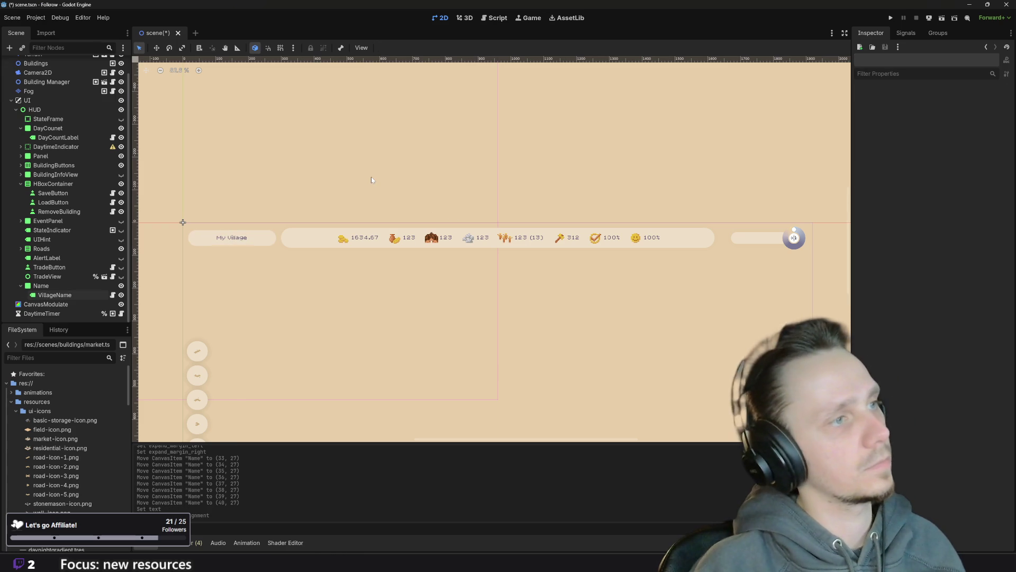
scroll(372, 177, down, 3)
scroll(410, 177, up, 3)
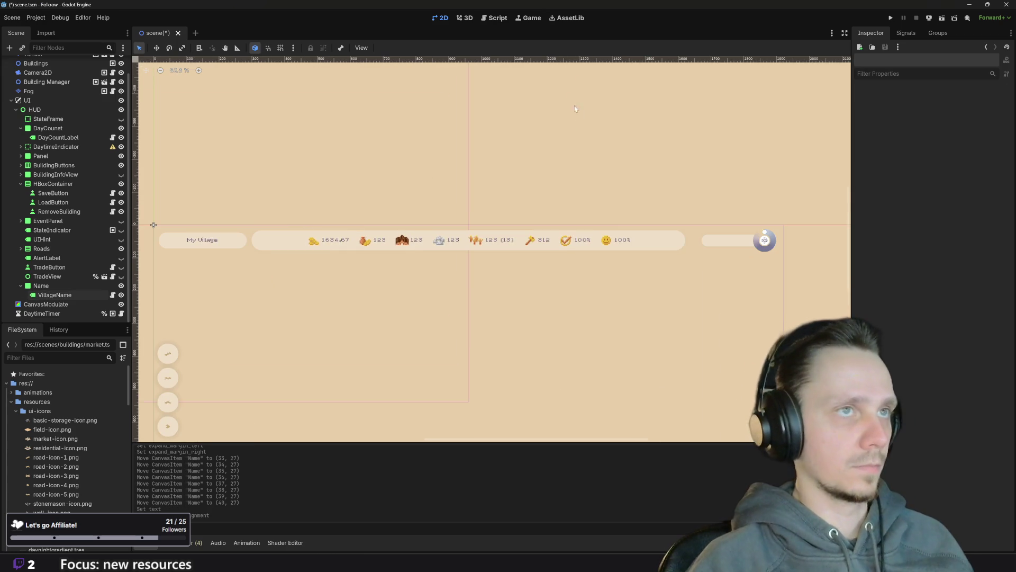
click(891, 18)
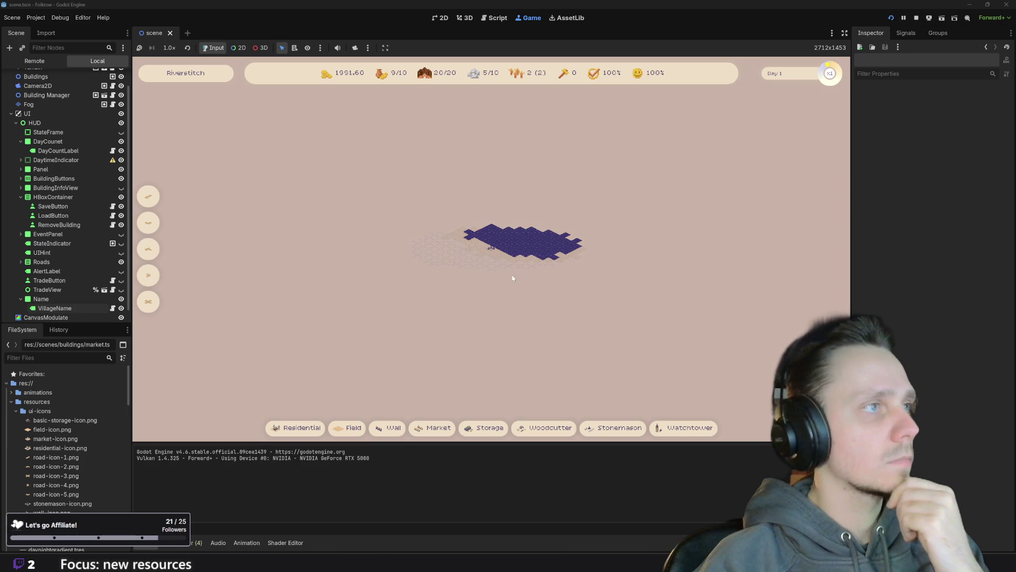
Review the running HUD in the Game view, then stop the project to return to the 2D editor
scroll(497, 254, up, 5)
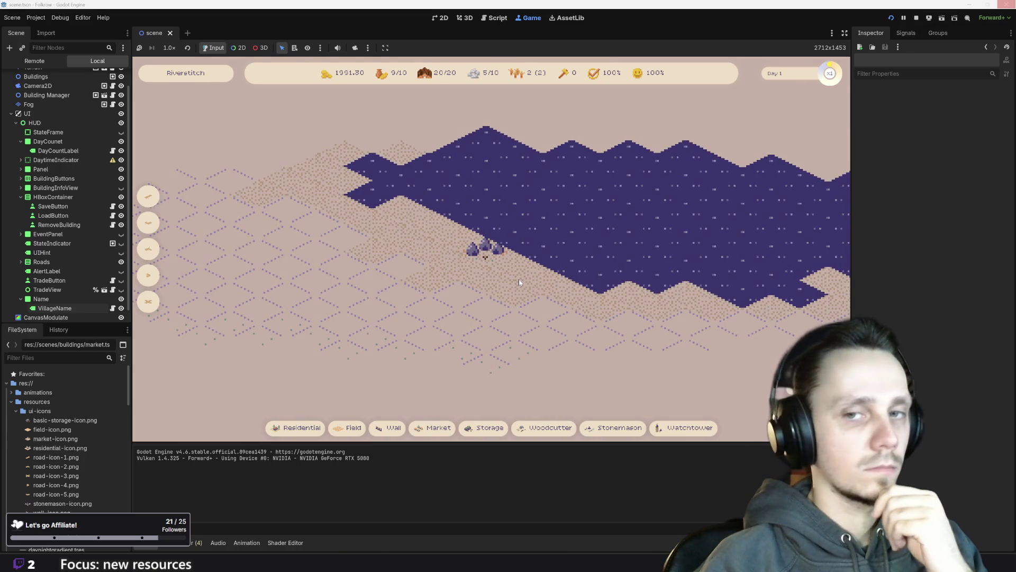
click(916, 18)
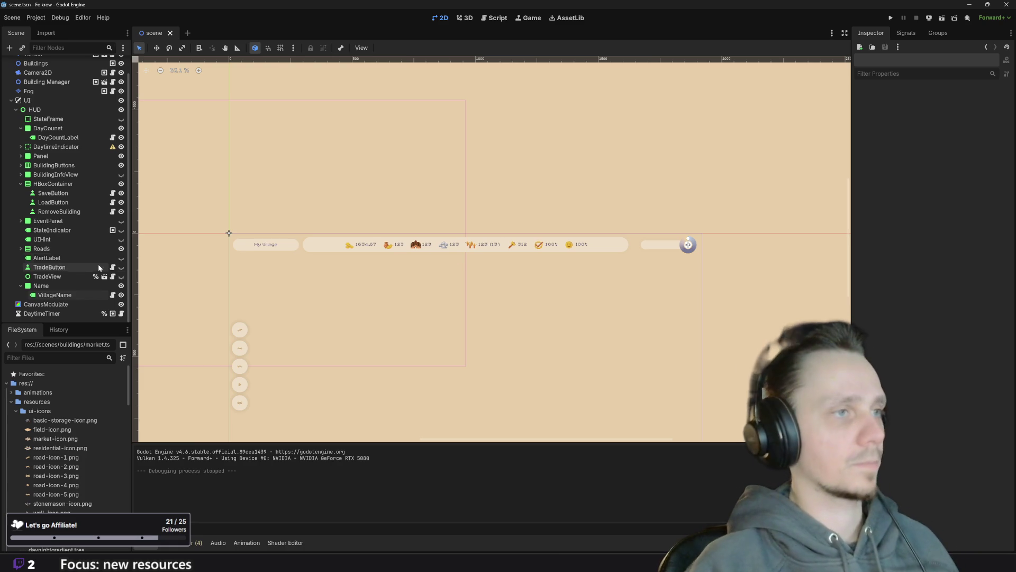
Set the Name panel's Expand Margin Top and Bottom to 0
scroll(426, 240, up, 3)
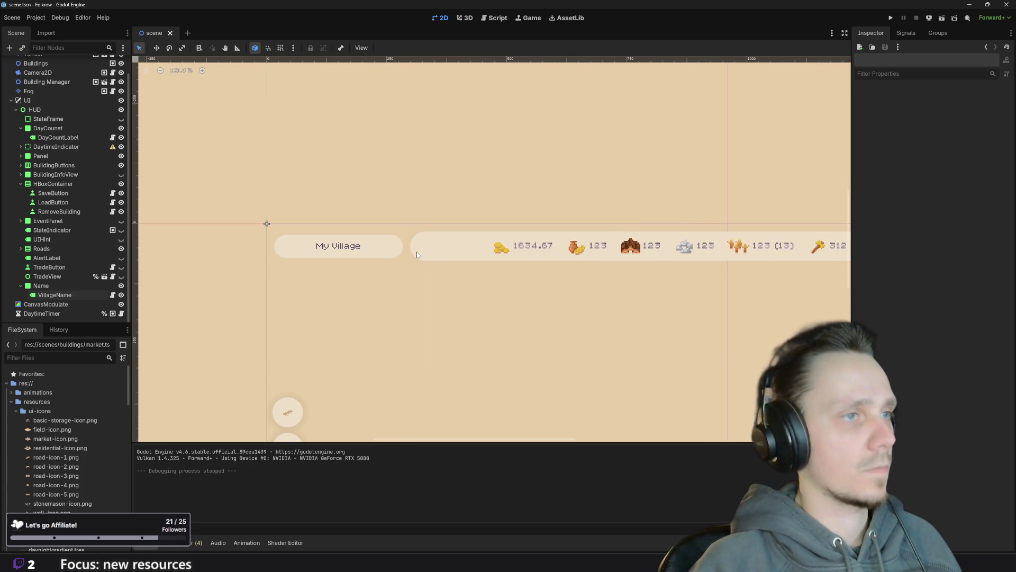
click(402, 252)
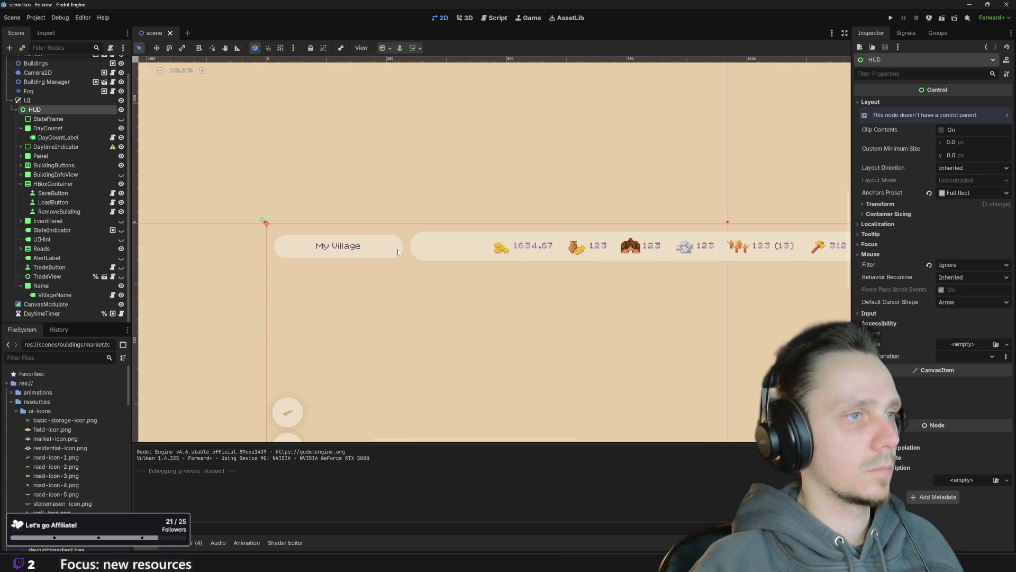
click(364, 250)
click(352, 257)
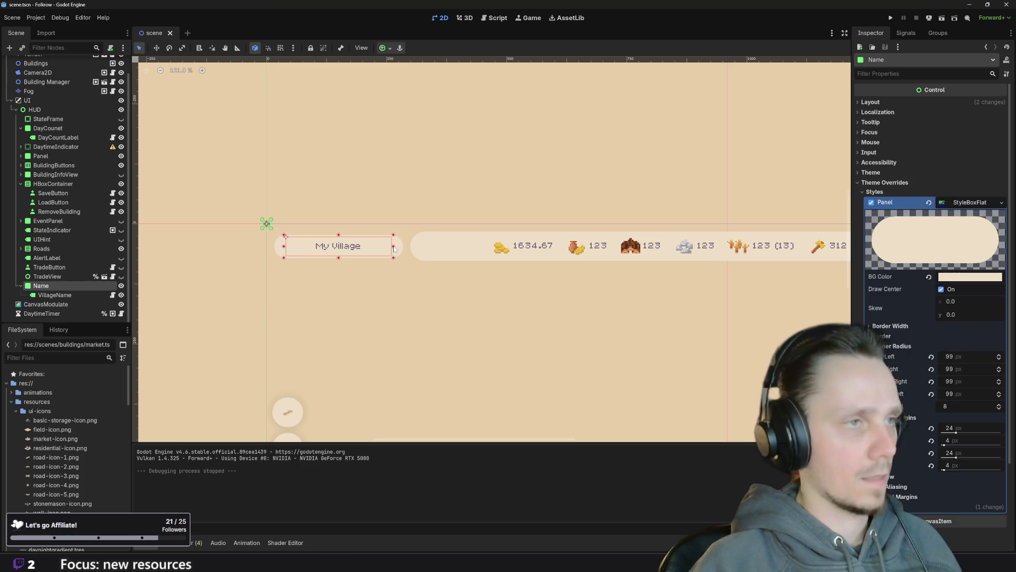
click(948, 441)
text(0)
click(941, 465)
text(0)
key(Return)
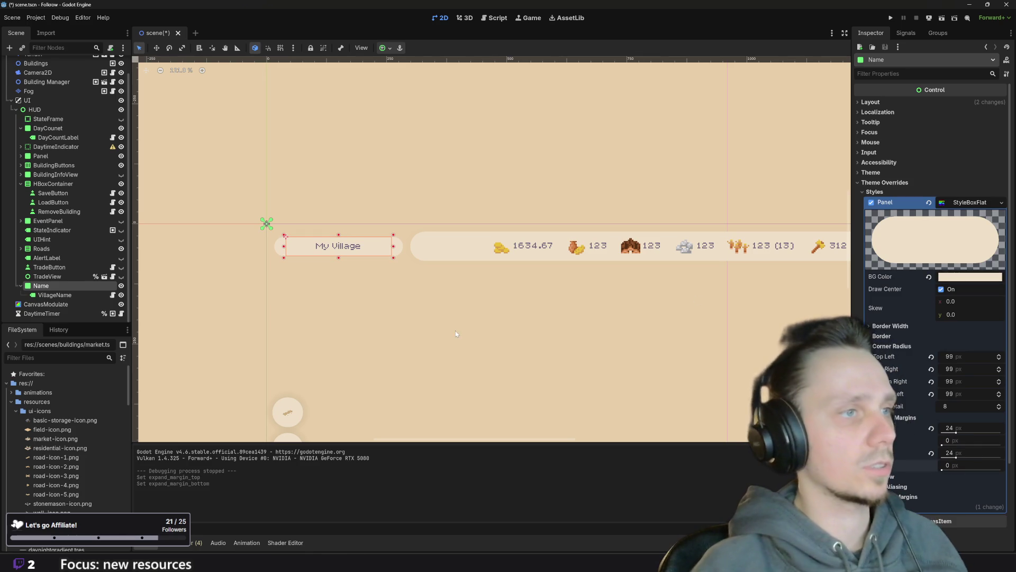
Narrow the Name panel to 190×40 and save the scene
drag(395, 249, 386, 245)
scroll(423, 199, down, 1)
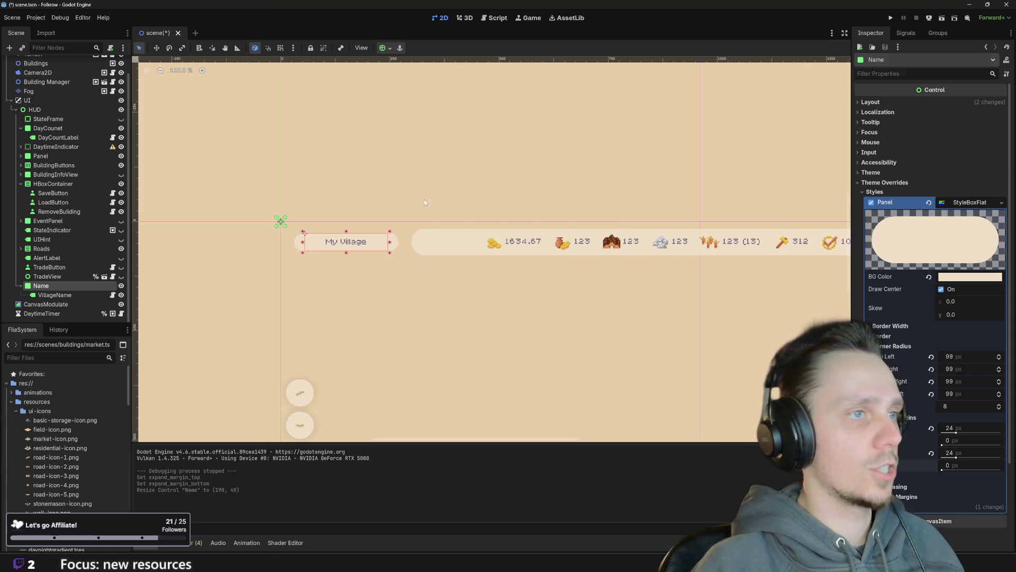
click(423, 199)
scroll(431, 199, down, 7)
key(alt+s)
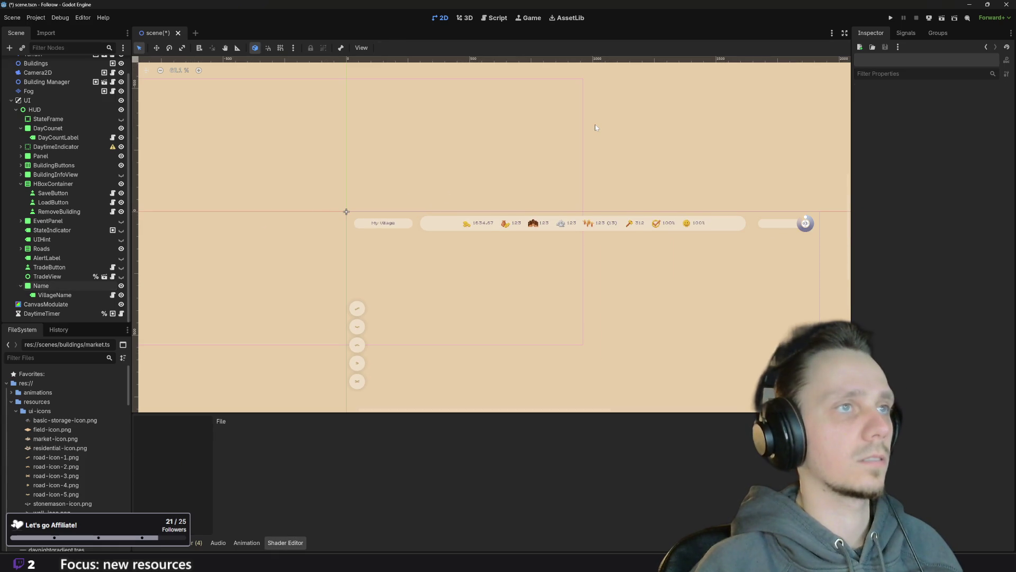
key(ctrl+s)
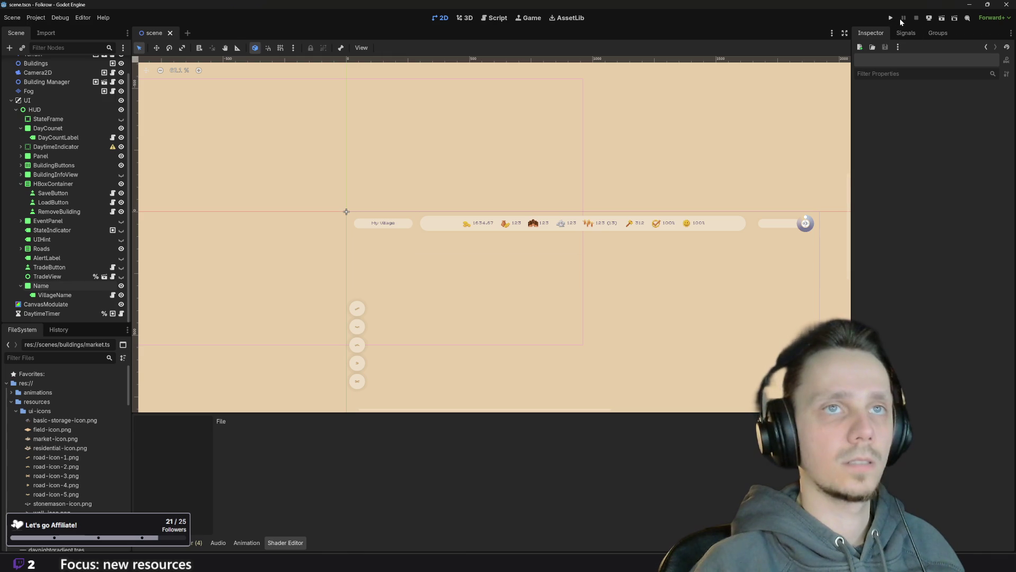
Run the game to check the narrower Name panel, then stop it
click(889, 19)
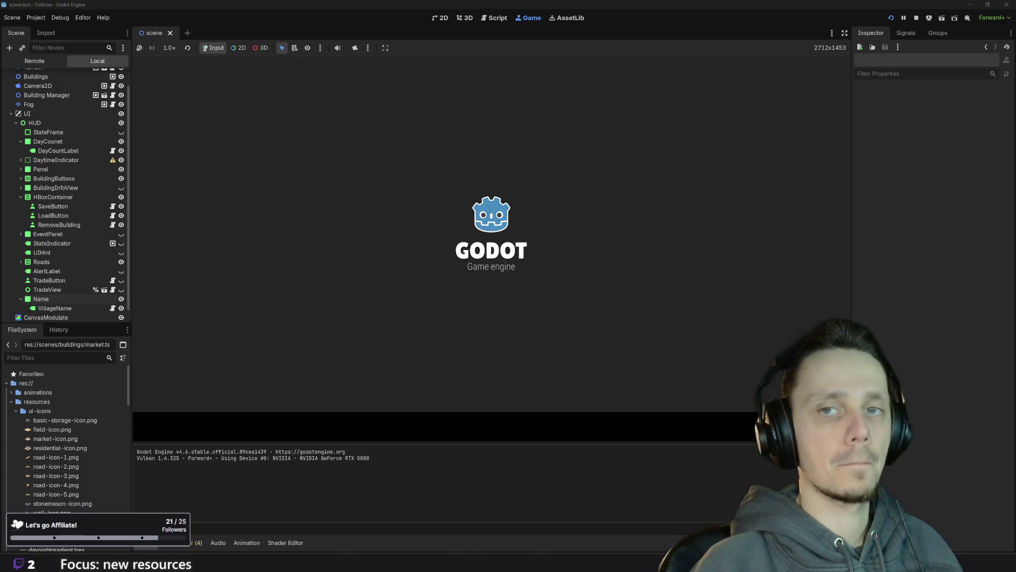
scroll(530, 243, up, 2)
scroll(593, 270, up, 3)
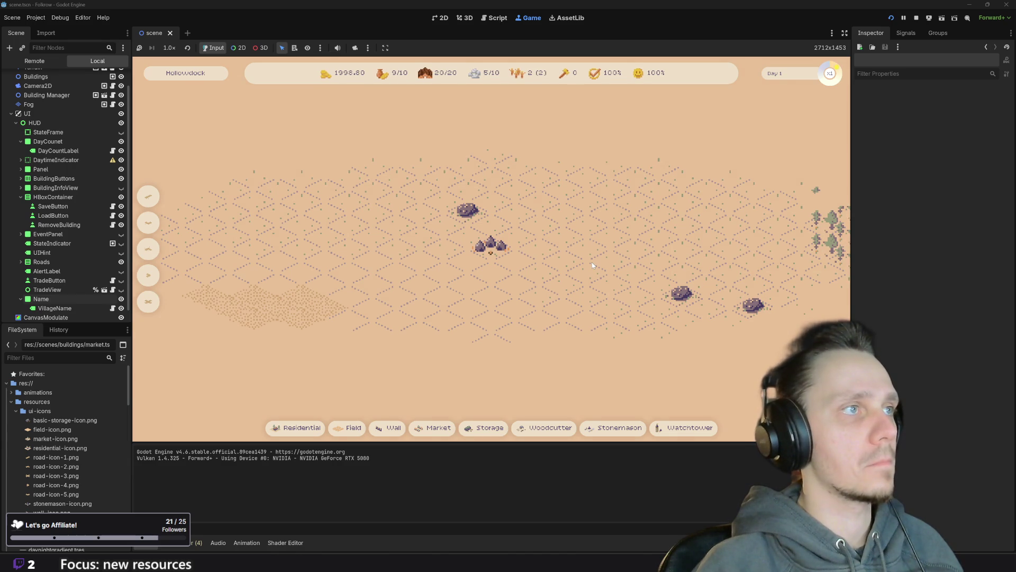
click(916, 19)
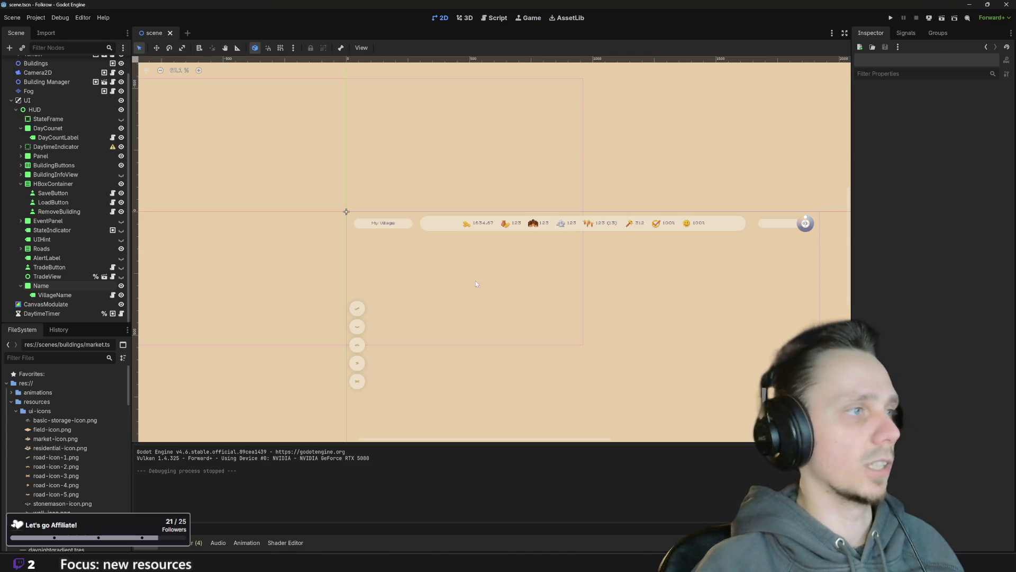
Open save_manager.gd in the Script workspace and scroll to save_game()
click(498, 18)
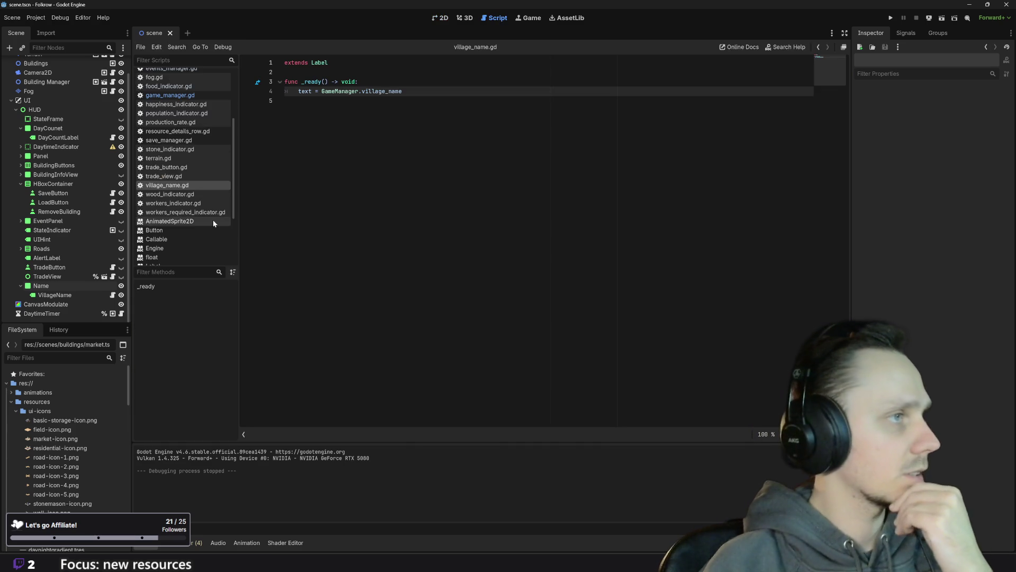
scroll(210, 220, up, 4)
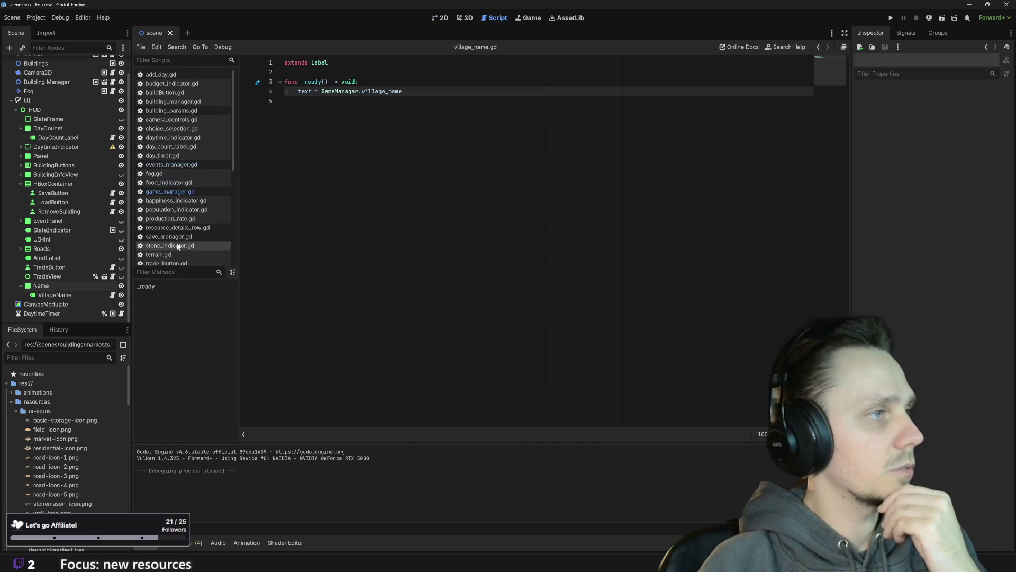
scroll(178, 243, down, 4)
scroll(178, 237, up, 4)
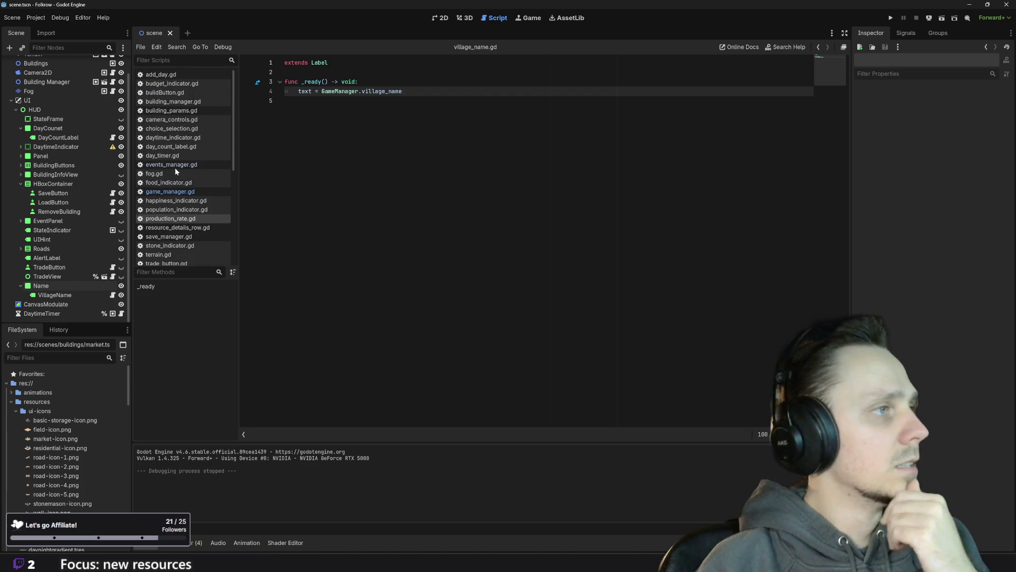
scroll(190, 199, down, 3)
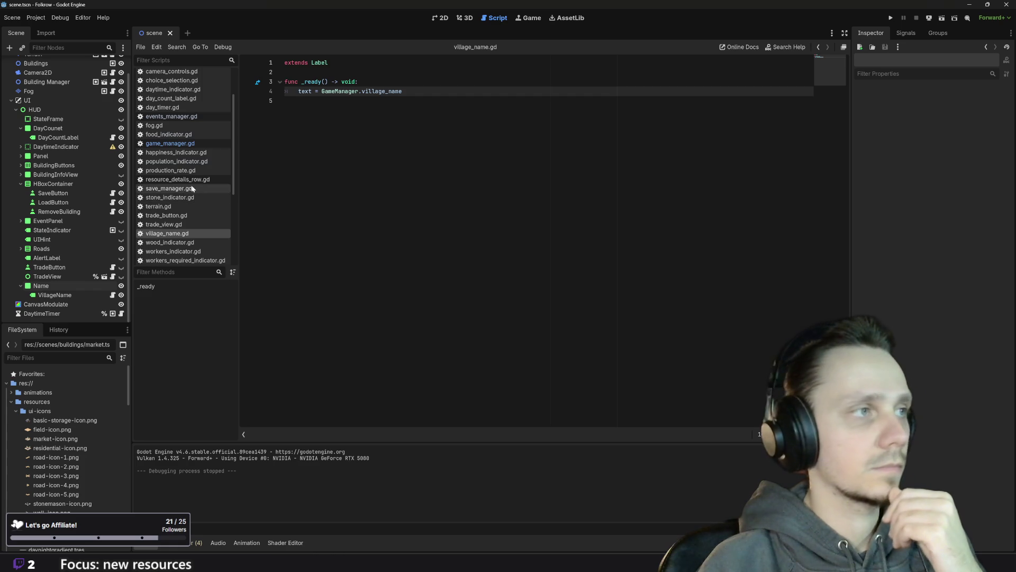
click(179, 190)
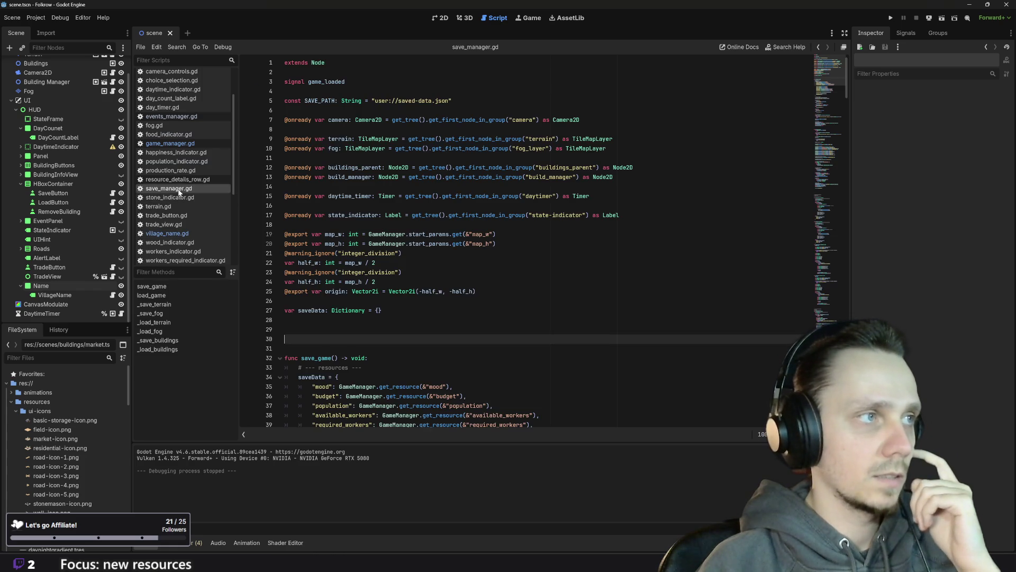
mouse_move(595, 564)
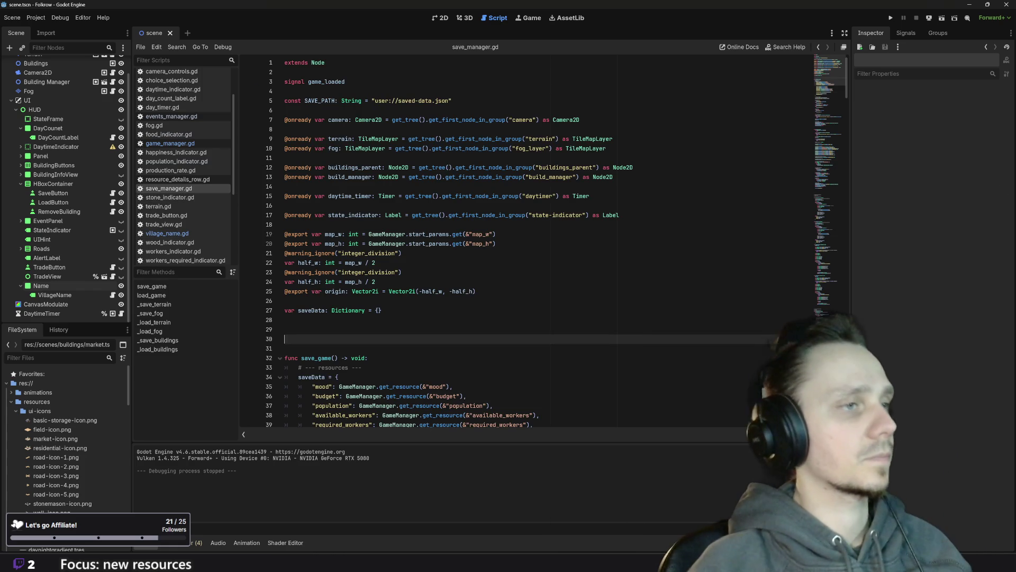
scroll(524, 244, down, 4)
scroll(524, 238, down, 2)
Add "village_name": GameManager.village_name as the first entry of saveData
click(337, 205)
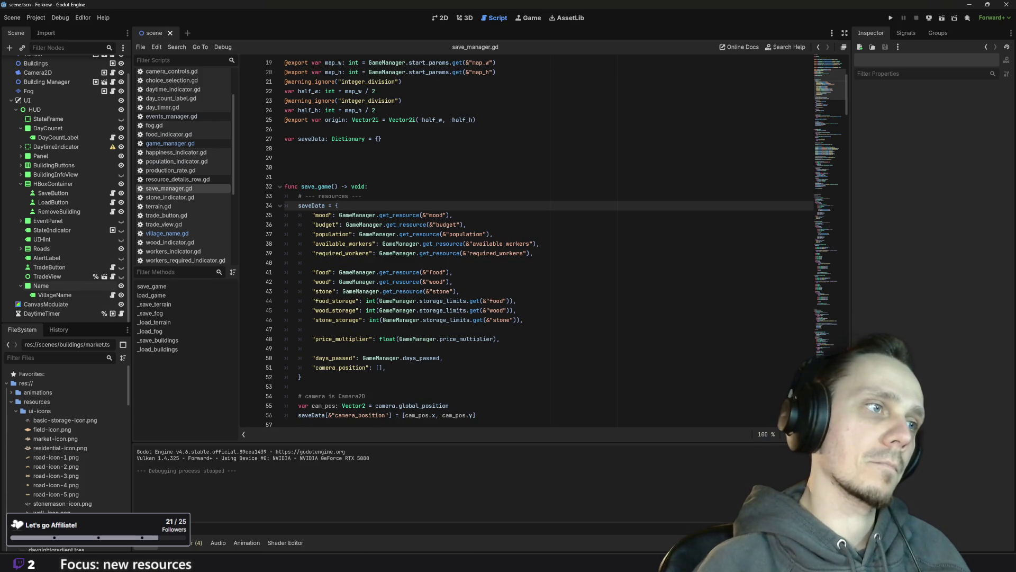
key(Return)
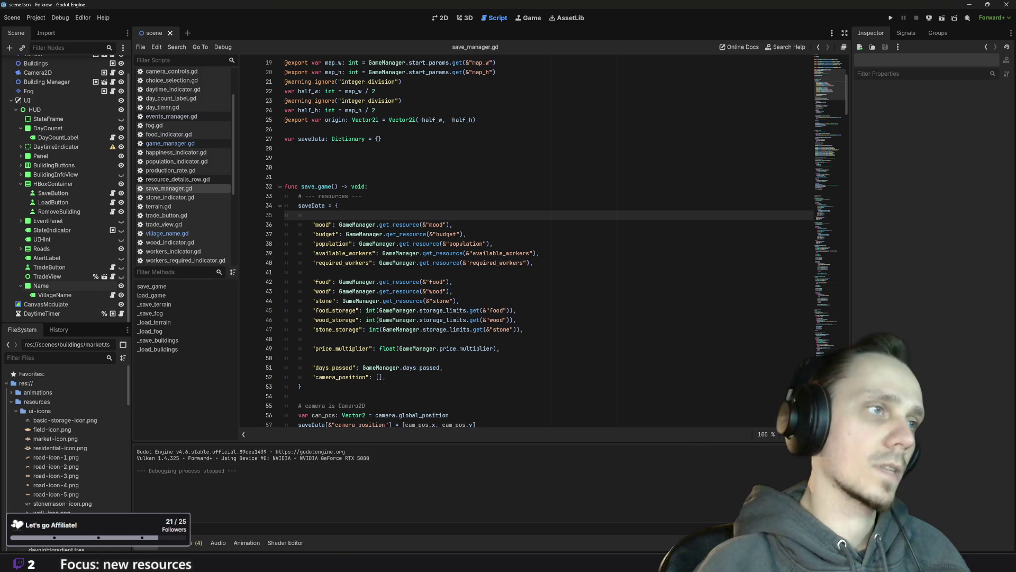
key(Return)
key(Up)
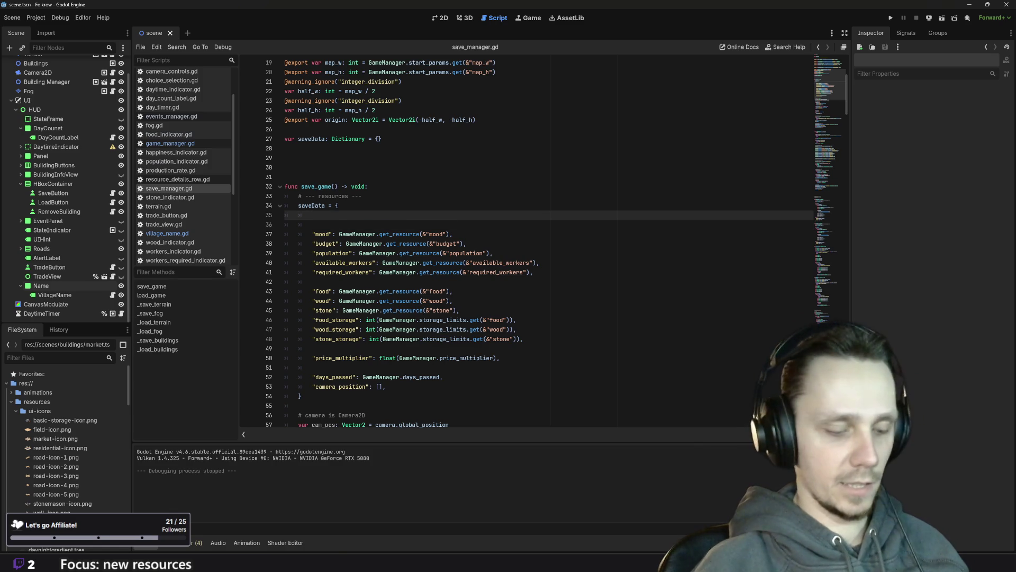
text(villag)
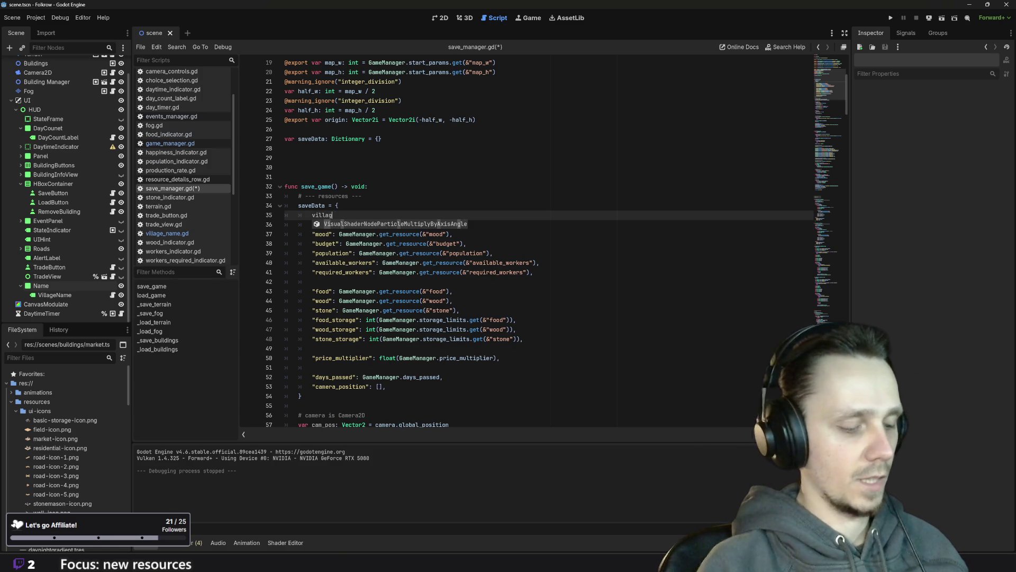
text(e_)
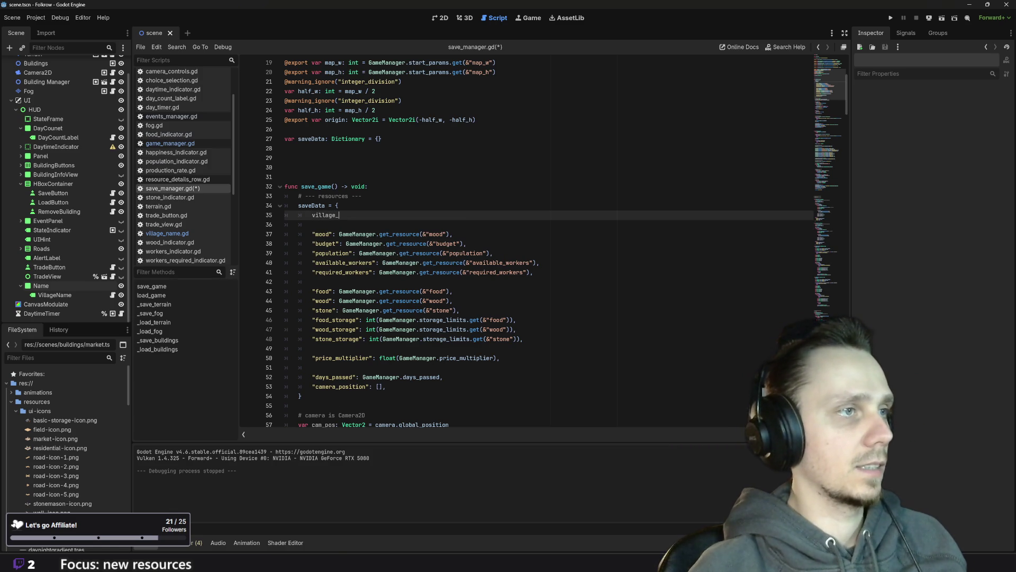
text(name)
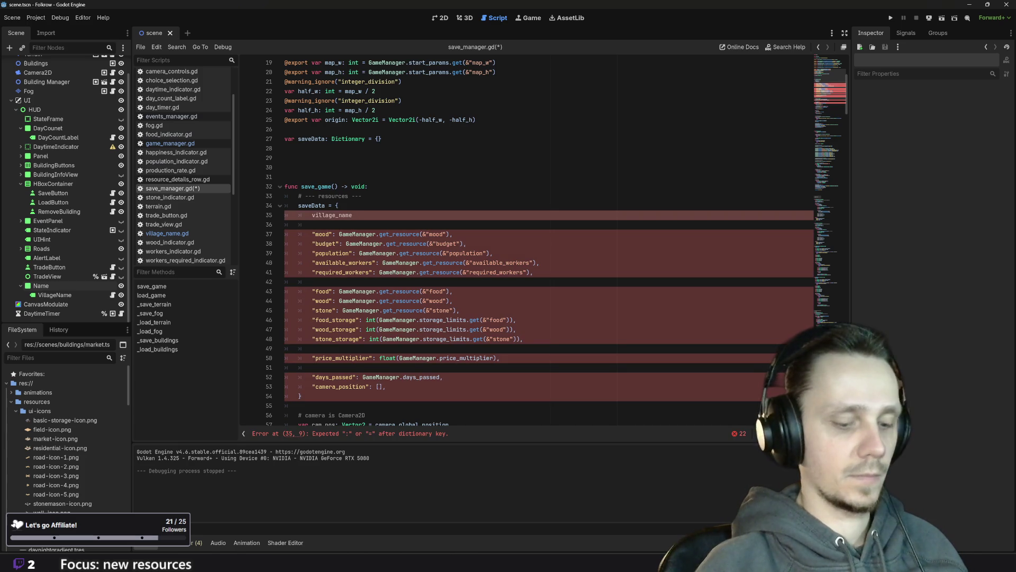
text(: GameManager)
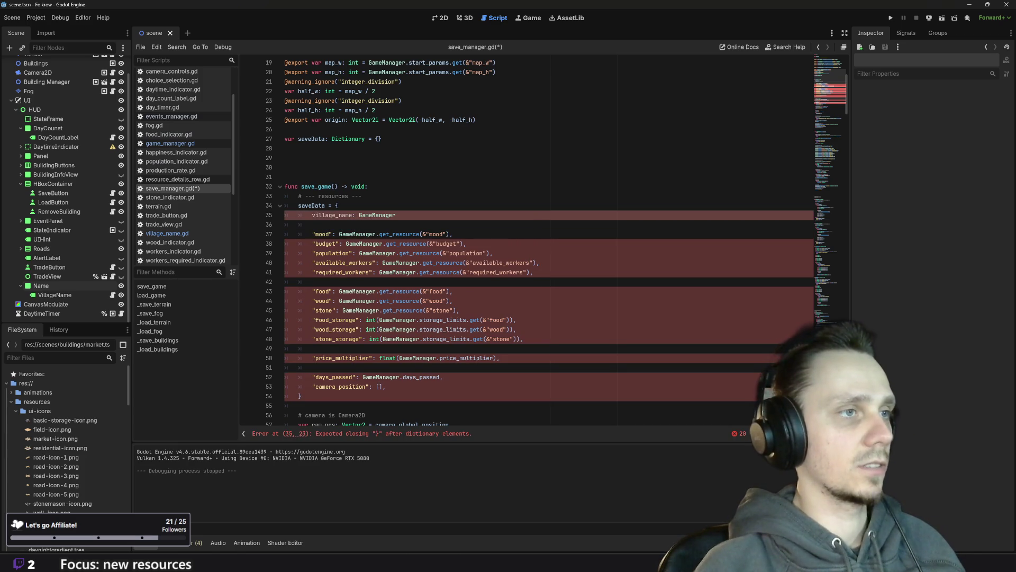
text(.)
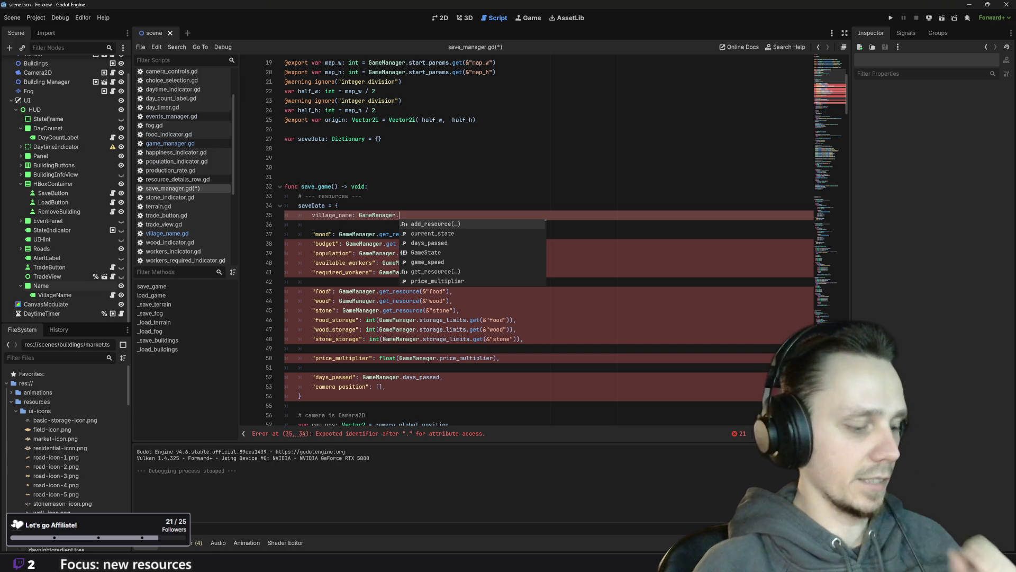
text(vil)
key(Return)
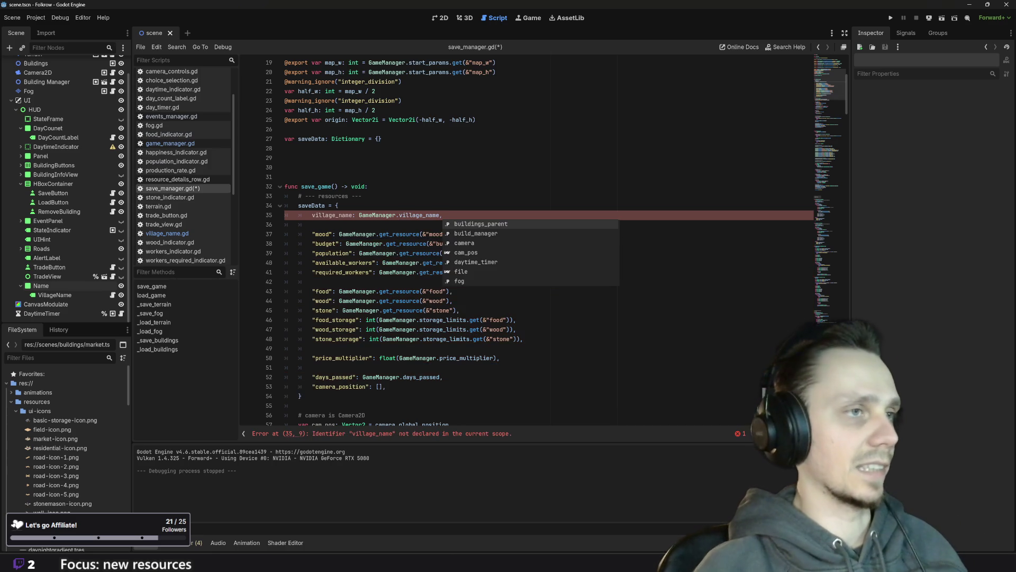
click(312, 225)
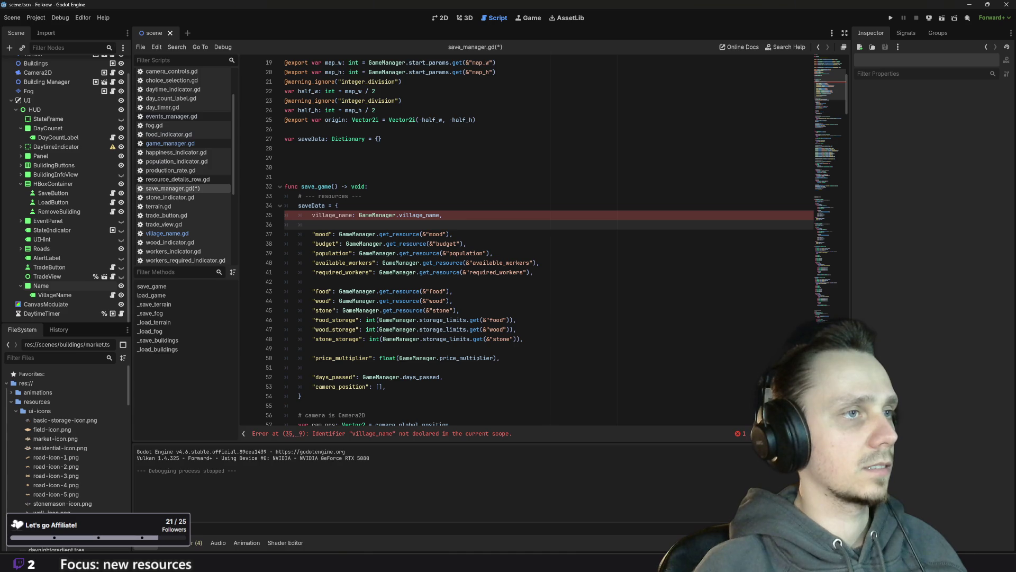
click(443, 215)
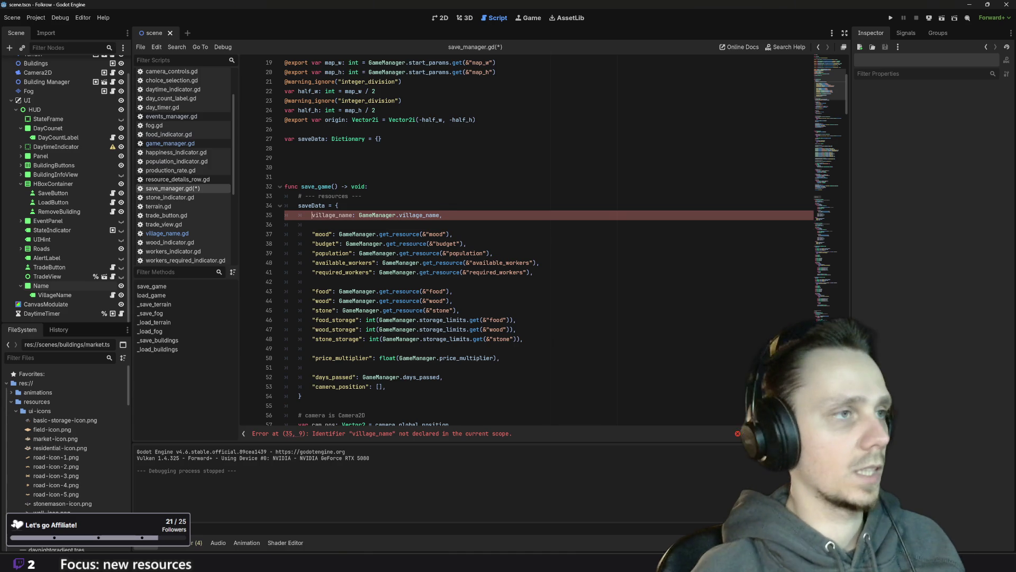
text(")
click(356, 215)
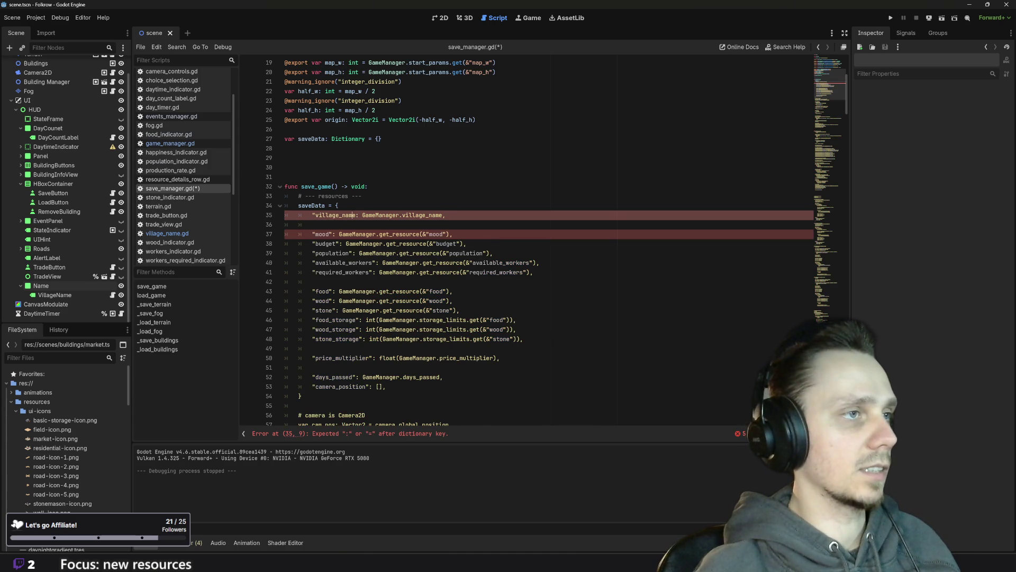
text(")
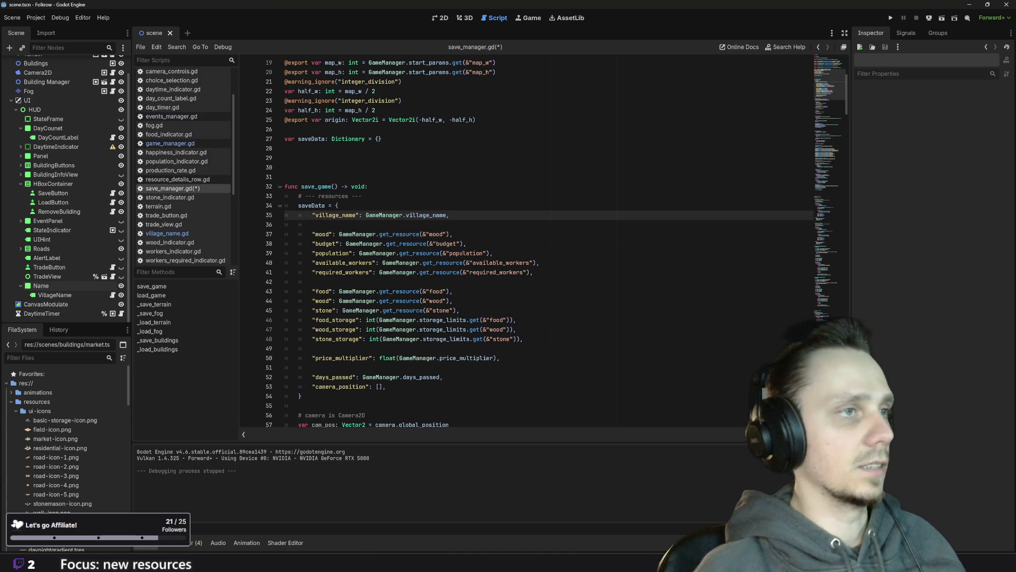
click(313, 224)
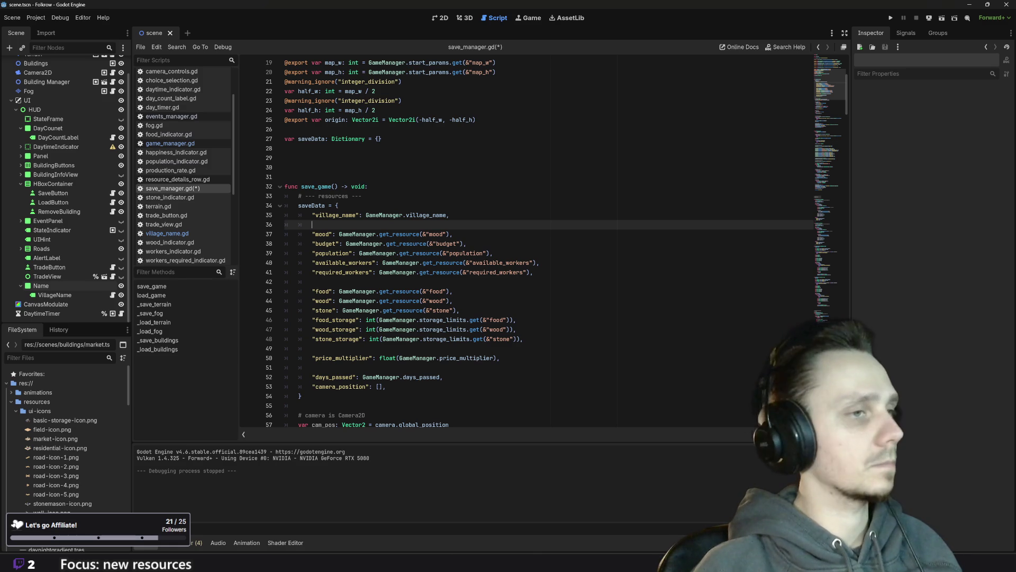
scroll(540, 243, down, 3)
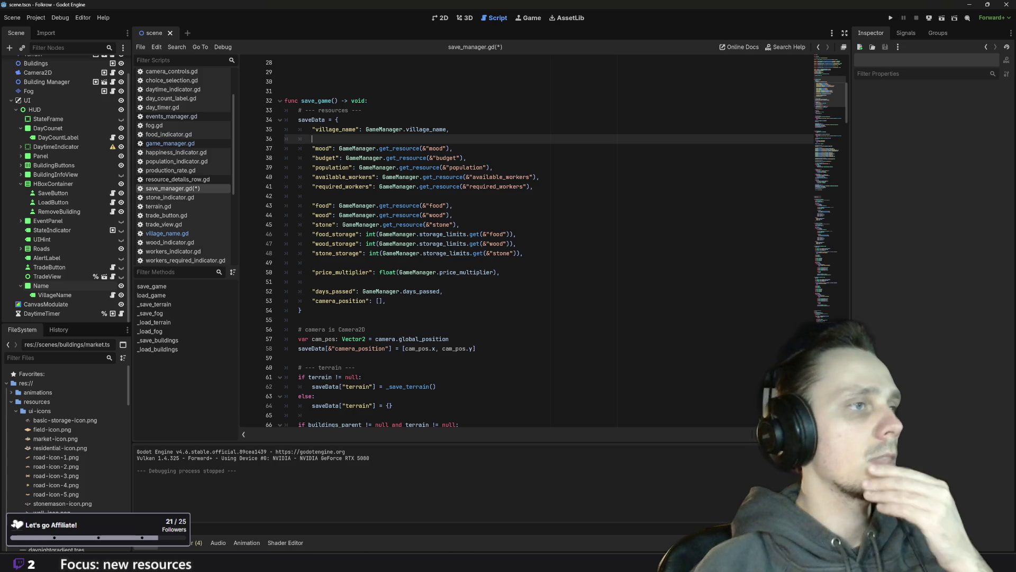
Add a '# --- restore name ---' comment after the parsed Dictionary line in load_game
scroll(526, 243, down, 4)
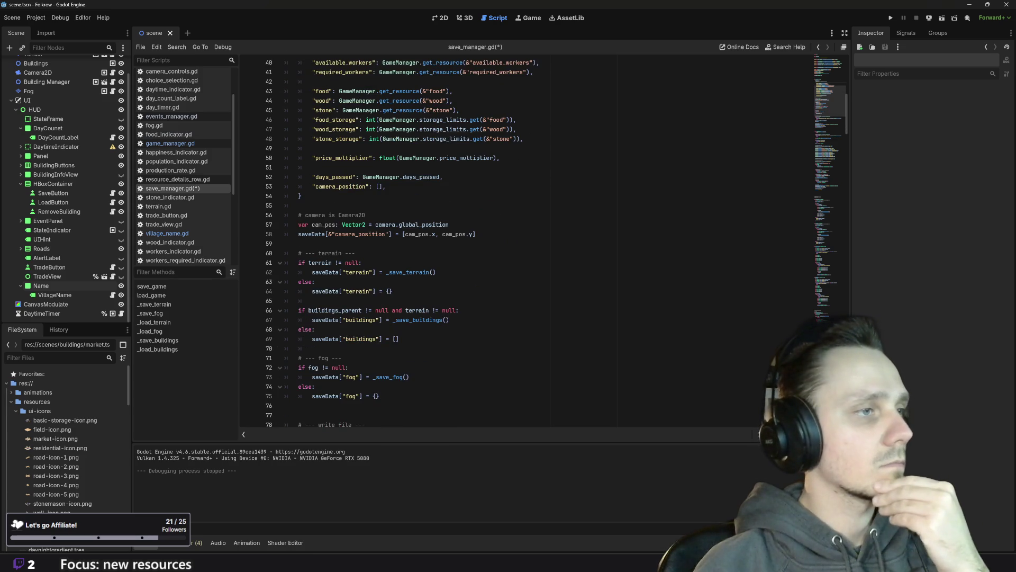
scroll(527, 244, down, 11)
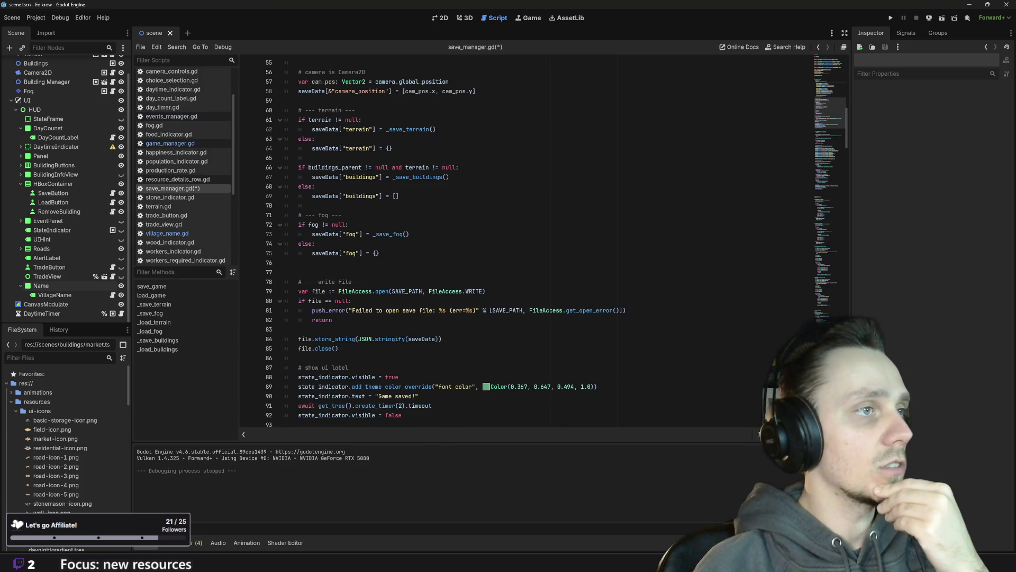
scroll(527, 243, down, 9)
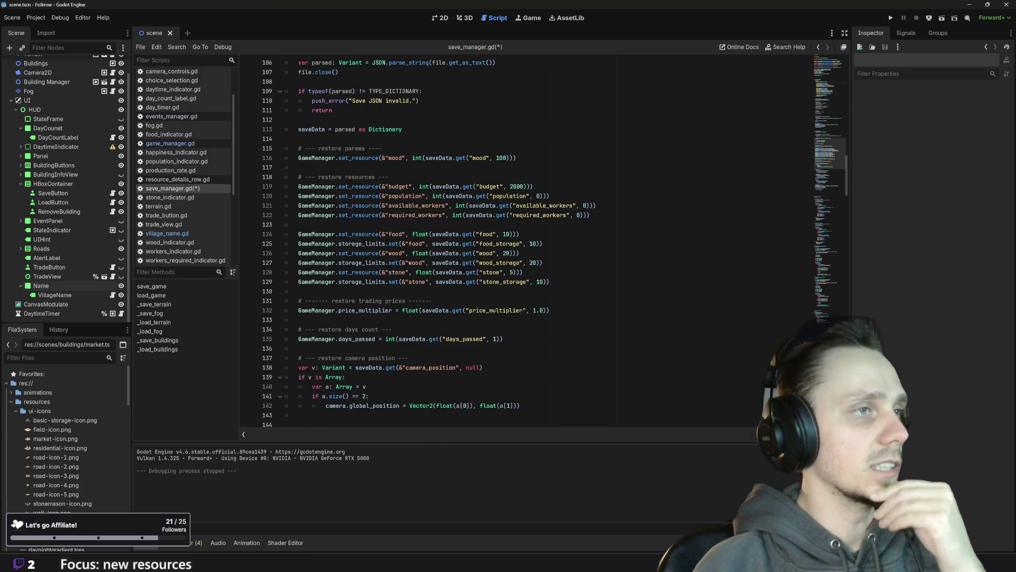
scroll(526, 244, up, 1)
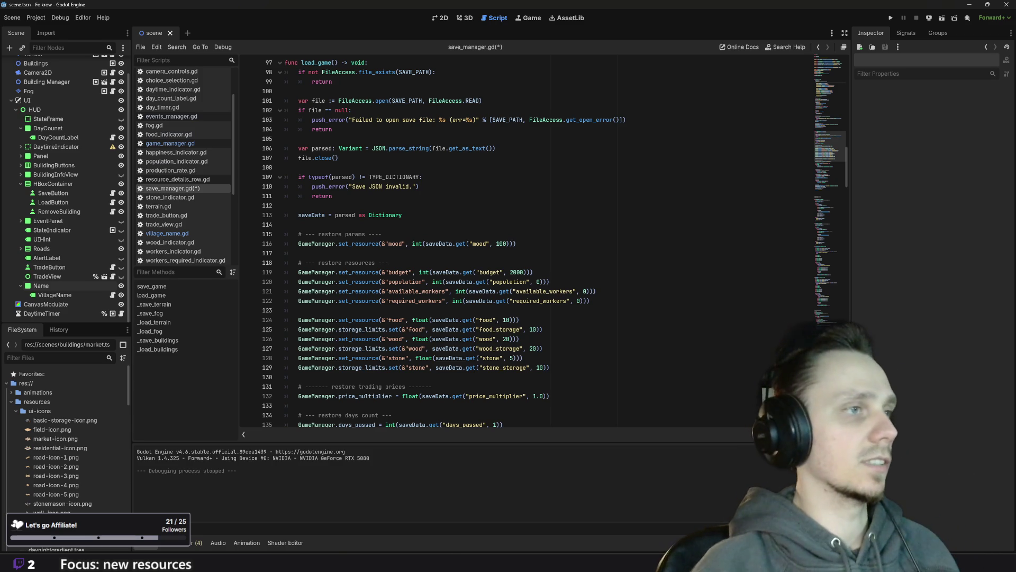
click(403, 214)
key(Return)
text(# --- )
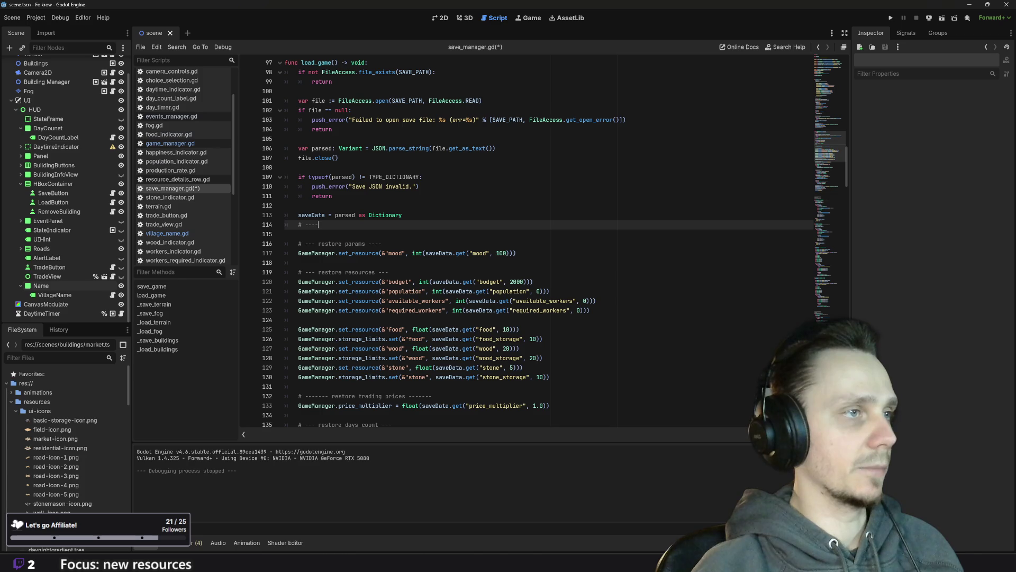
text(restore )
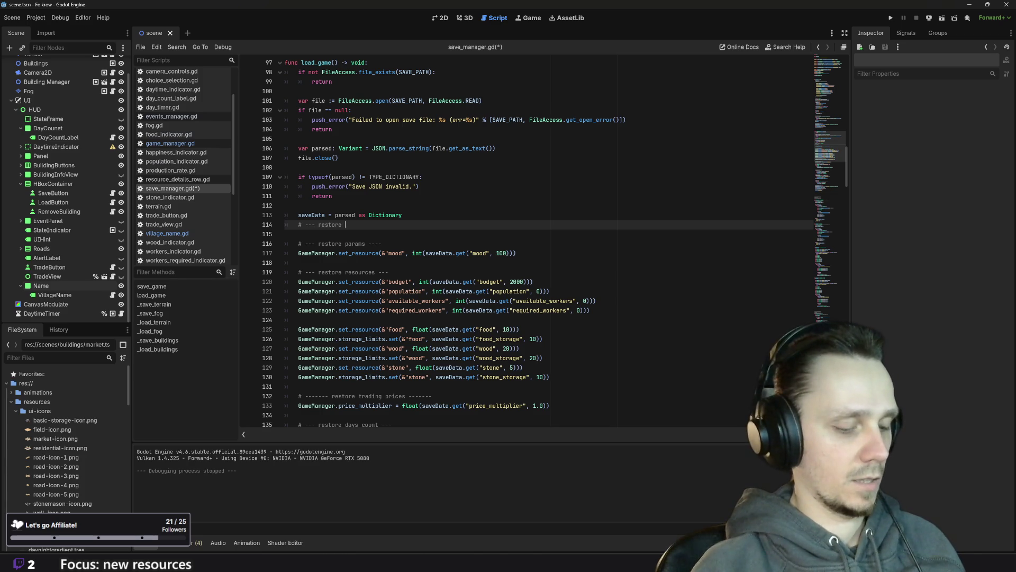
text(name ---)
key(Return)
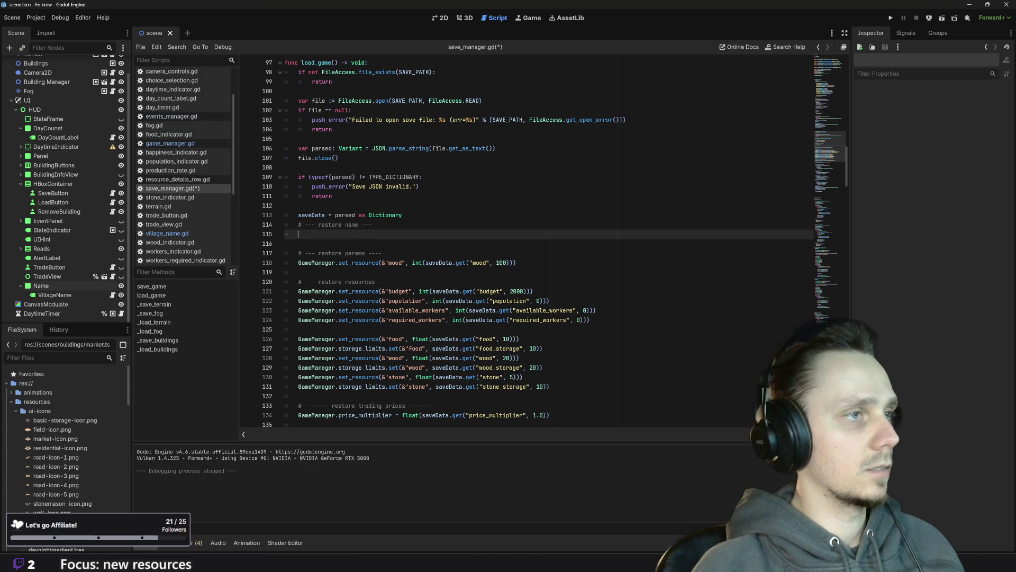
Write GameManager.village_name = saveData.get("village_name") below the comment and save the script
text(Gam)
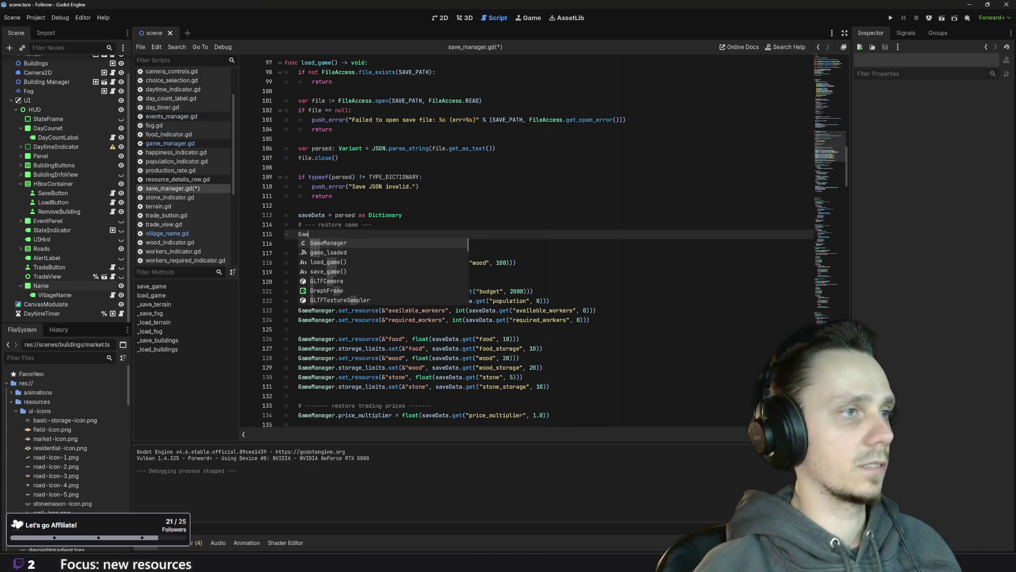
text(eManager.vil)
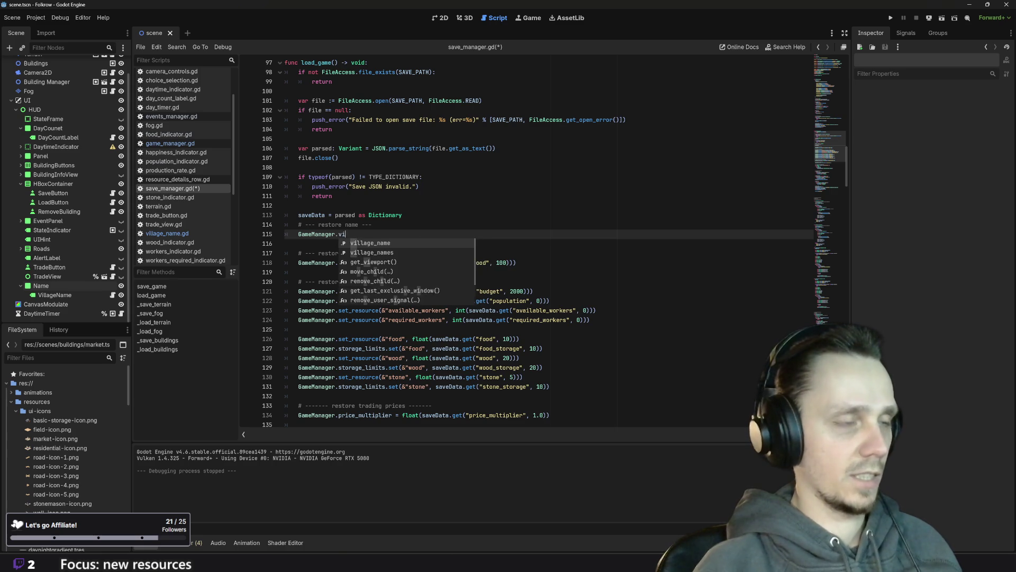
key(Return)
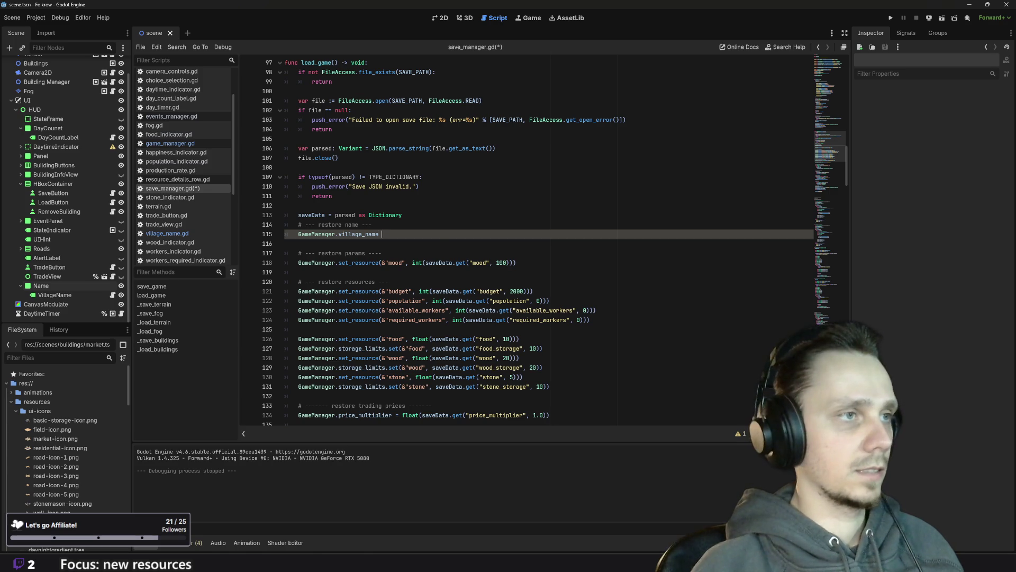
text(= )
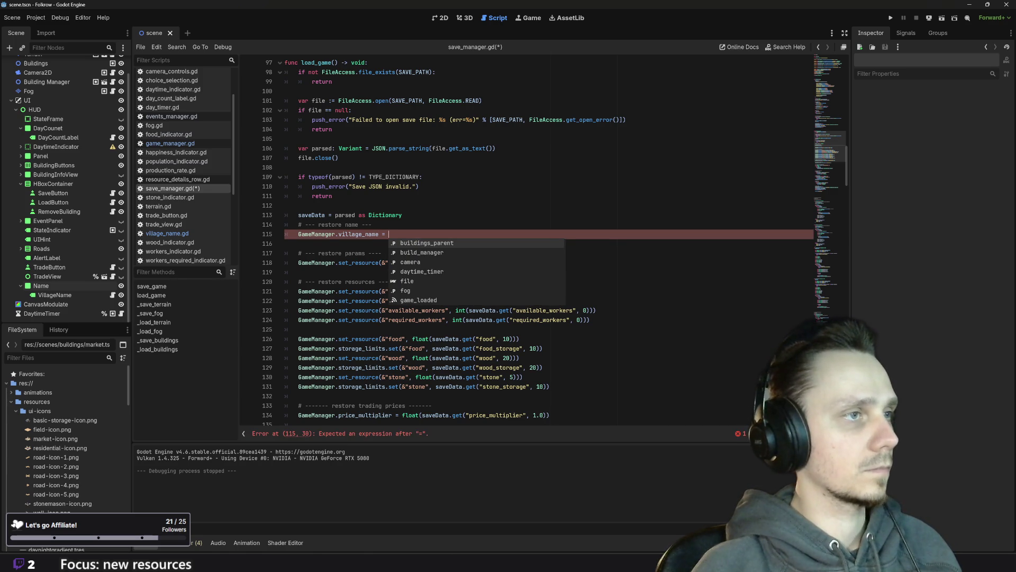
text(sa)
key(Return)
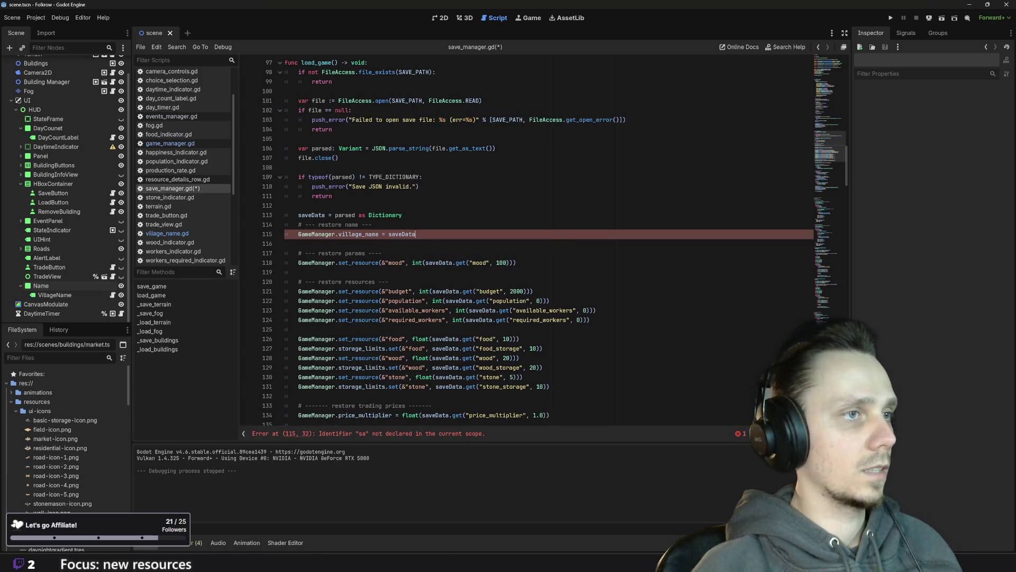
text(.)
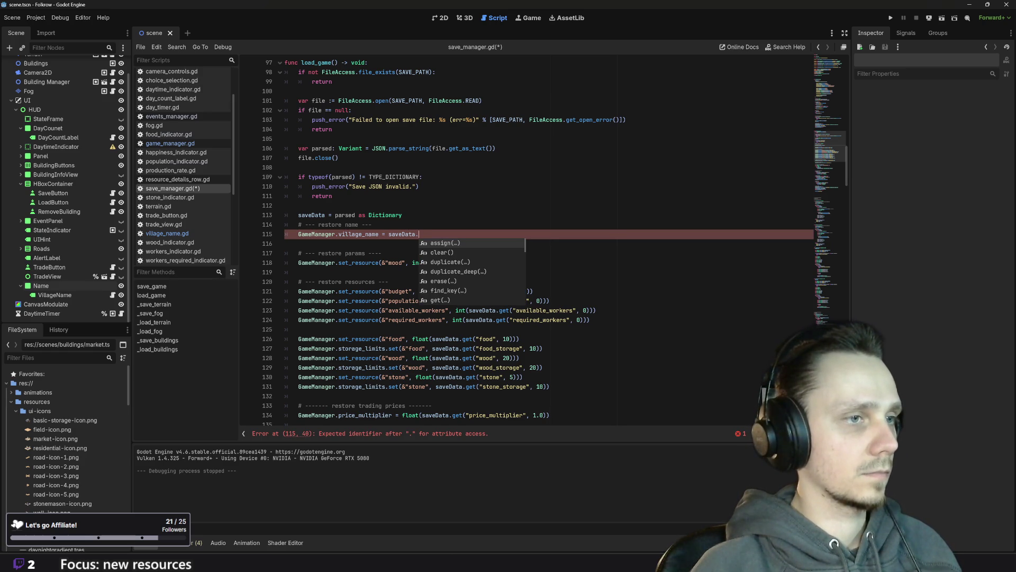
text(get)
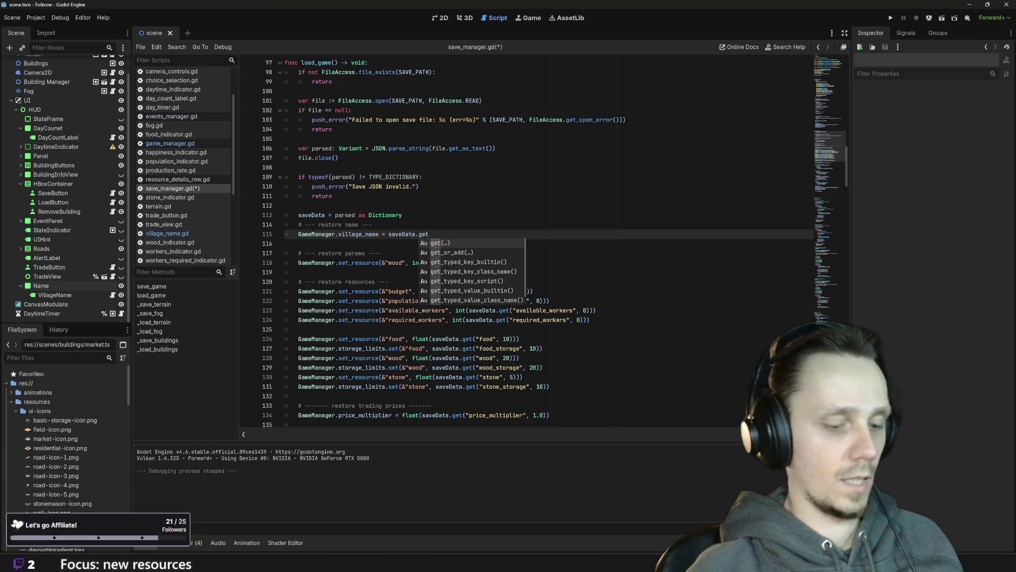
key(Return)
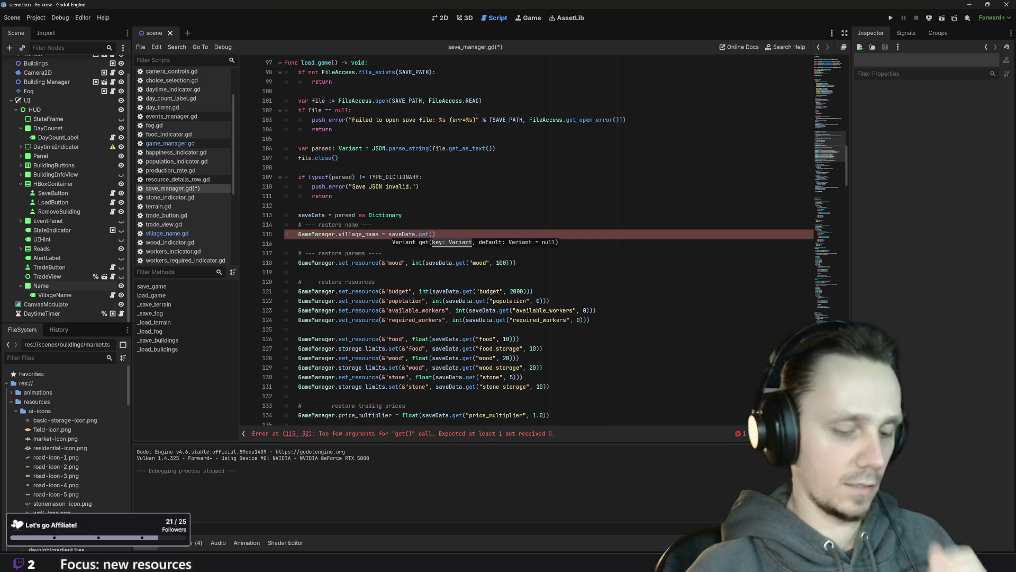
text(")
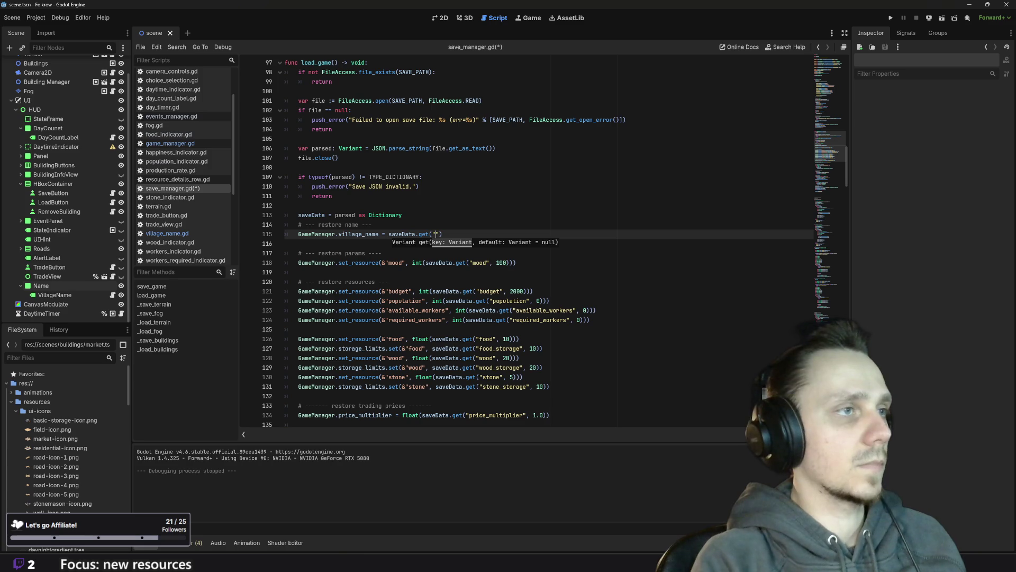
scroll(530, 244, up, 15)
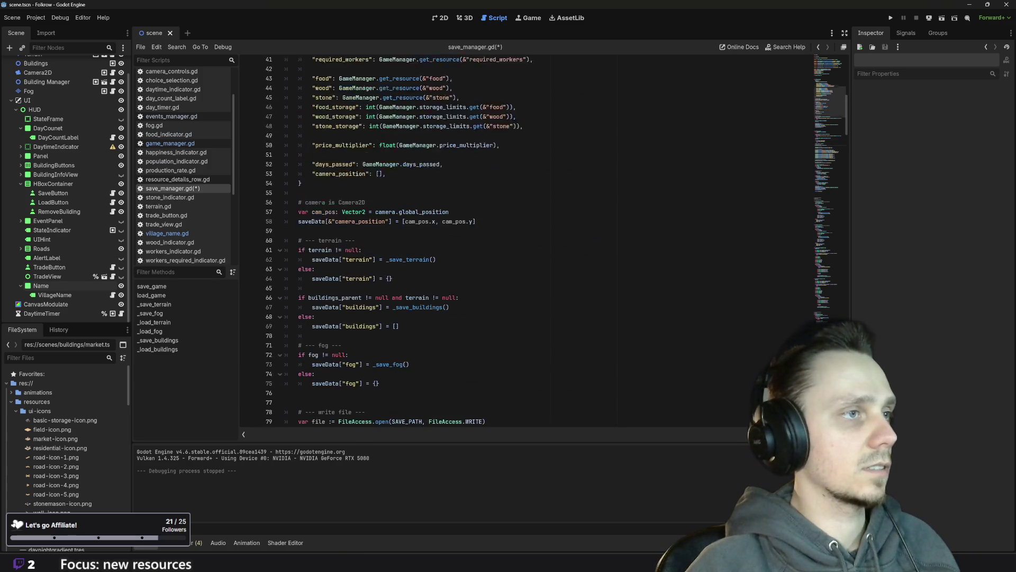
scroll(530, 243, down, 13)
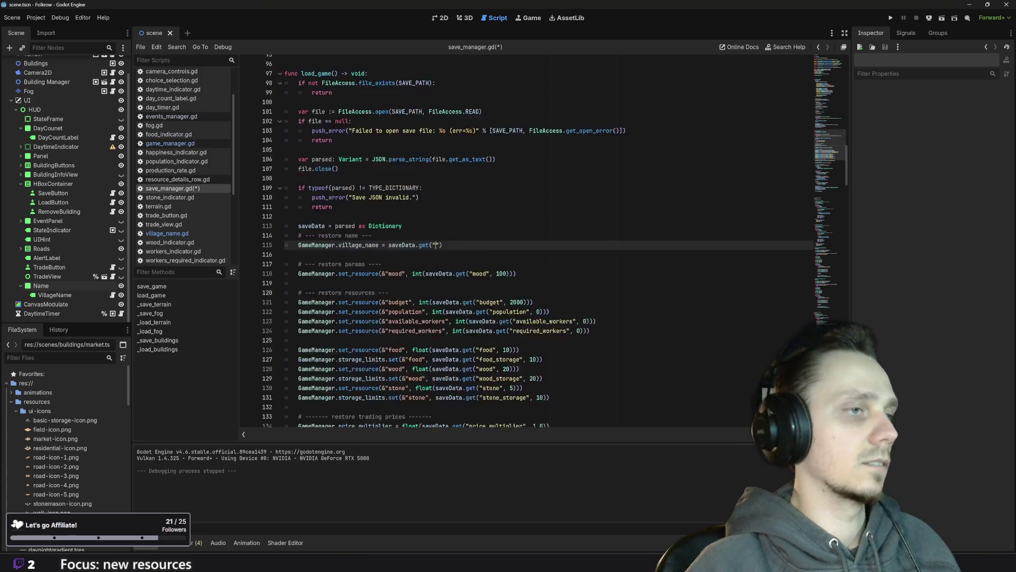
text(village)
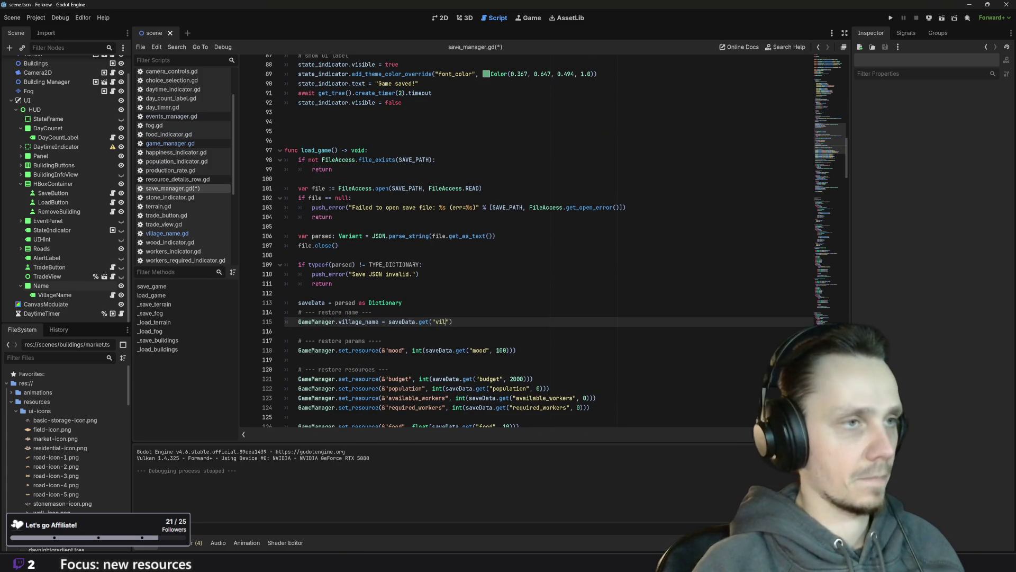
text(_name)
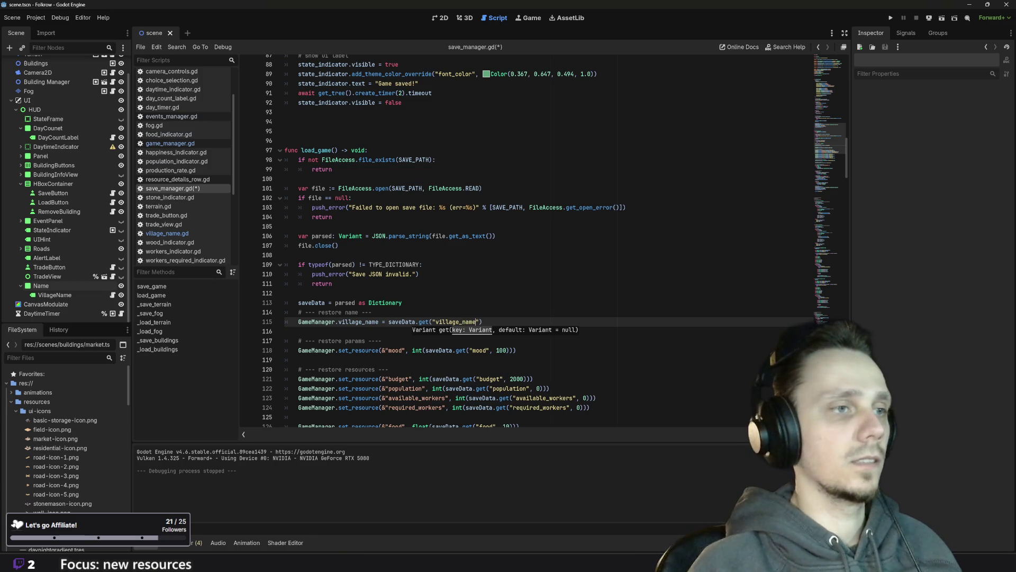
key(End)
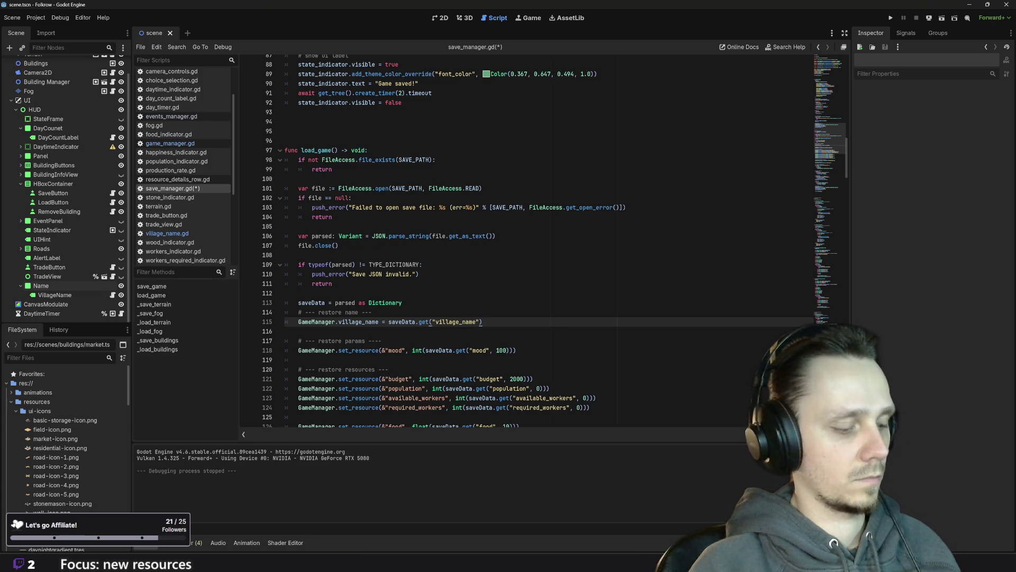
click(389, 369)
key(ctrl+s)
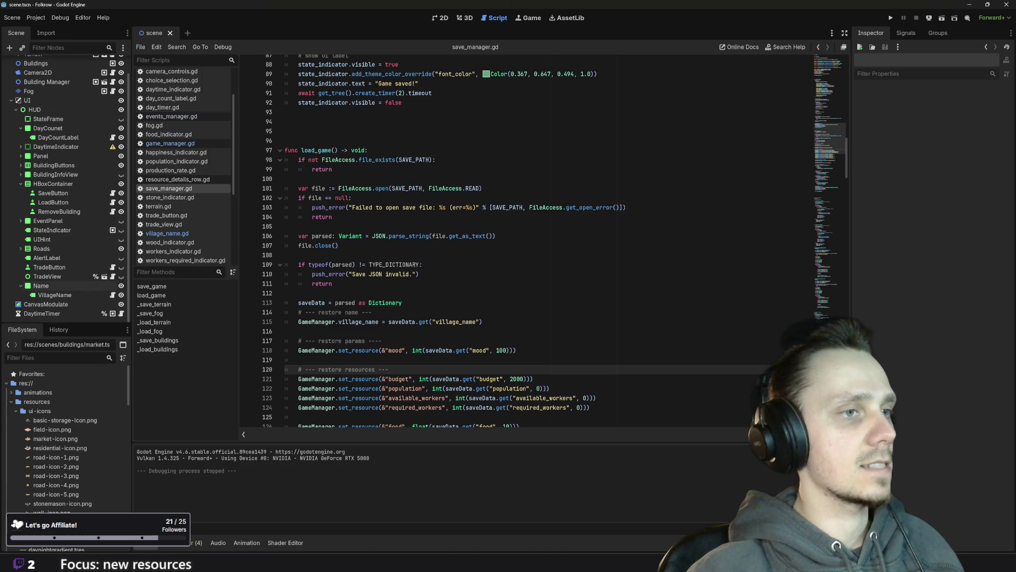
Place the caret at the end of line 118 in save_manager.gd
click(531, 352)
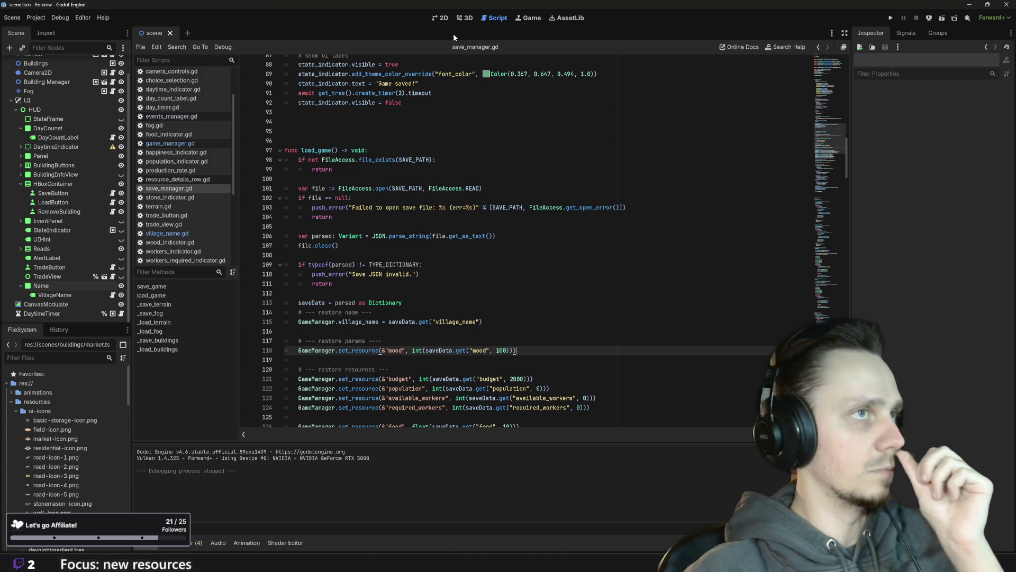
In the 2D view, check the VillageName label's Signals and Inspector, then run the project
click(440, 17)
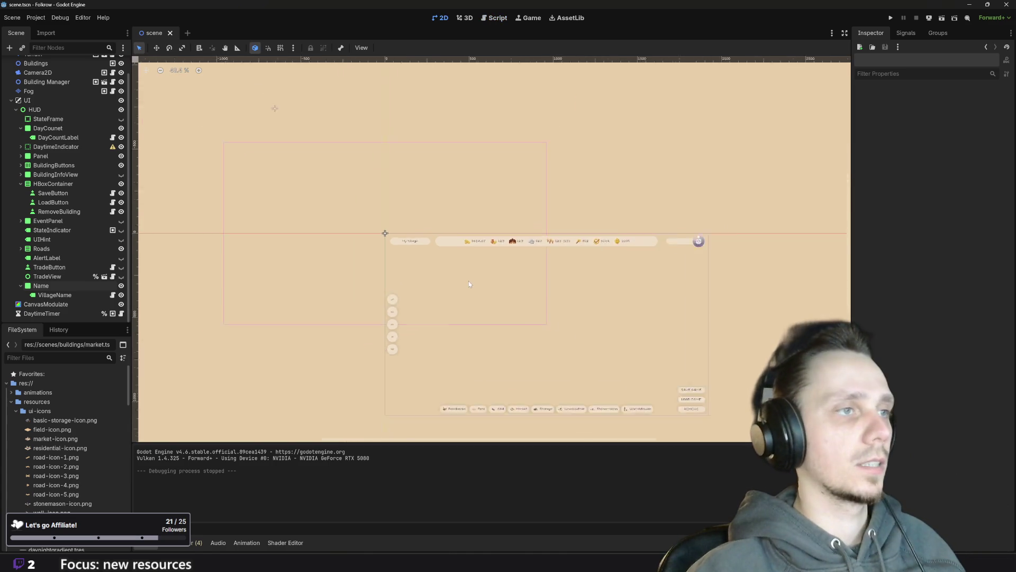
scroll(469, 284, down, 2)
scroll(508, 328, up, 3)
scroll(480, 333, up, 2)
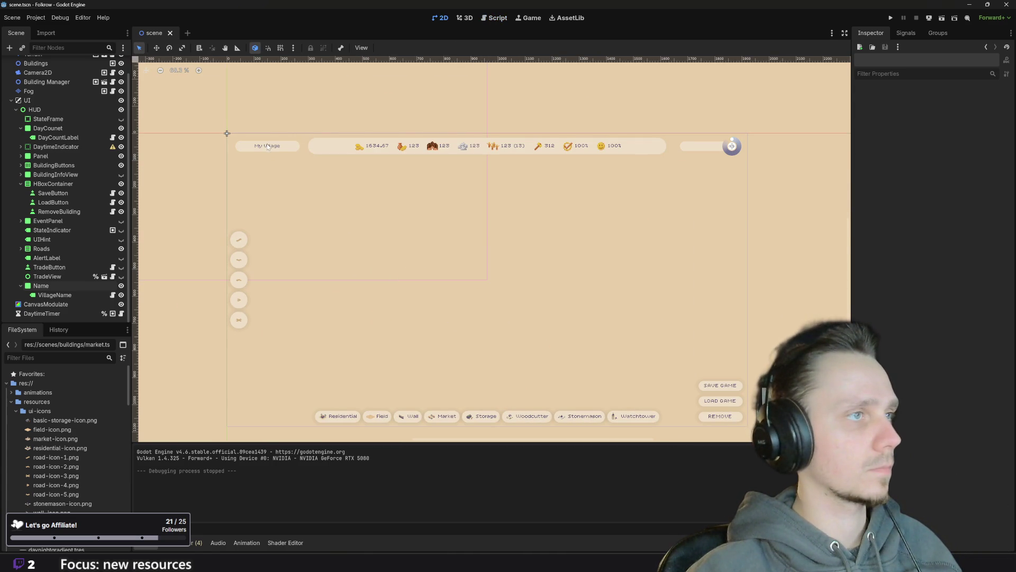
click(268, 148)
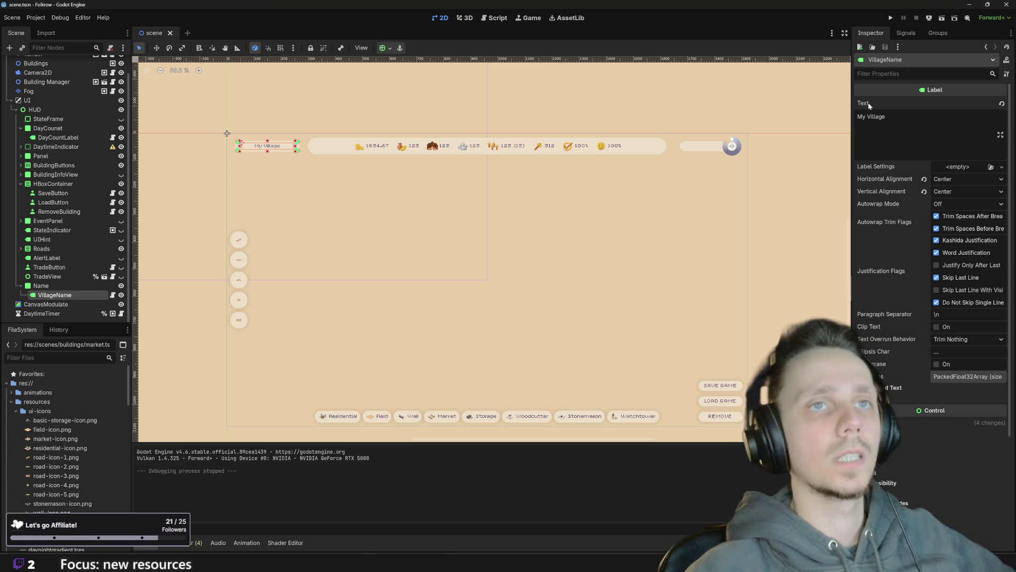
click(915, 37)
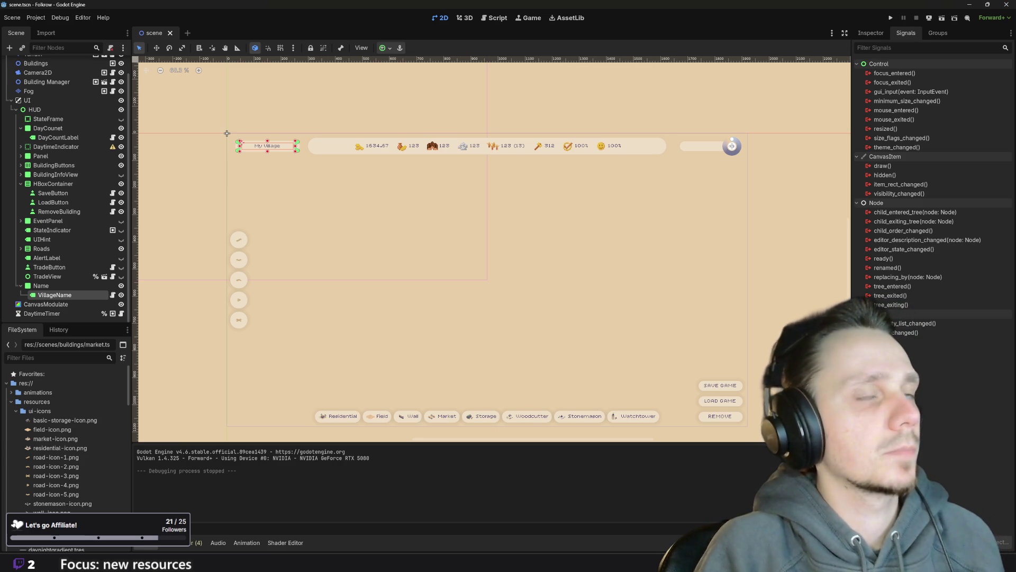
click(869, 35)
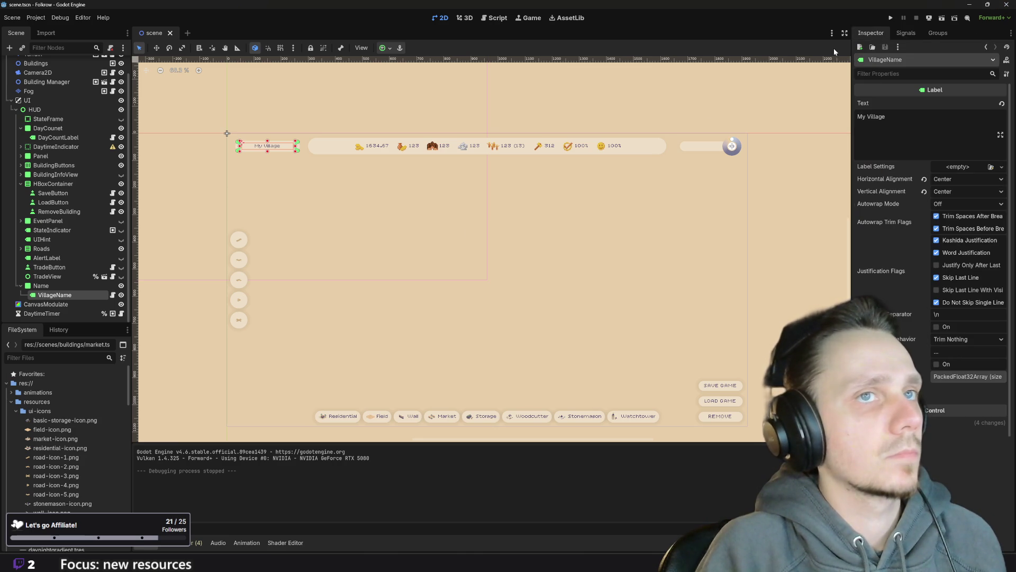
click(283, 116)
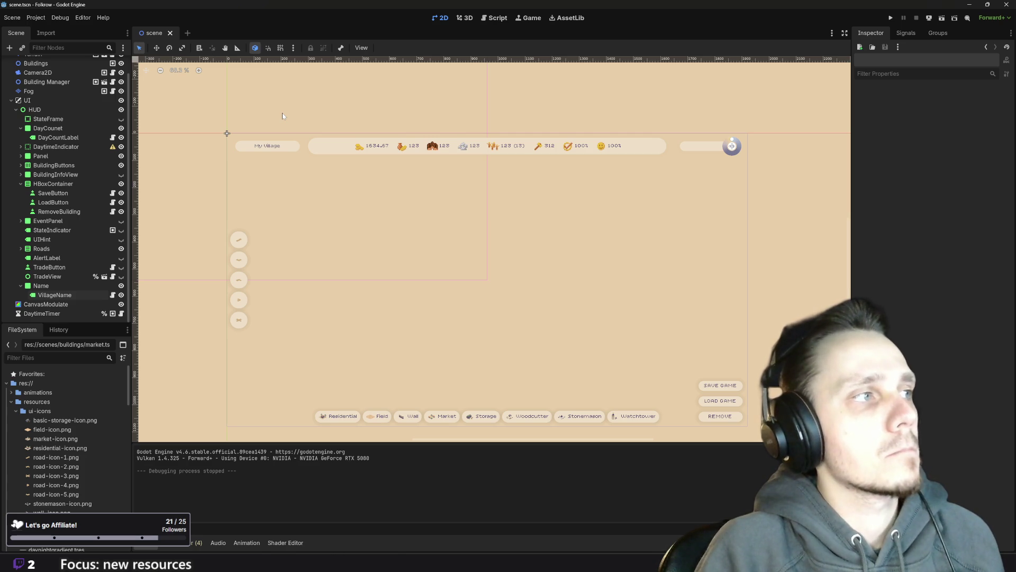
click(273, 148)
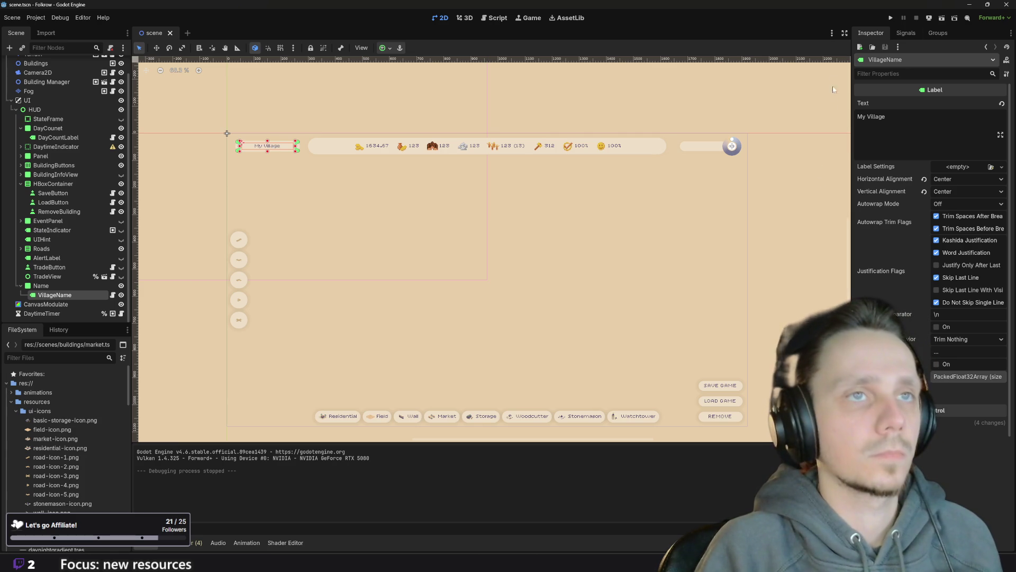
click(891, 18)
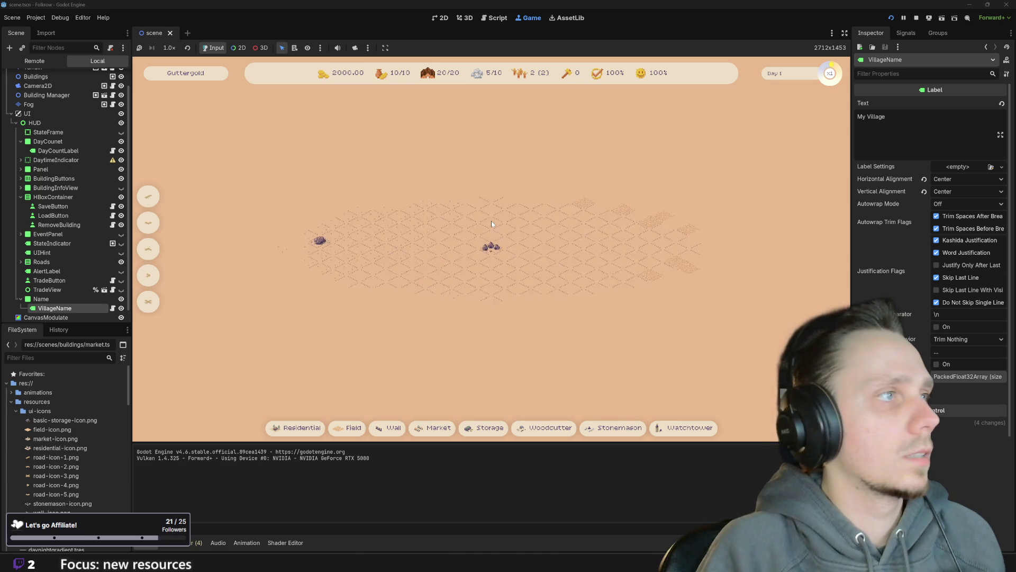
Load the save, restart the game and load again to check the village name, then stop the run
scroll(481, 262, up, 5)
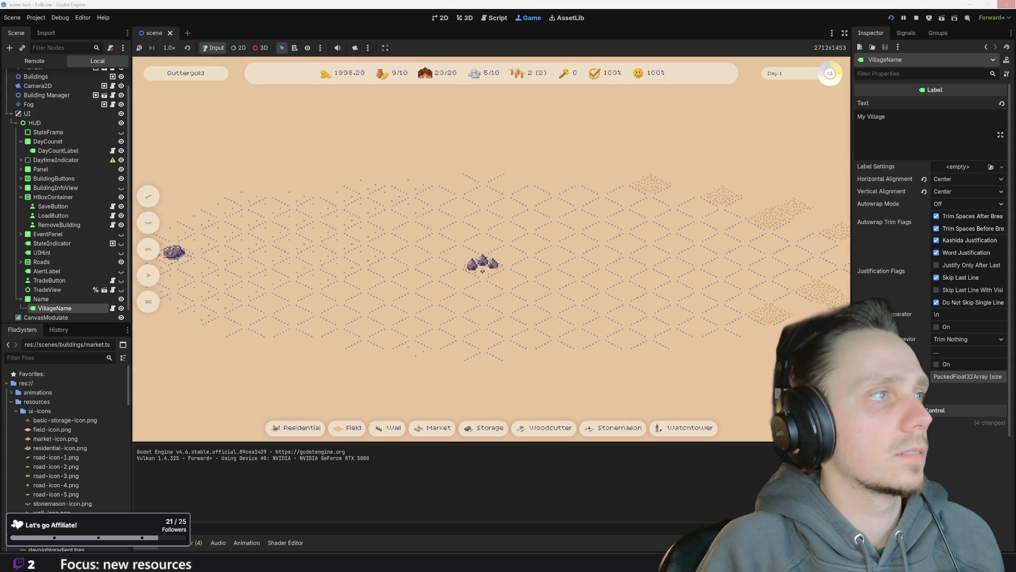
key(l)
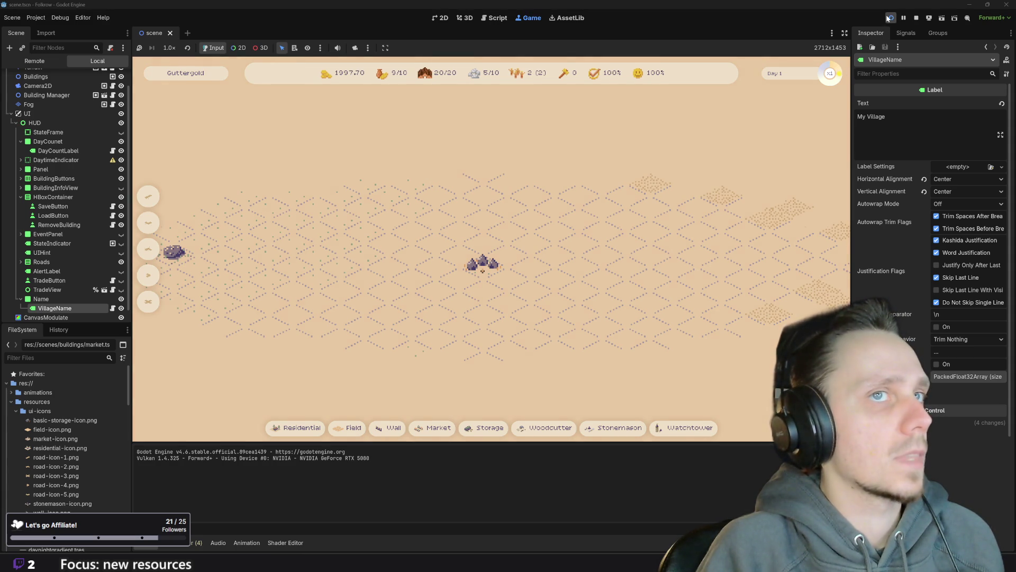
click(891, 17)
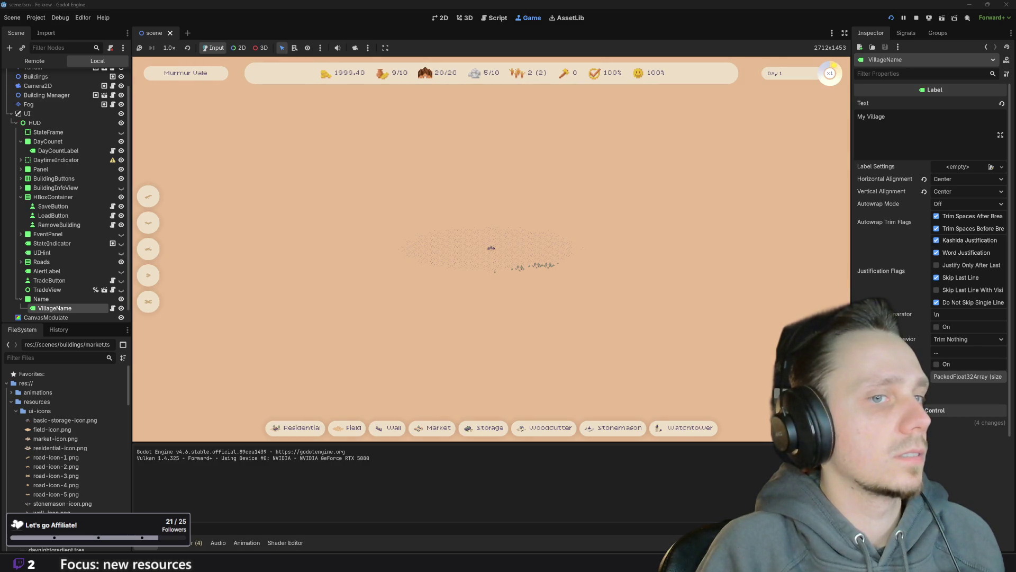
key(F9)
scroll(508, 324, up, 5)
scroll(542, 328, down, 3)
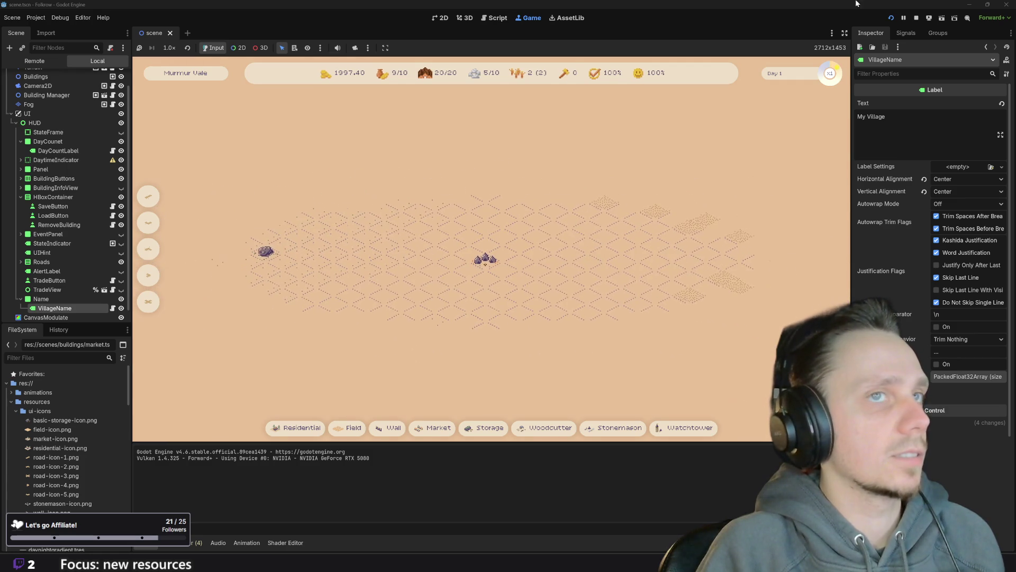
click(916, 17)
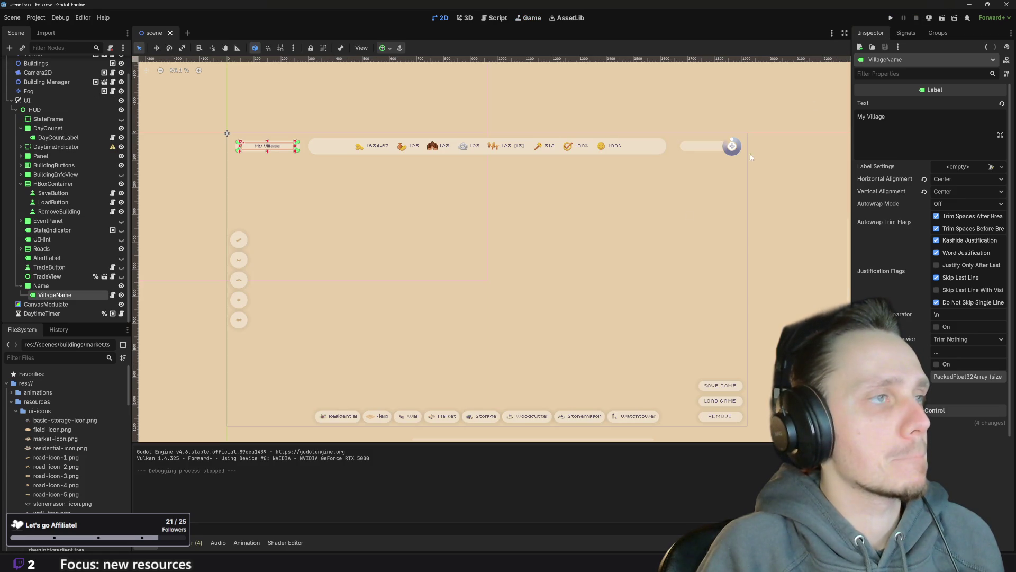
Deselect the VillageName label and open game_manager.gd in the script editor
scroll(602, 314, down, 1)
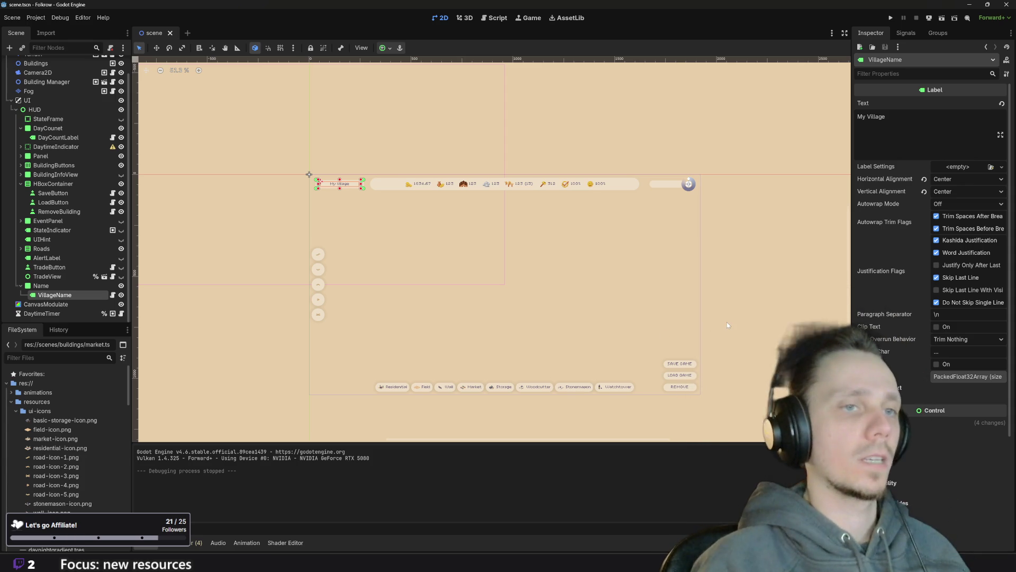
click(756, 319)
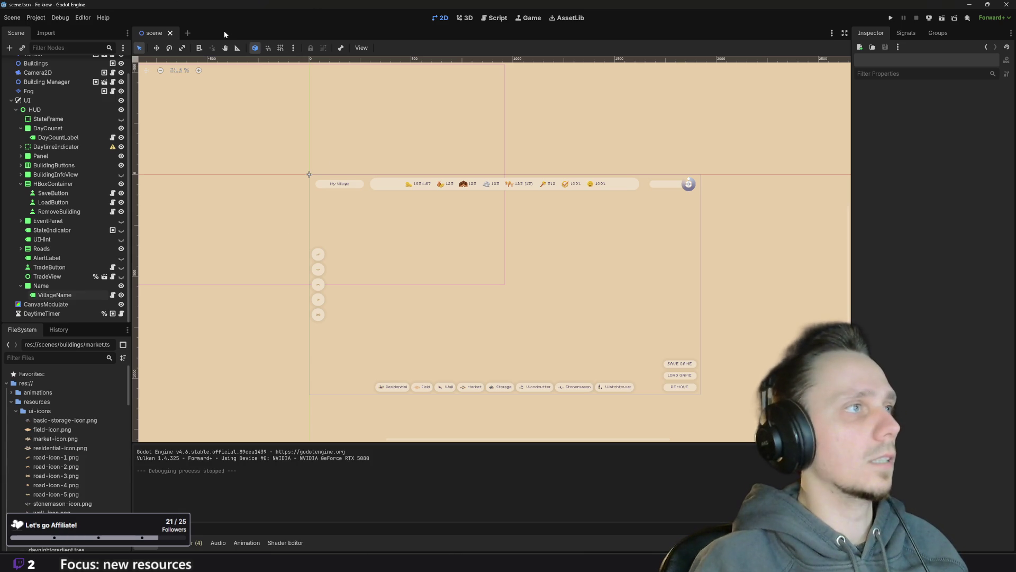
click(494, 17)
click(176, 147)
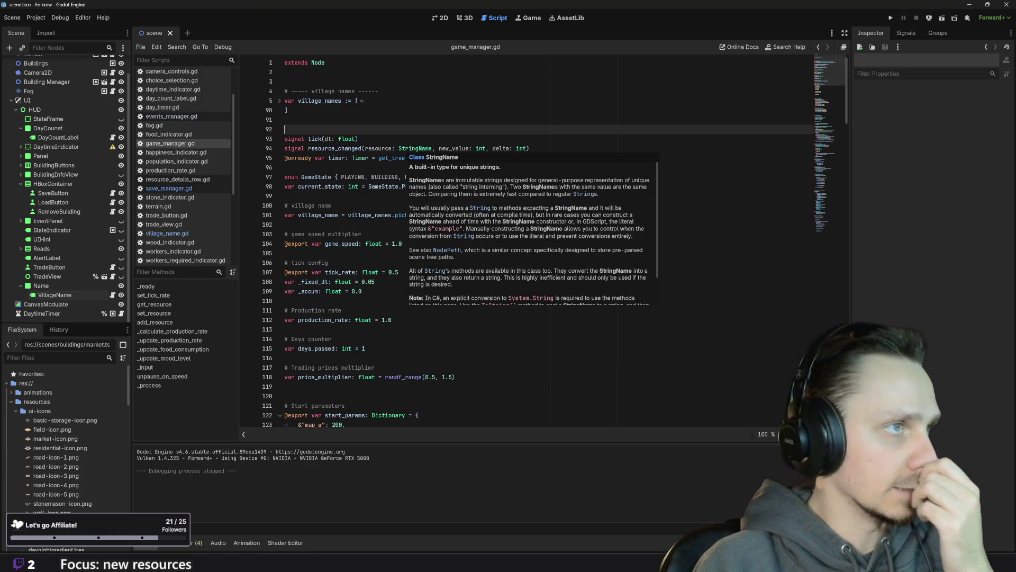
Add a 'signal name_changed' line below resource_changed in game_manager.gd and save the script
key(Down)
key(Down)
key(End)
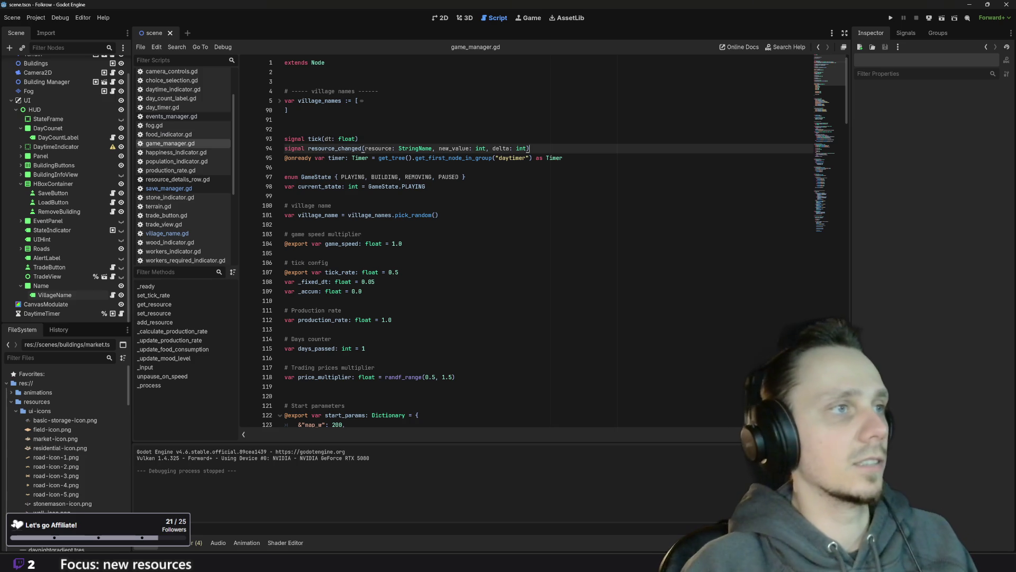
key(Return)
key(Return)
key(Up)
text(signal nam)
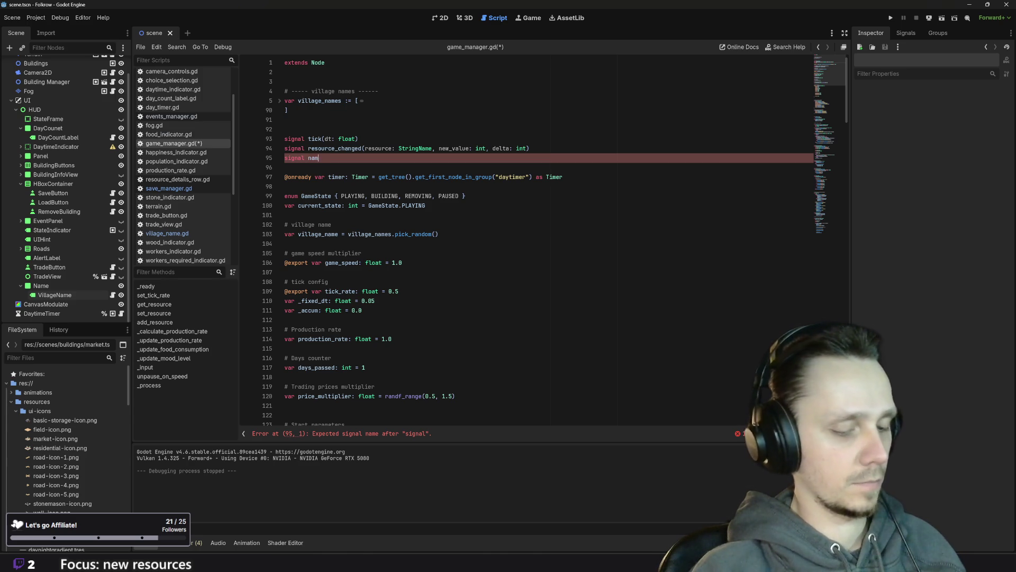
text(_ch)
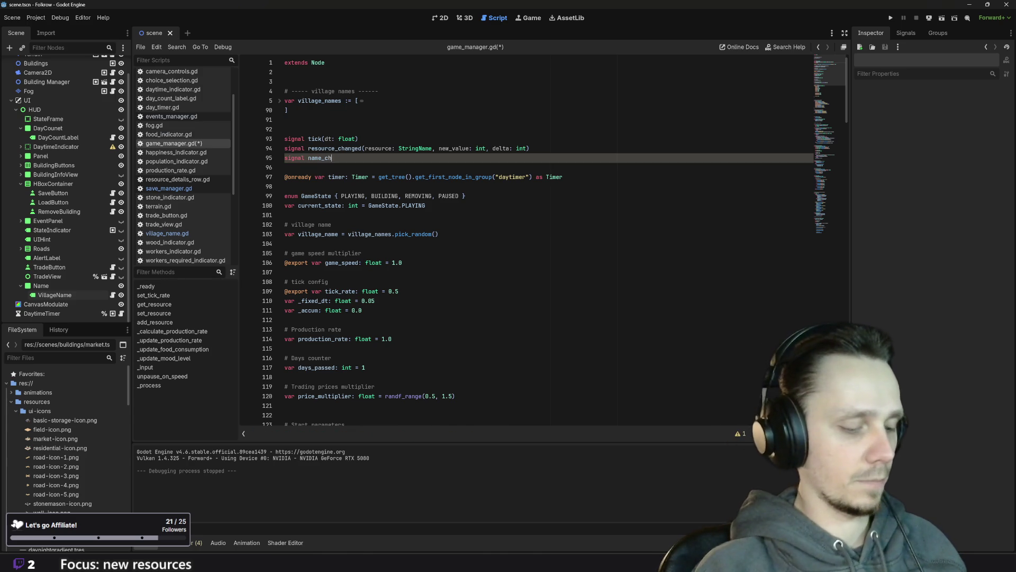
text(anged)
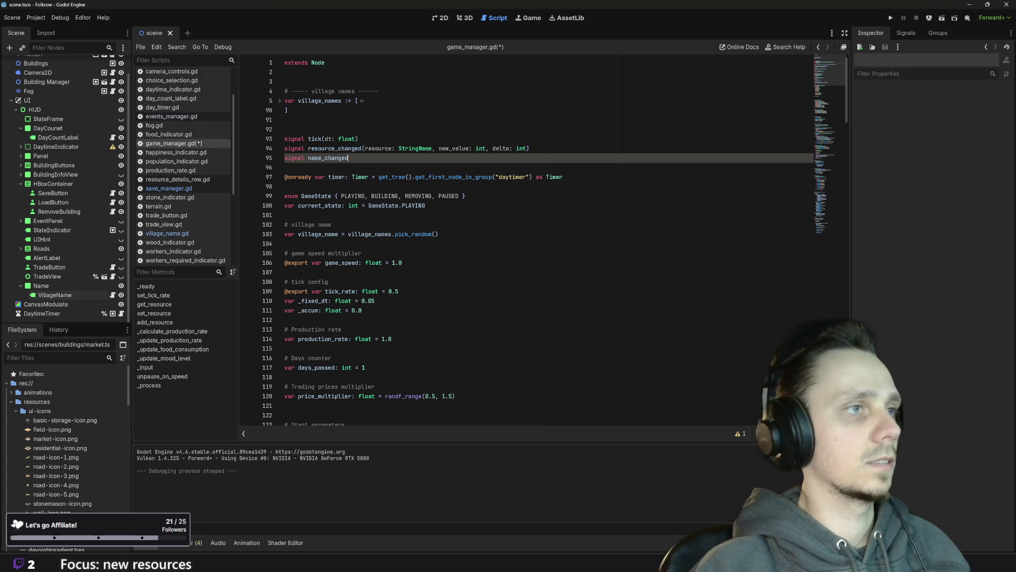
click(285, 167)
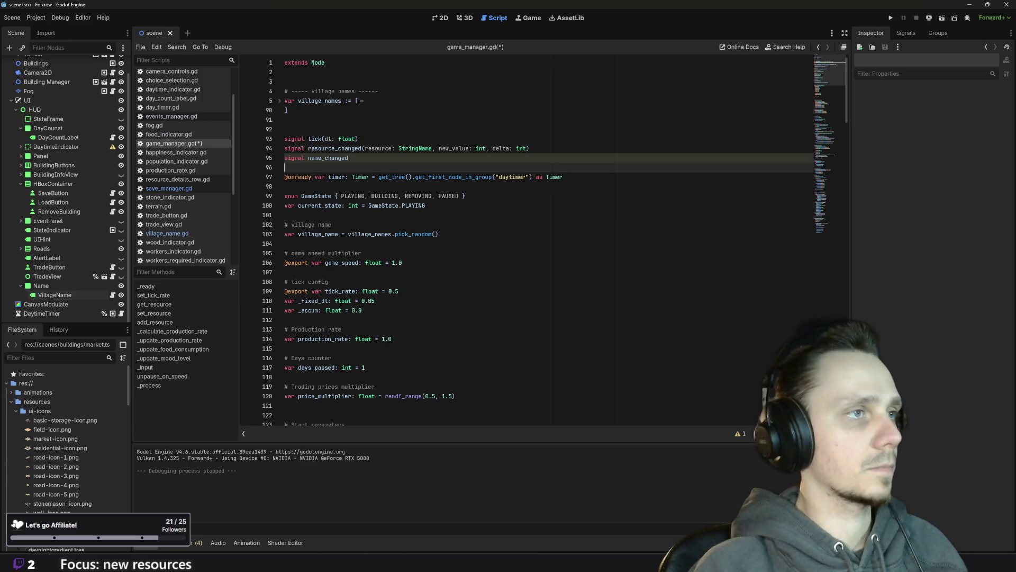
click(348, 158)
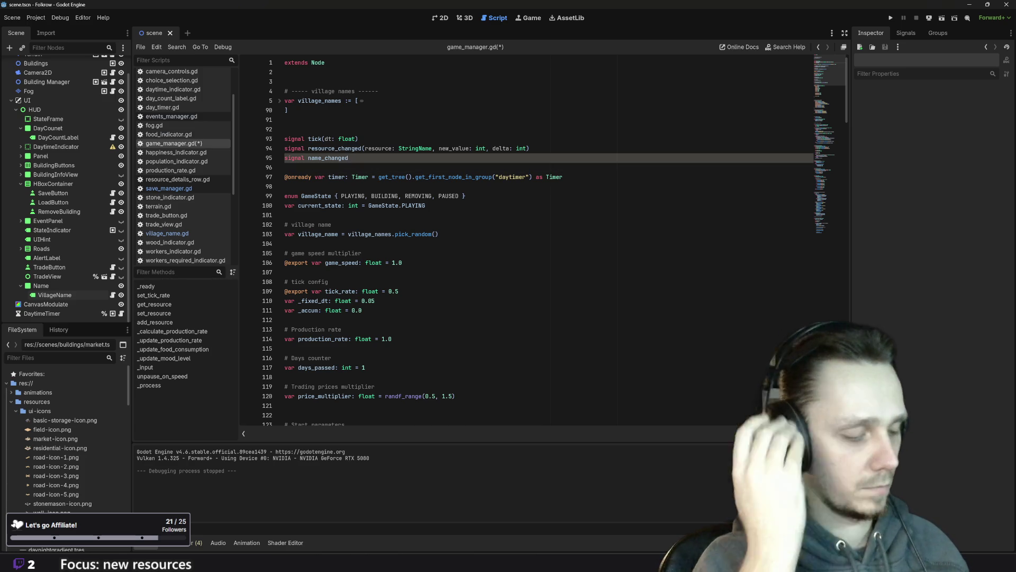
key(ctrl+s)
click(332, 225)
click(286, 215)
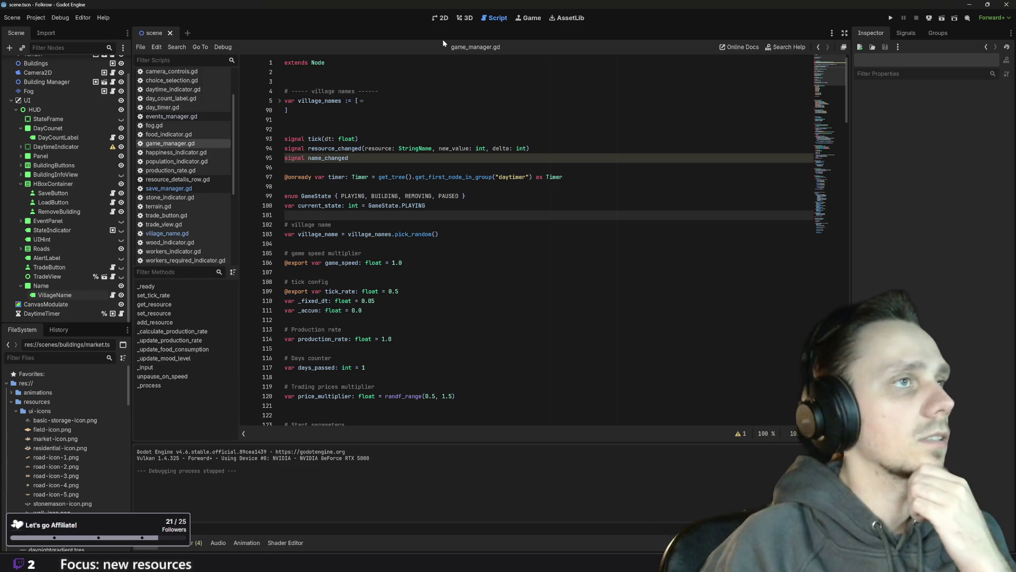
click(443, 20)
Add a LineEdit child node under the HUD node
scroll(497, 381, up, 2)
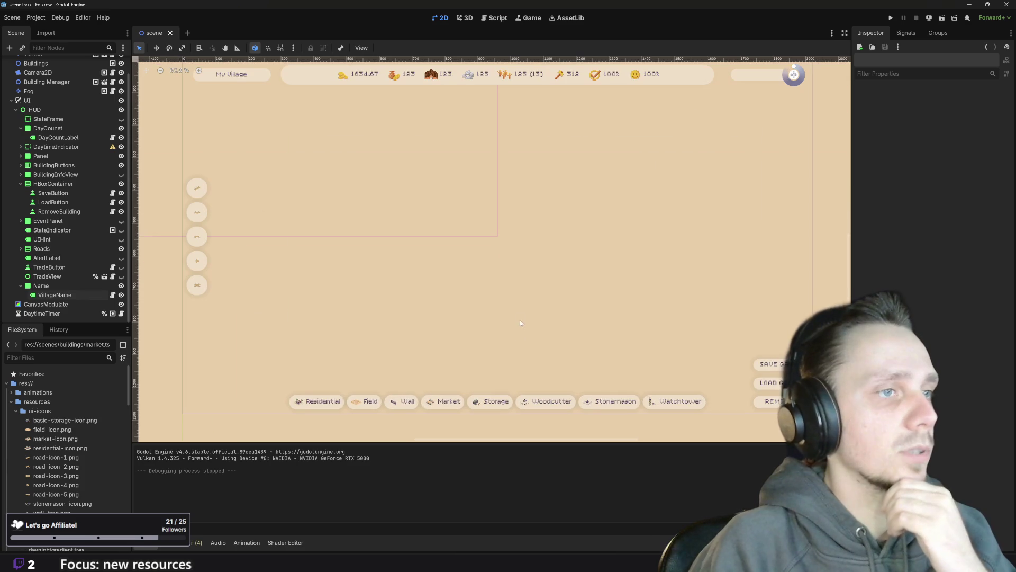
scroll(48, 178, up, 2)
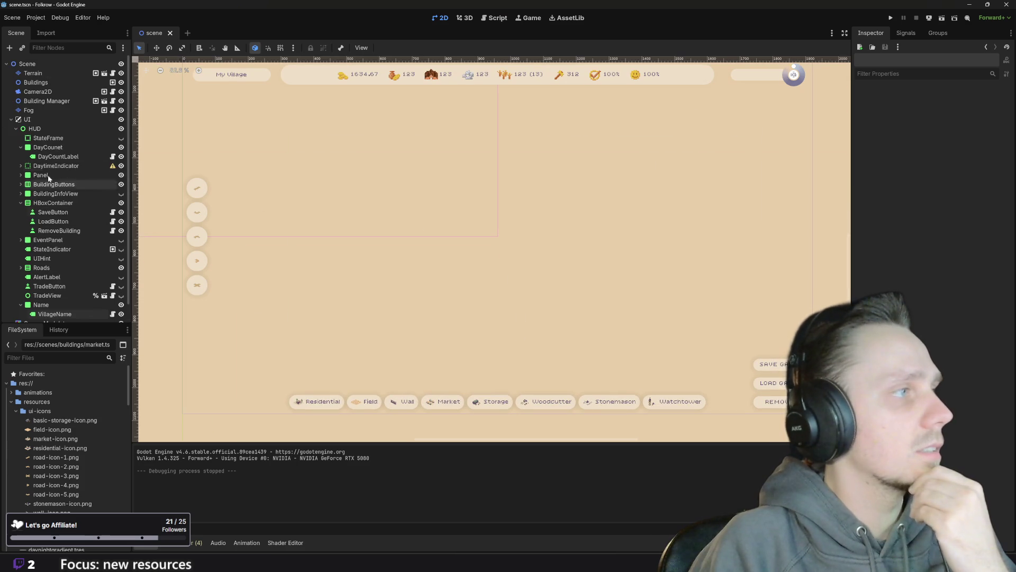
click(42, 129)
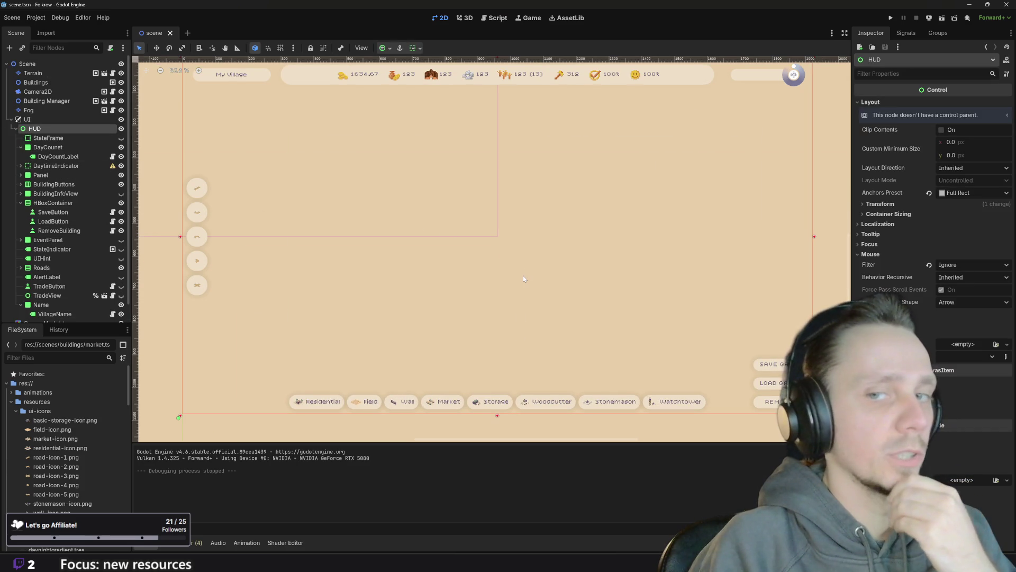
right_click(52, 128)
click(72, 138)
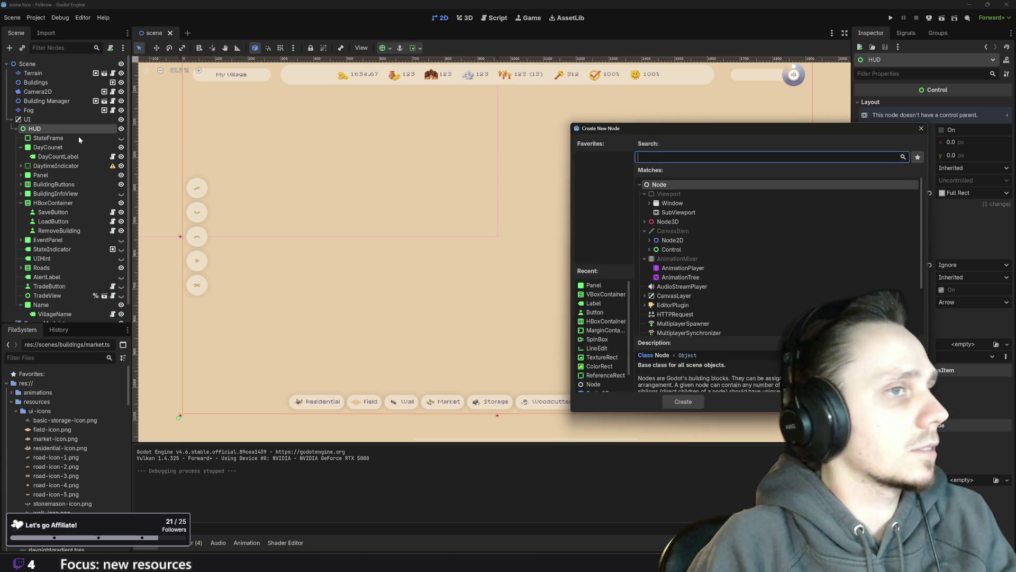
click(649, 249)
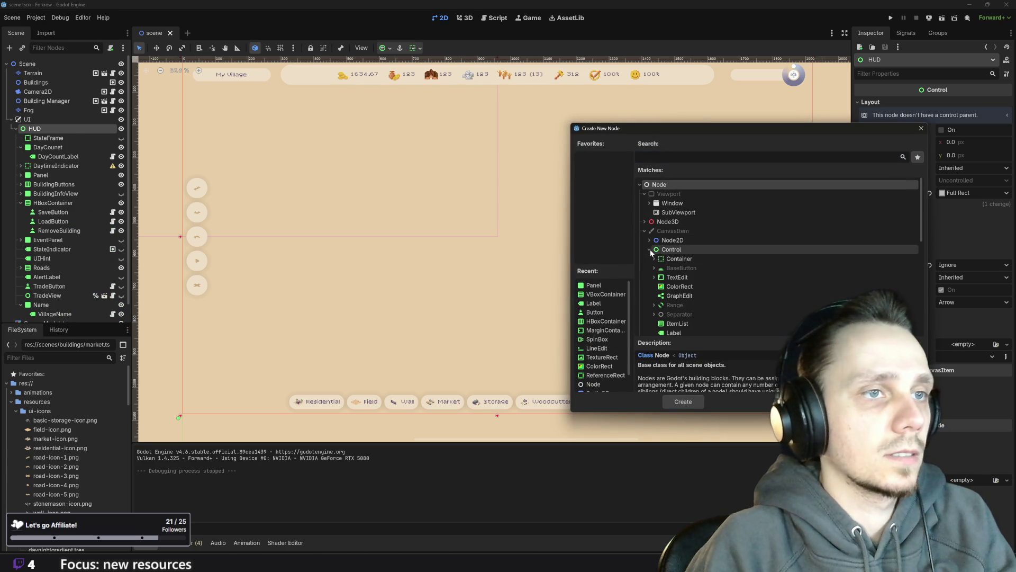
scroll(718, 253, down, 2)
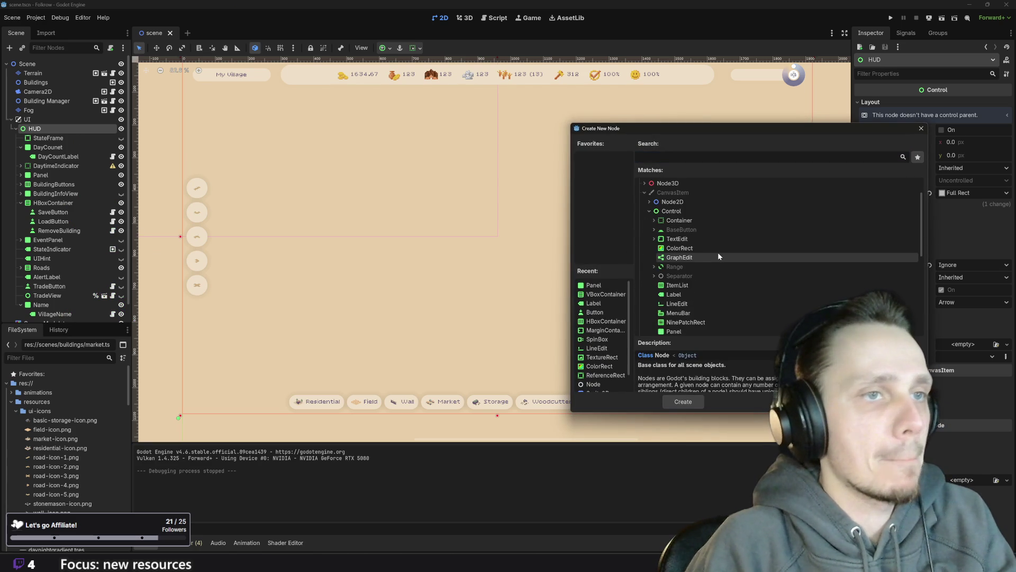
scroll(717, 252, down, 1)
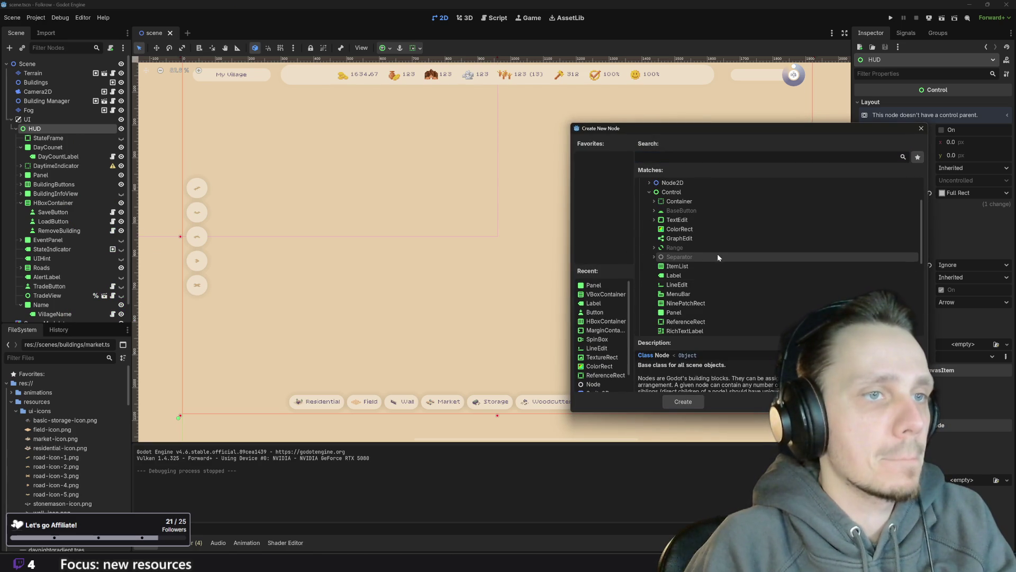
click(682, 287)
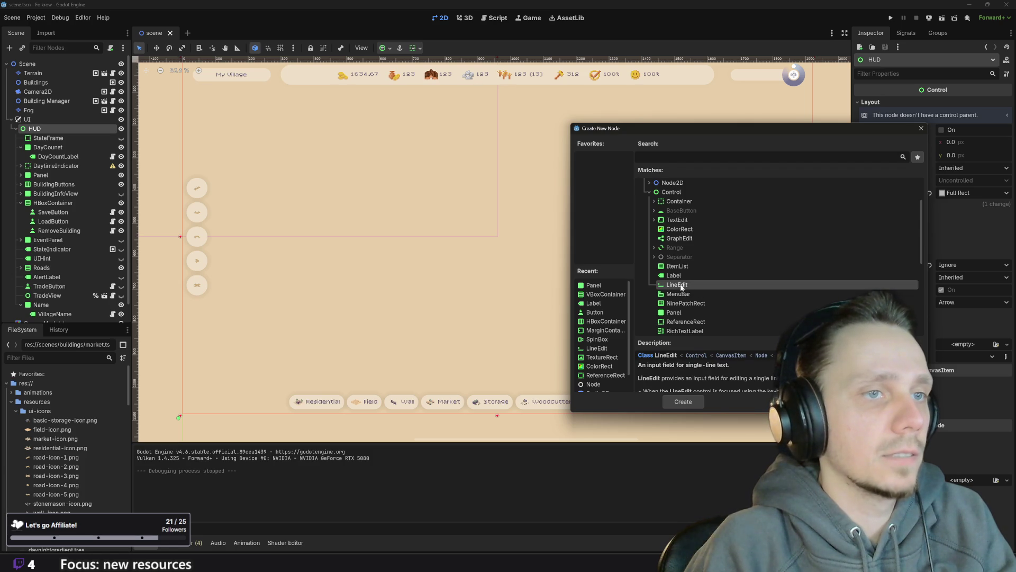
click(690, 403)
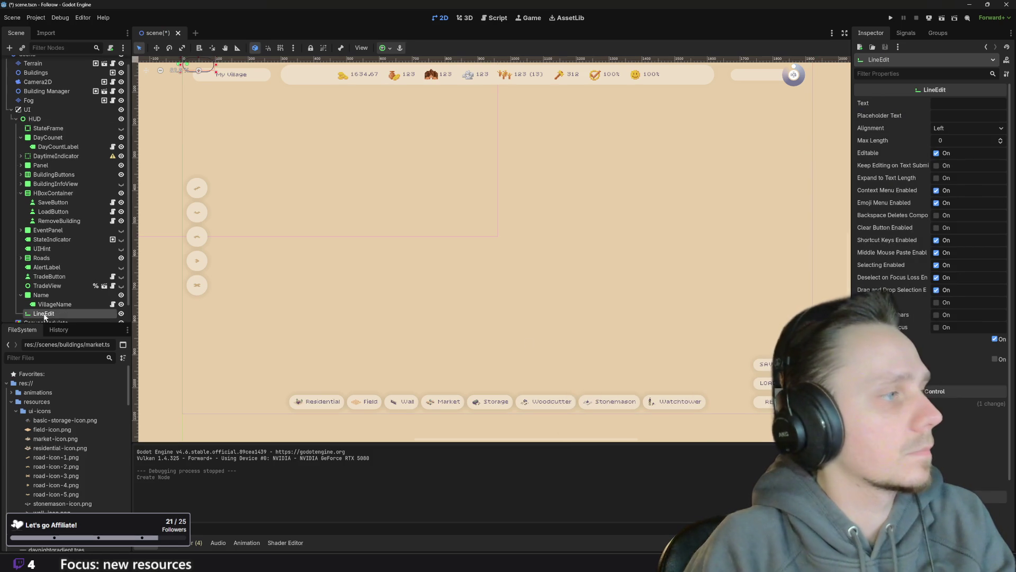
Rename the new LineEdit node to NameField
double_click(36, 313)
drag(36, 314, 43, 314)
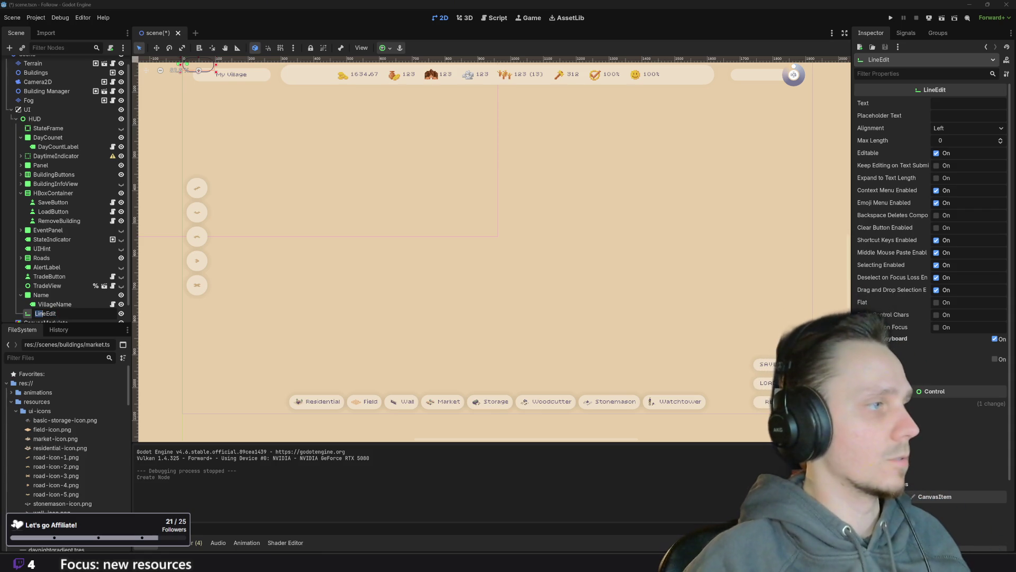
text(Name)
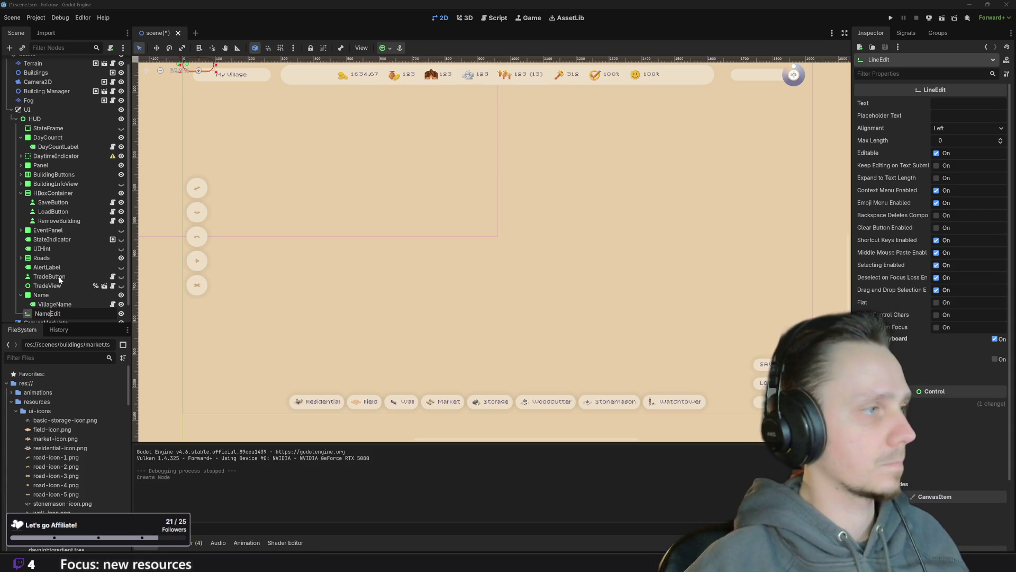
key(ctrl+Delete)
text(Field)
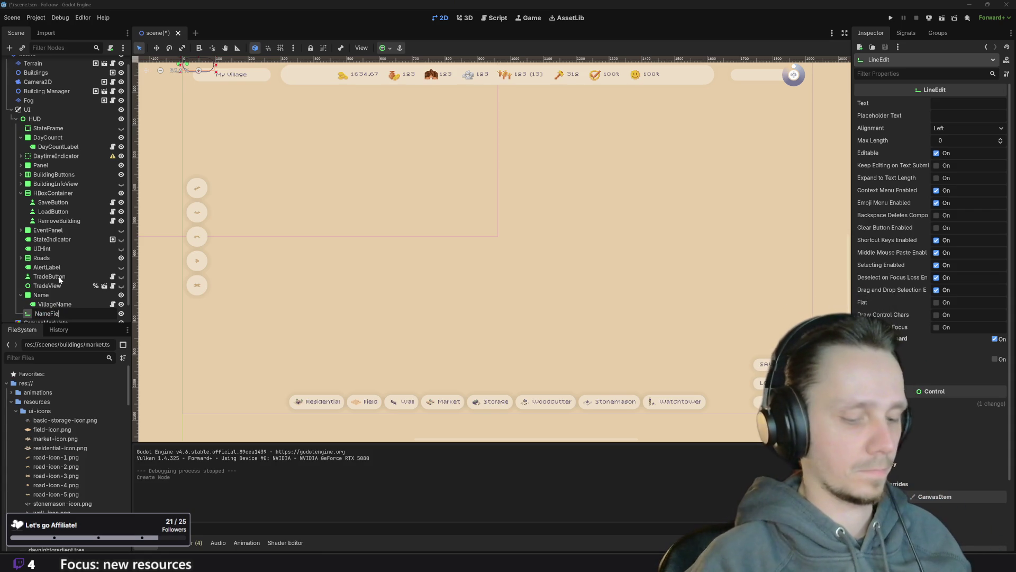
key(Return)
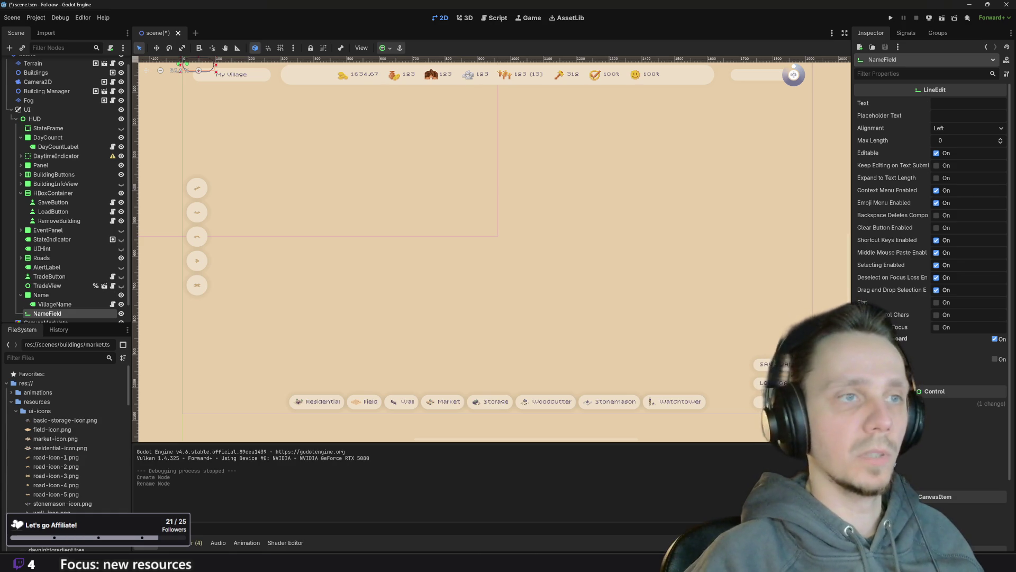
Apply the Center anchor preset to NameField
mouse_move(429, 266)
mouse_down()
mouse_move(447, 291)
mouse_move(434, 284)
mouse_up()
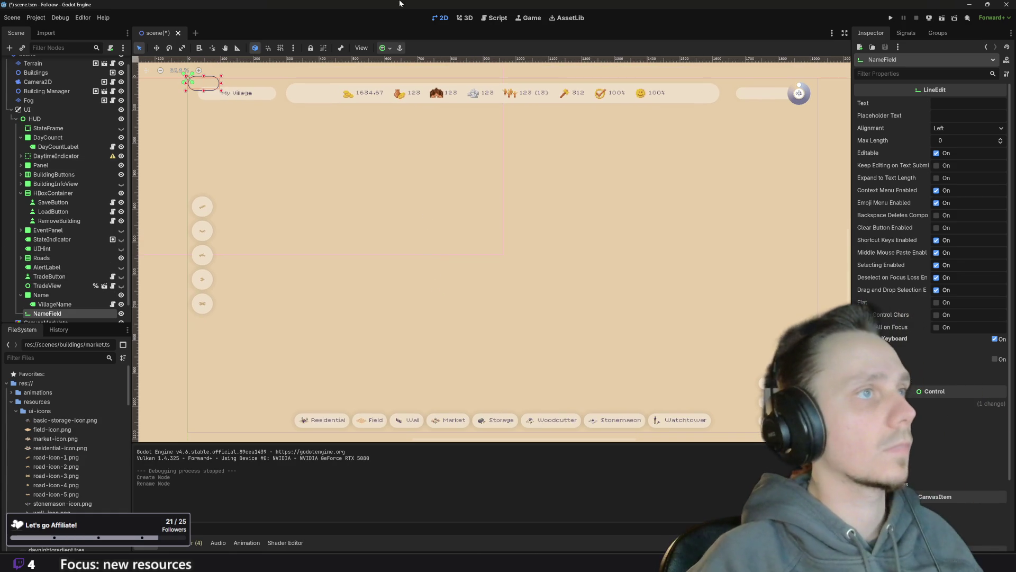
click(385, 48)
click(406, 90)
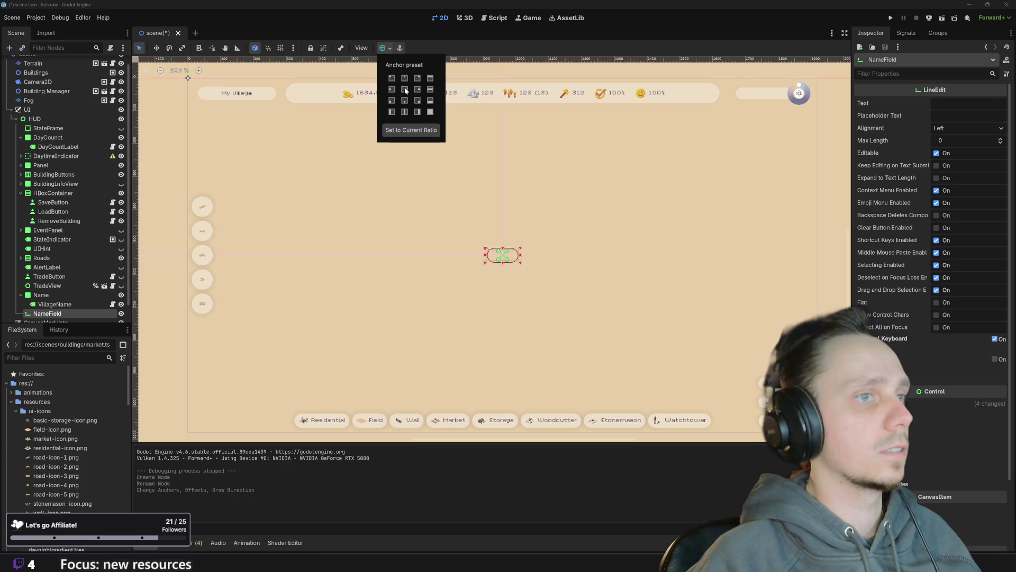
click(391, 50)
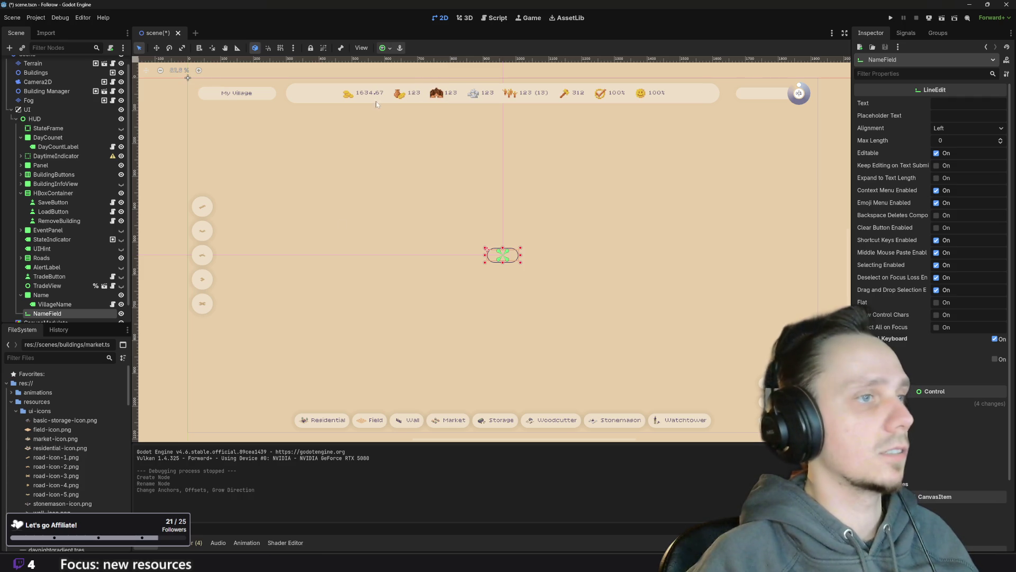
scroll(44, 298, down, 1)
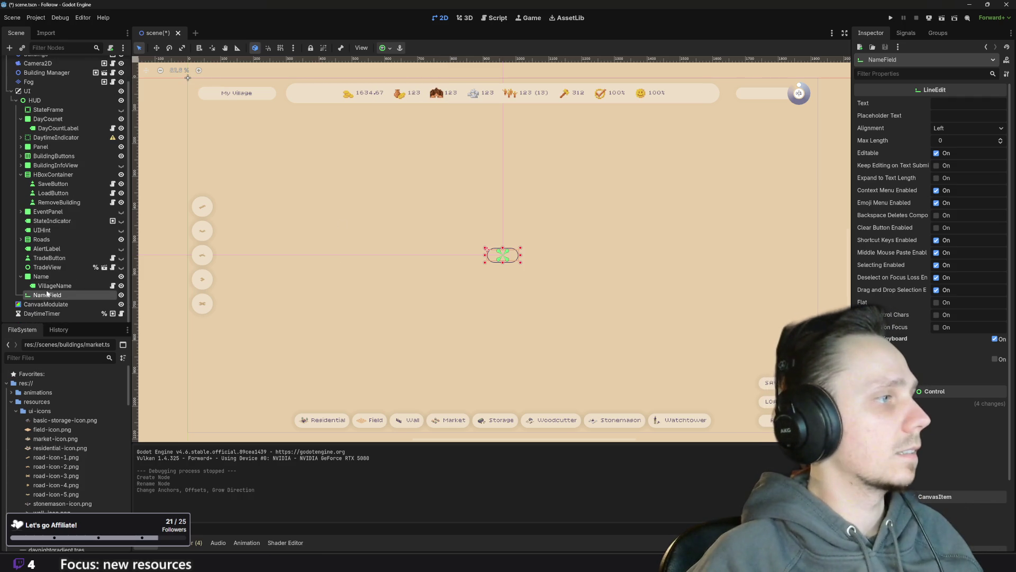
scroll(68, 144, up, 1)
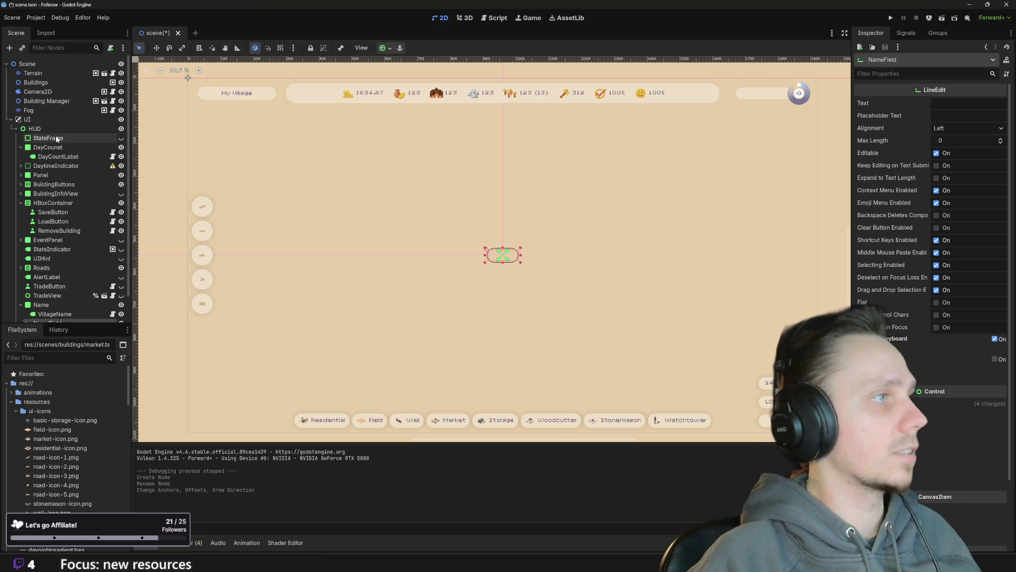
click(50, 129)
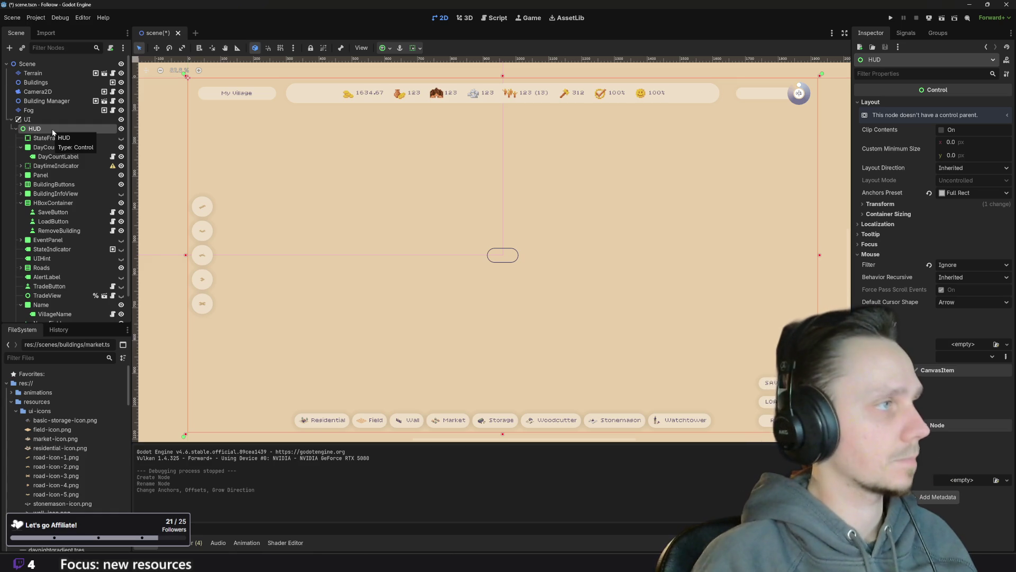
Add a Button child under HUD with the label text 'Rename'
right_click(52, 128)
click(84, 139)
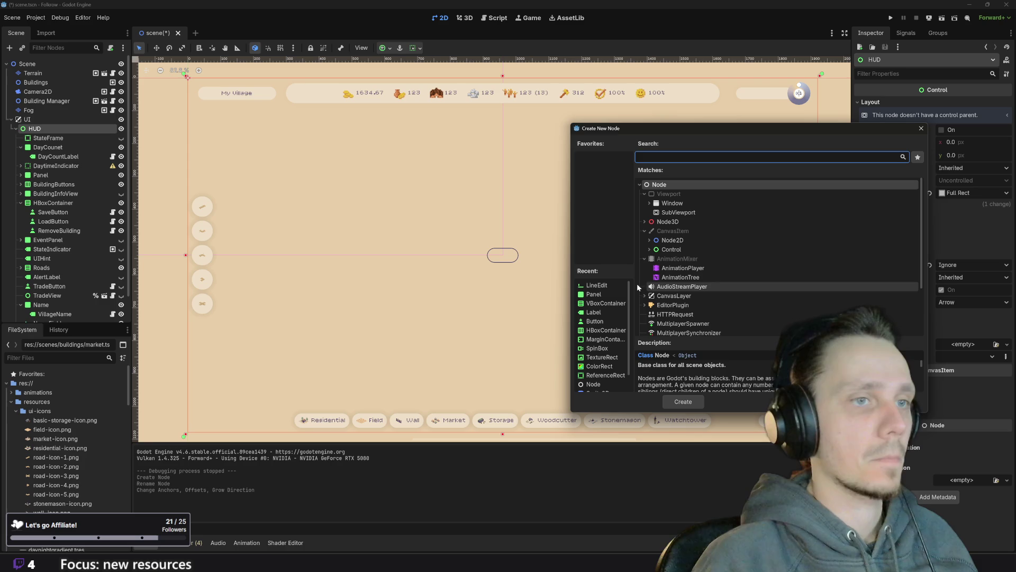
text(but)
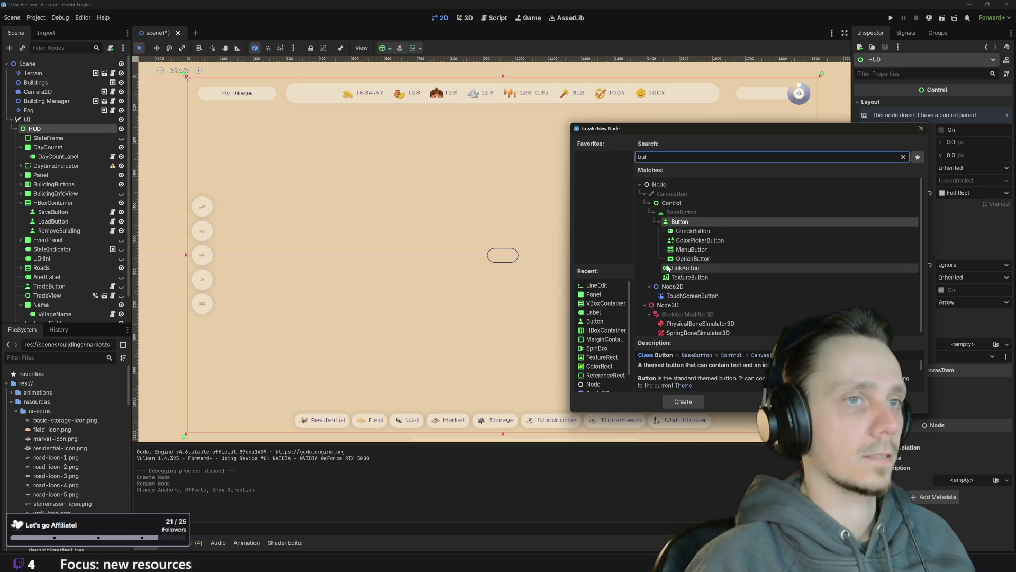
double_click(693, 222)
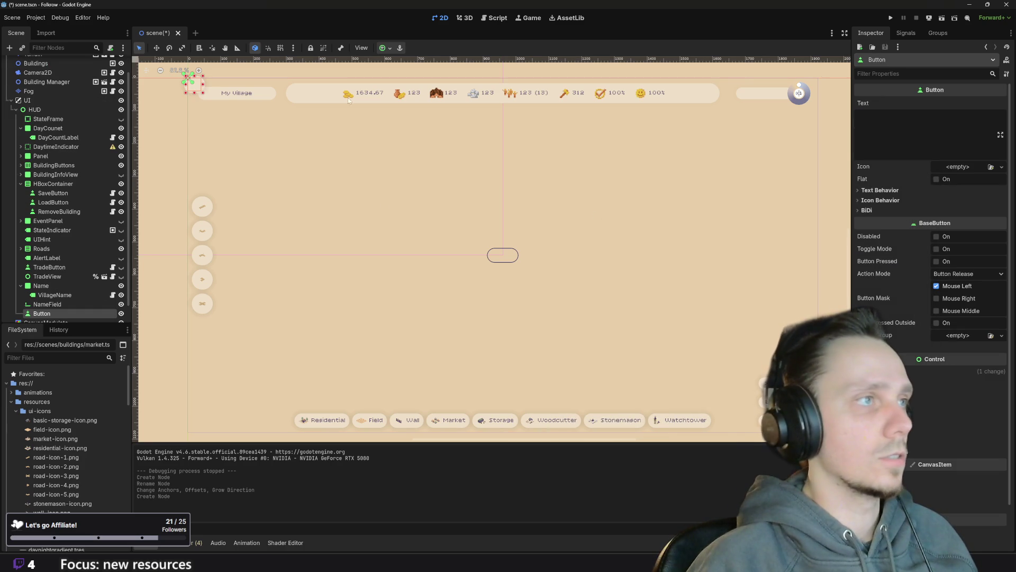
click(859, 117)
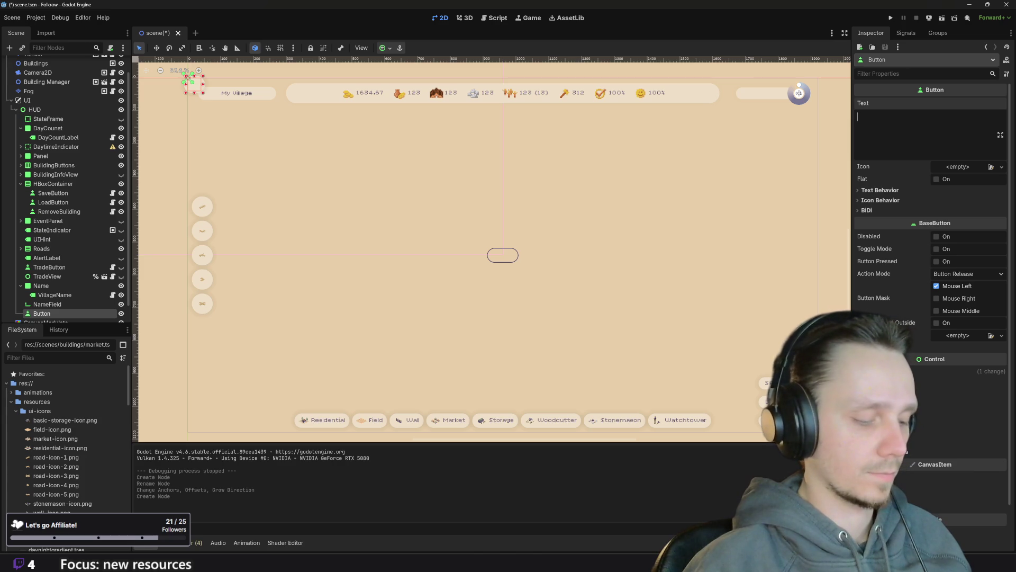
text(Rename)
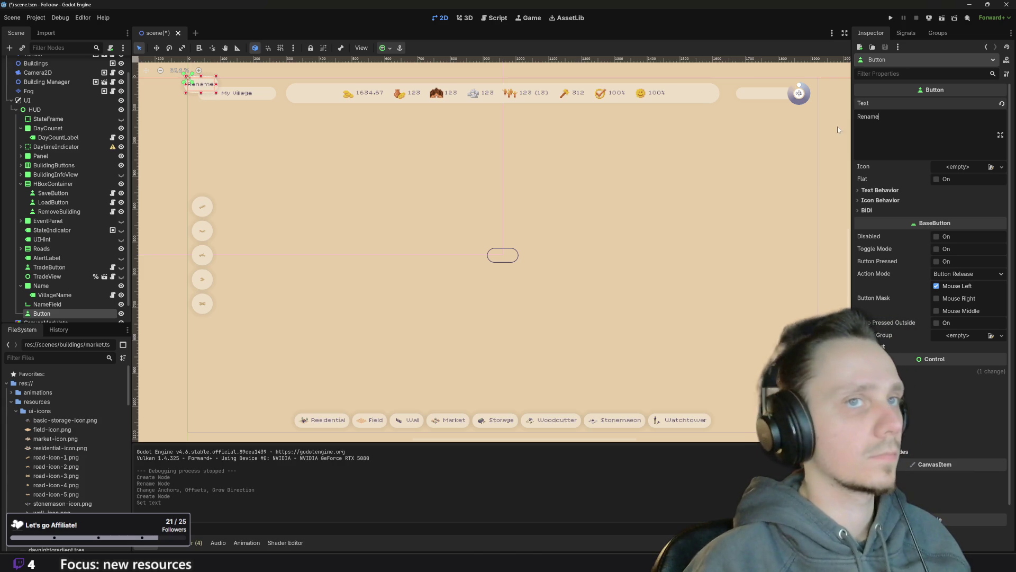
Center-anchor the Rename button and move it just below the canvas centre
click(390, 48)
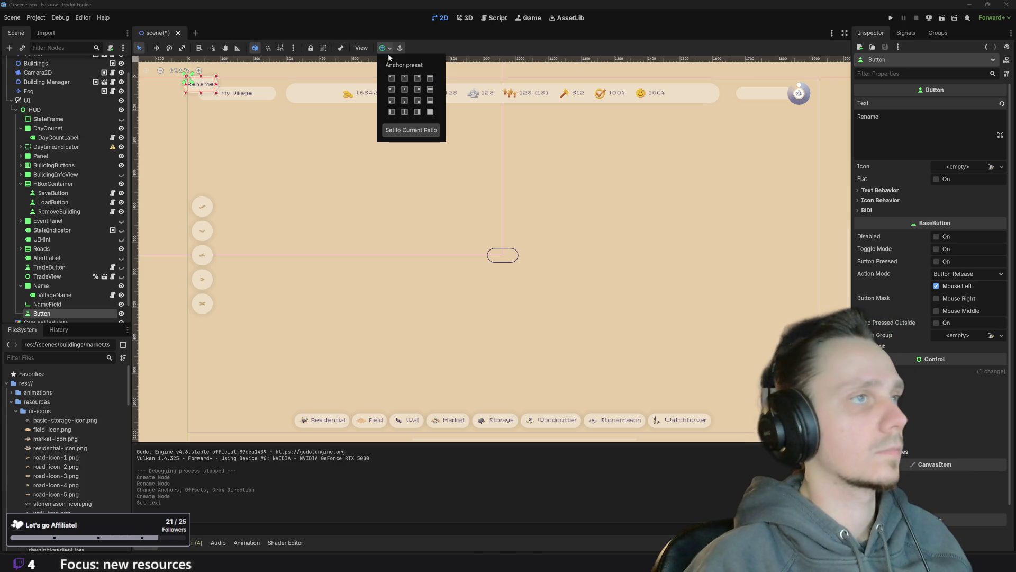
click(404, 89)
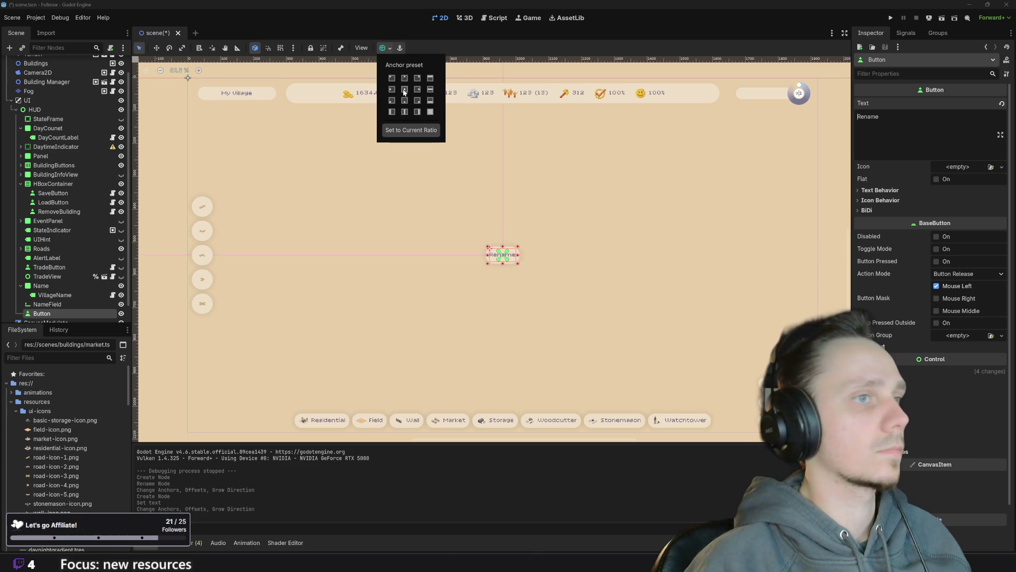
click(511, 258)
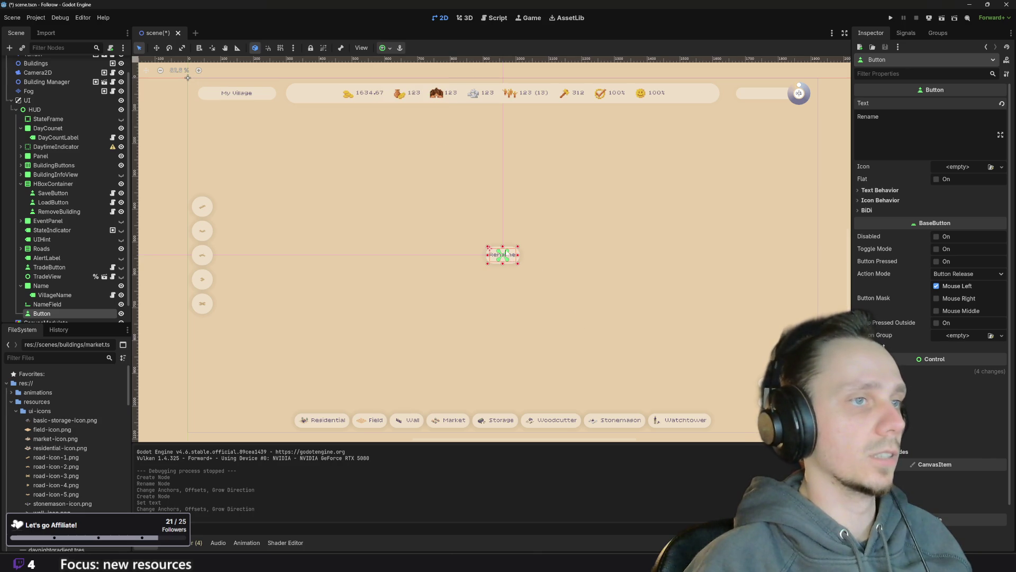
drag(516, 259, 527, 279)
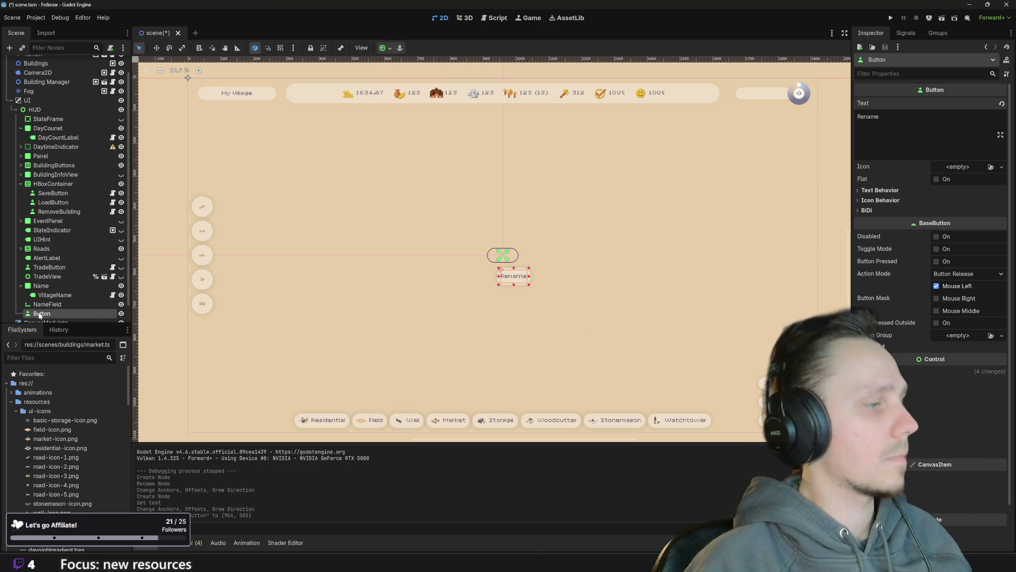
Duplicate the Rename button, then delete the Button2 copy
key(ctrl+d)
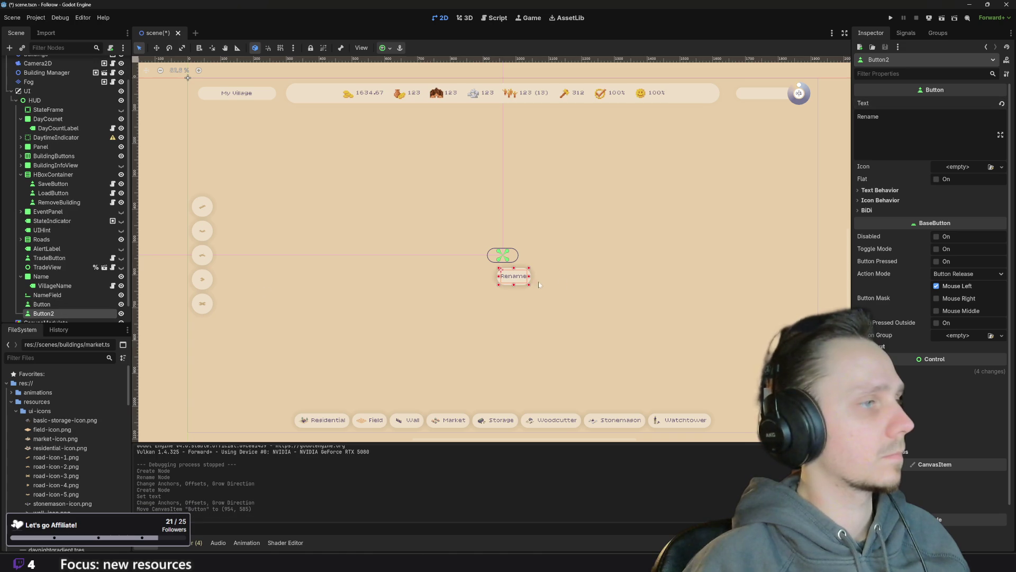
drag(522, 275, 564, 277)
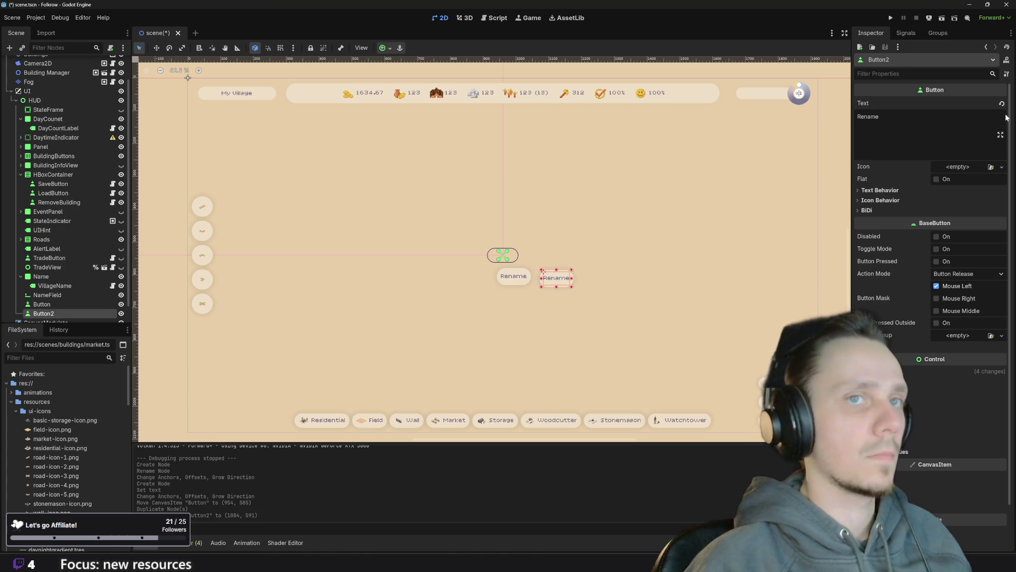
key(ctrl+a)
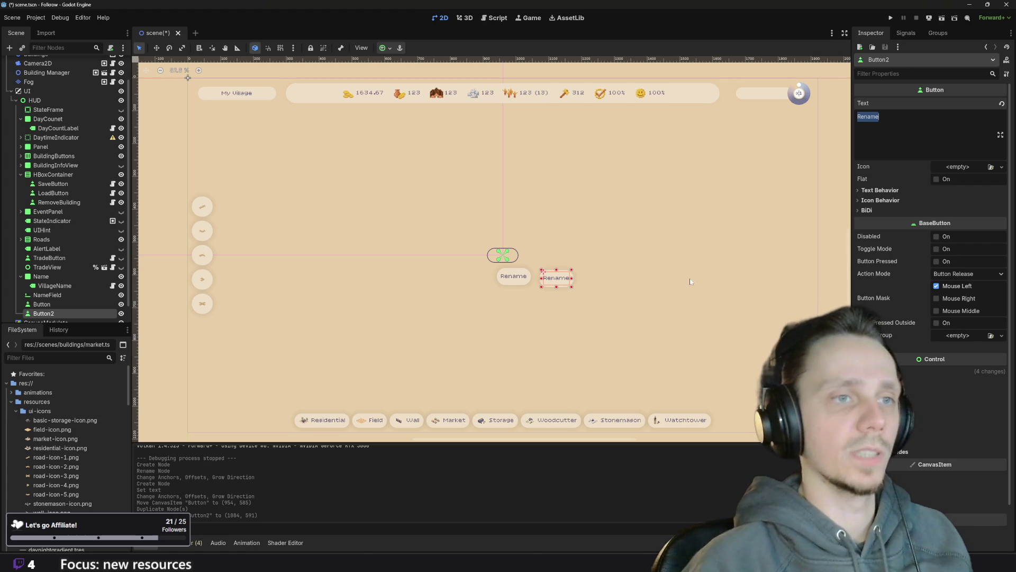
click(672, 283)
click(557, 284)
key(Delete)
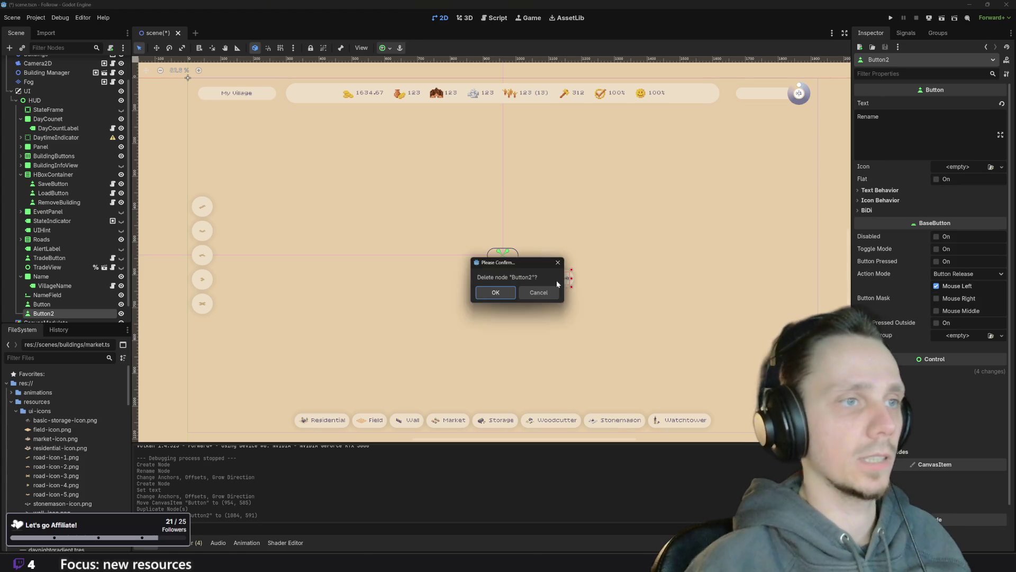
key(Return)
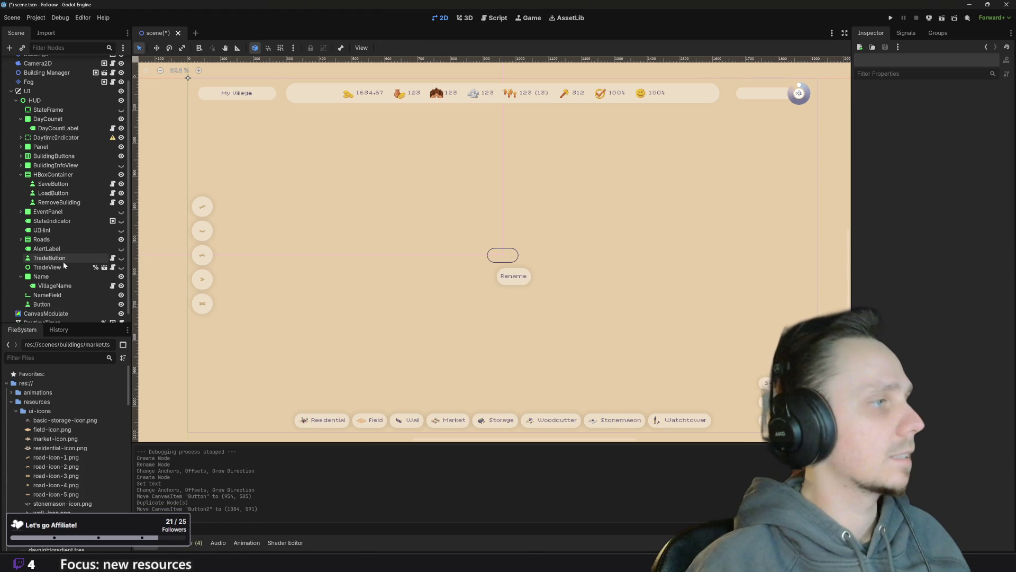
Show the TradeView panel briefly, then hide it again
scroll(62, 261, down, 1)
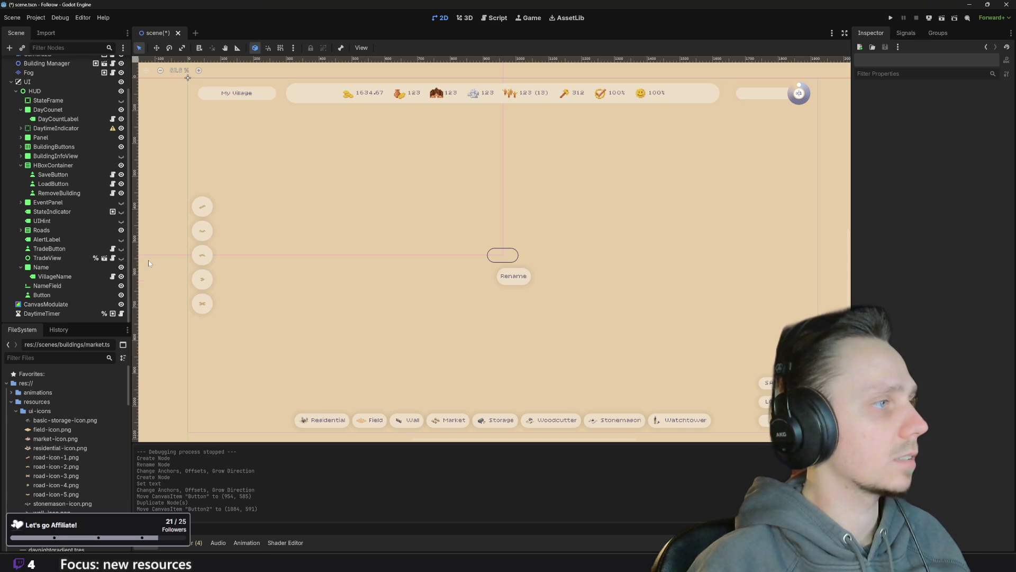
click(121, 259)
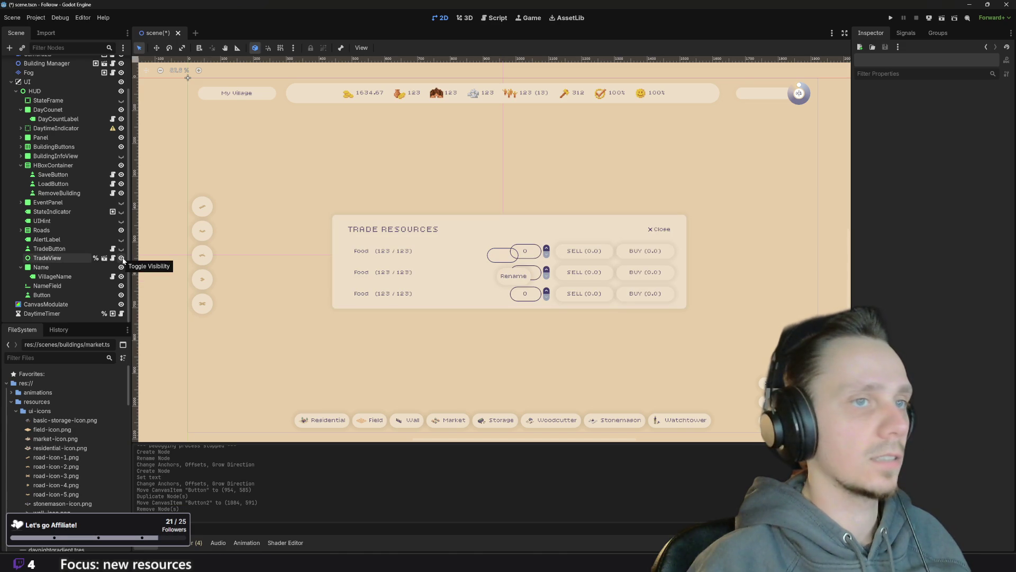
click(659, 230)
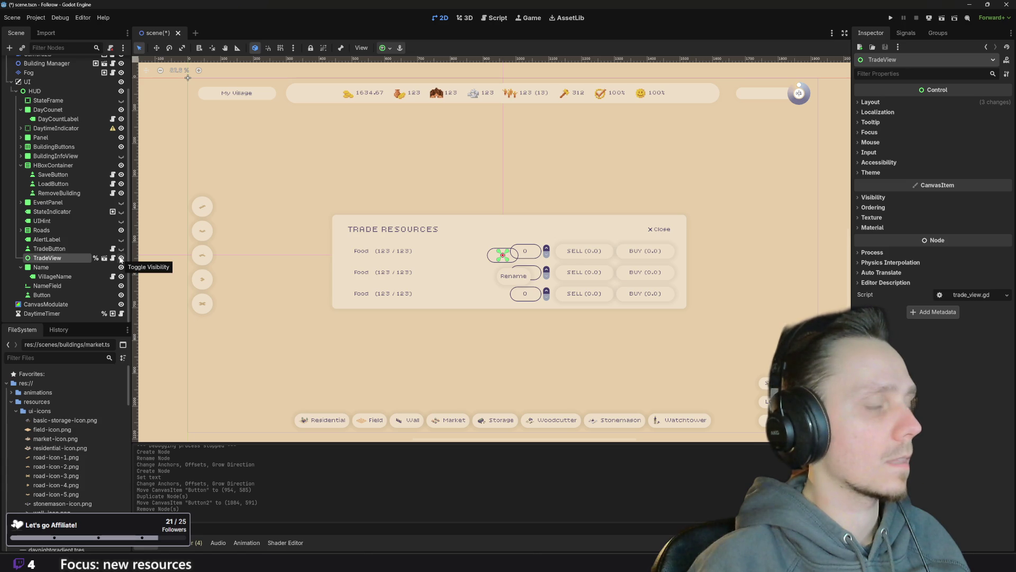
click(121, 259)
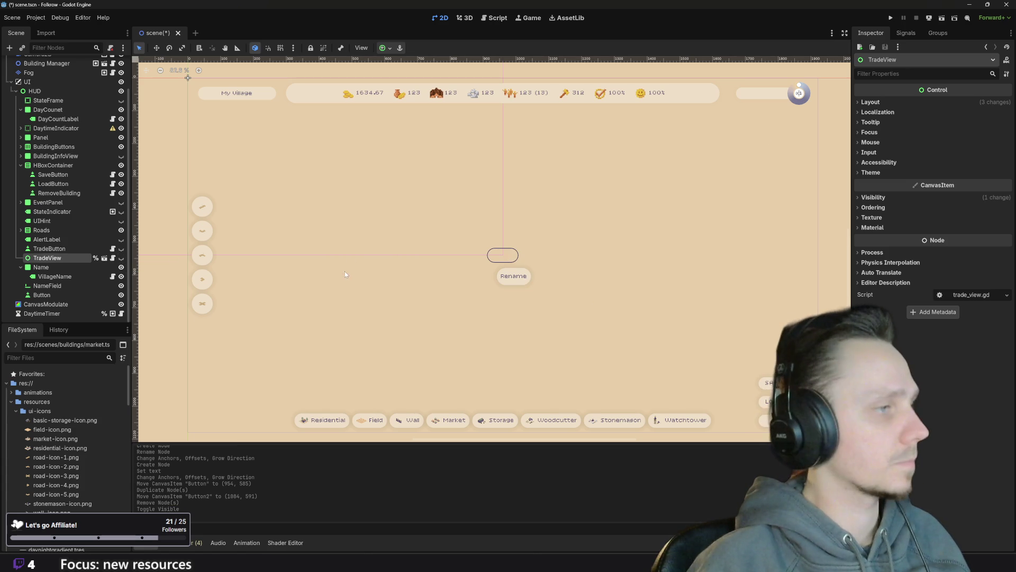
scroll(84, 428, down, 5)
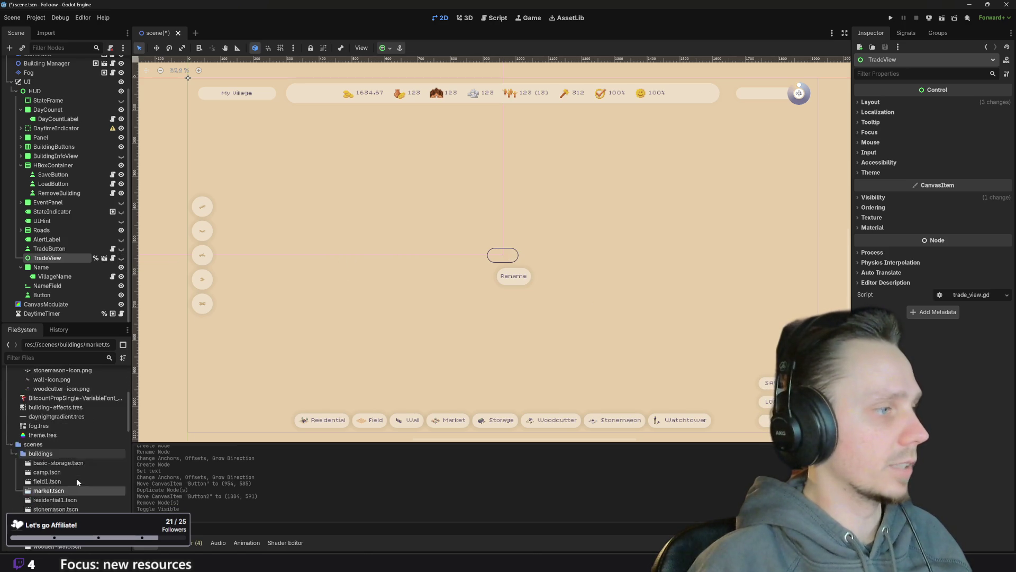
Collapse the ui-icons folder in FileSystem and open trade_view.tscn from the scenes folder
scroll(79, 482, down, 2)
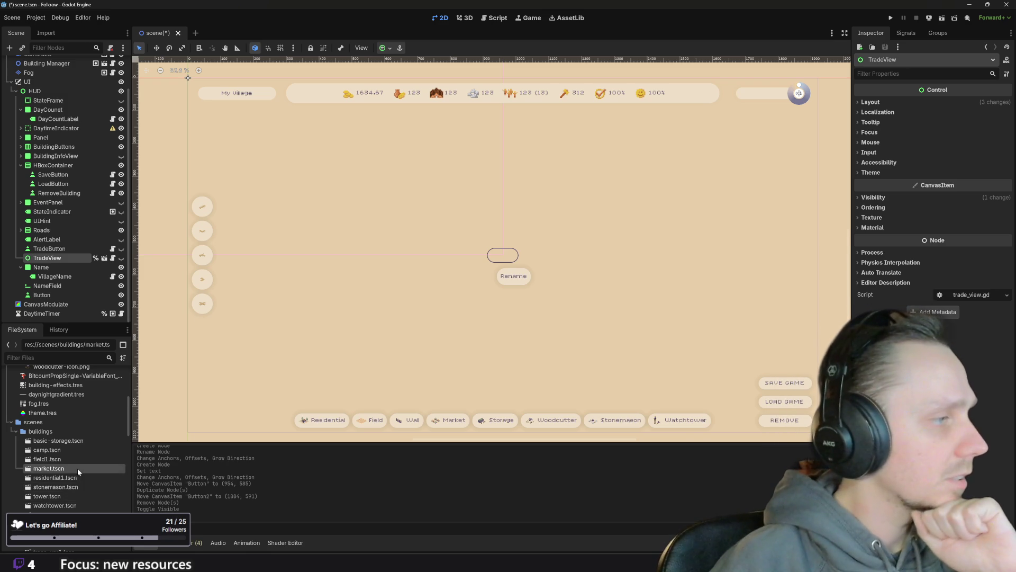
scroll(77, 468, up, 7)
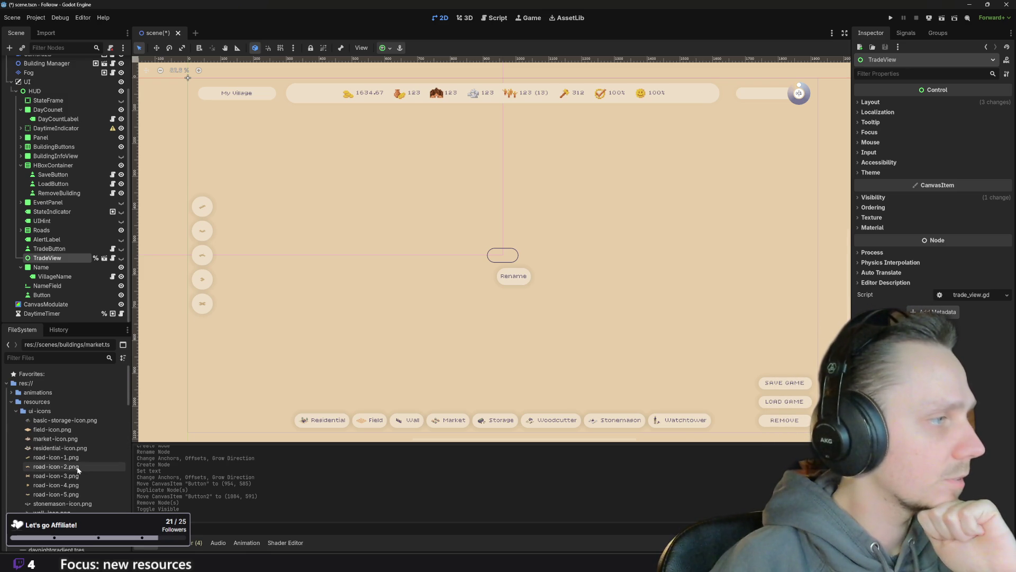
click(16, 411)
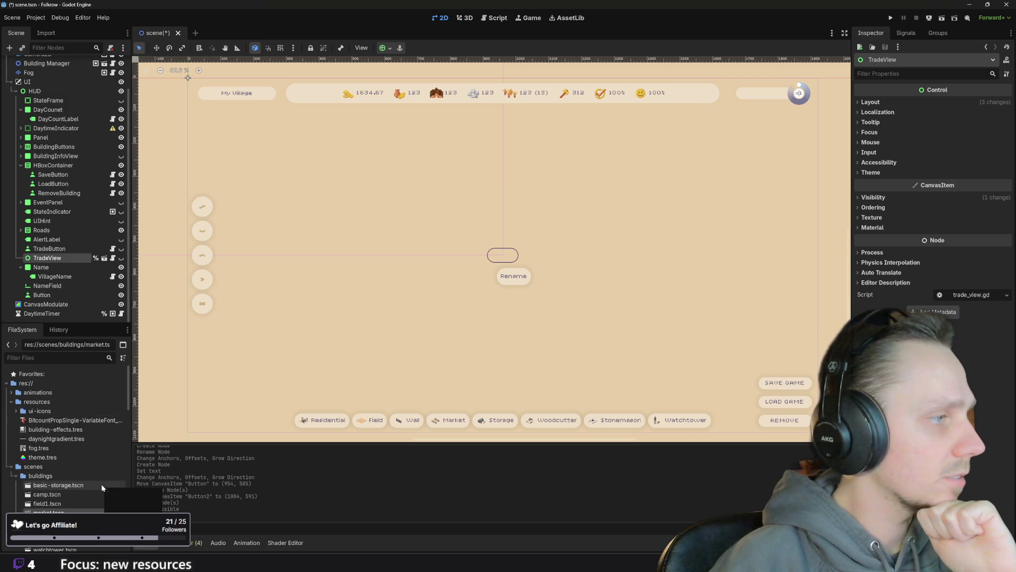
scroll(96, 462, down, 8)
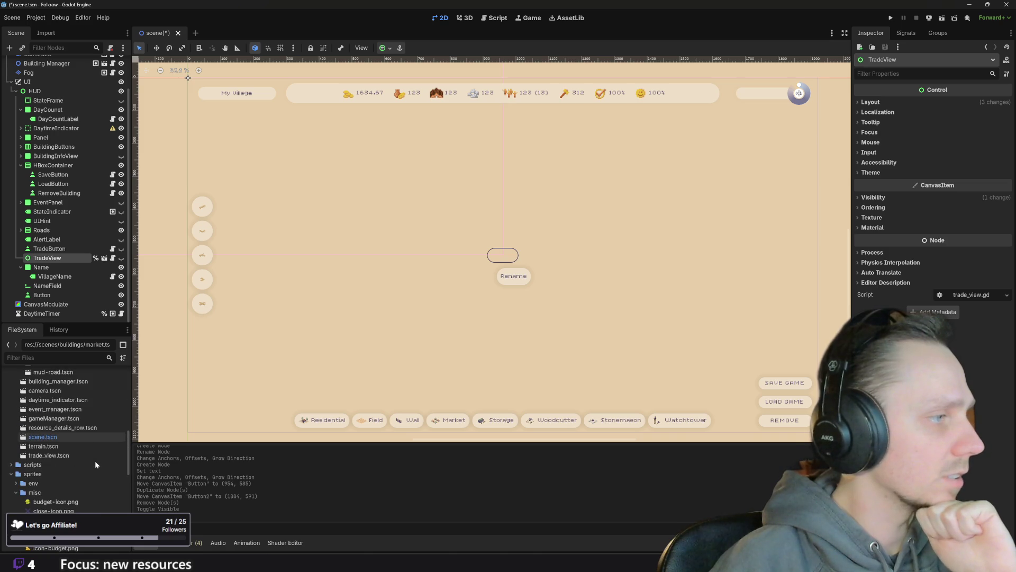
scroll(95, 464, down, 10)
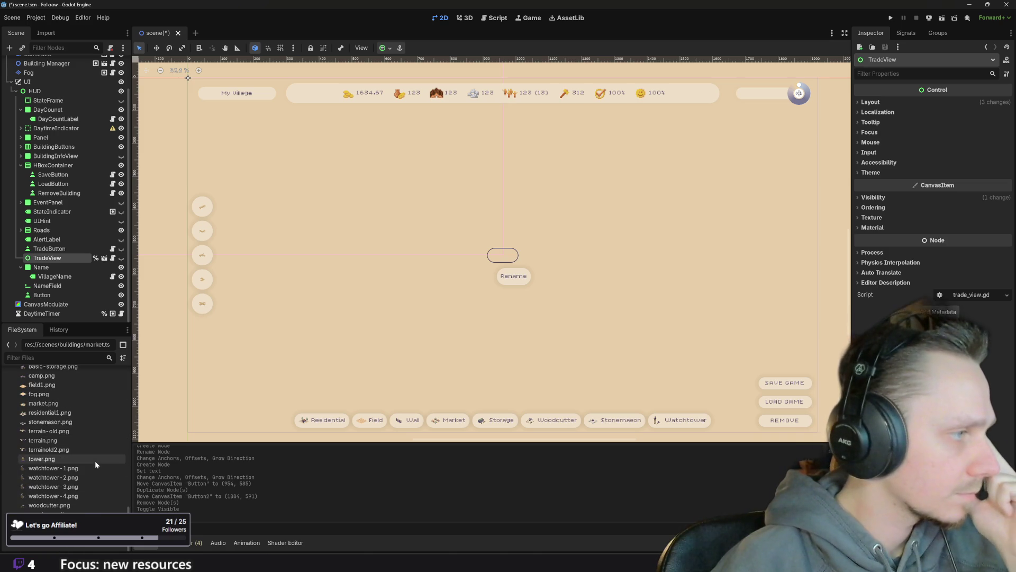
scroll(96, 465, up, 5)
scroll(95, 465, up, 5)
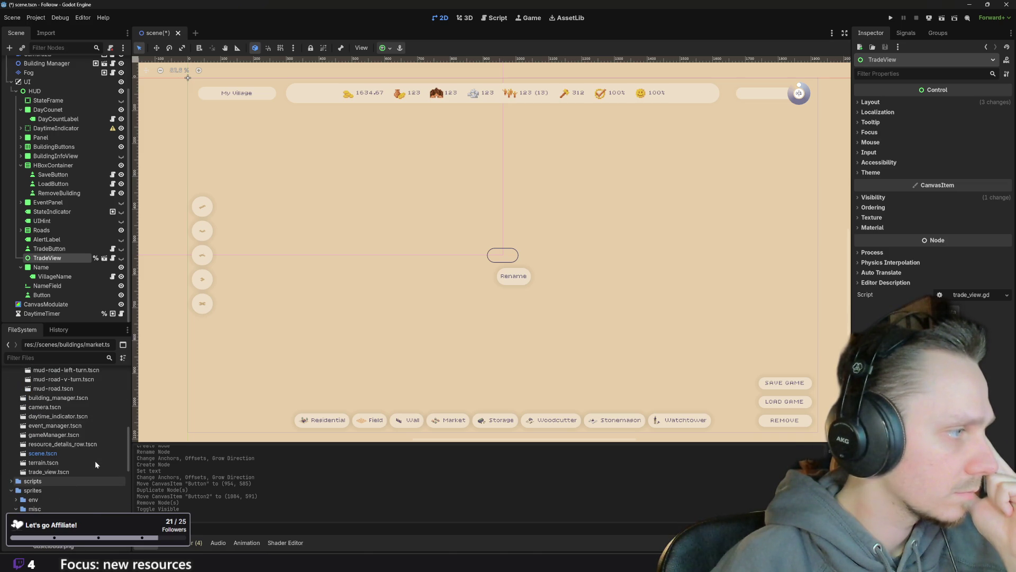
scroll(95, 463, up, 4)
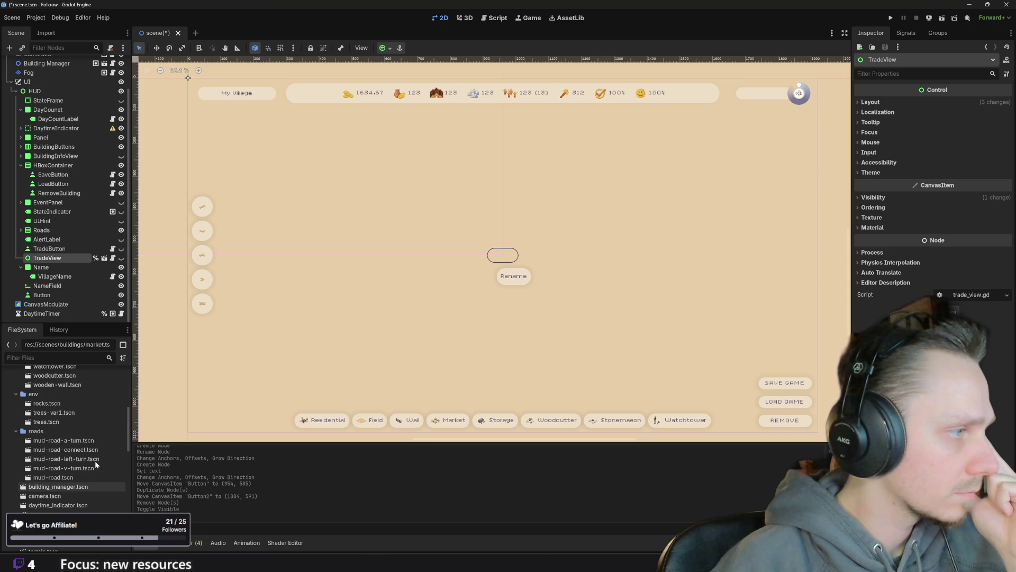
scroll(94, 461, down, 1)
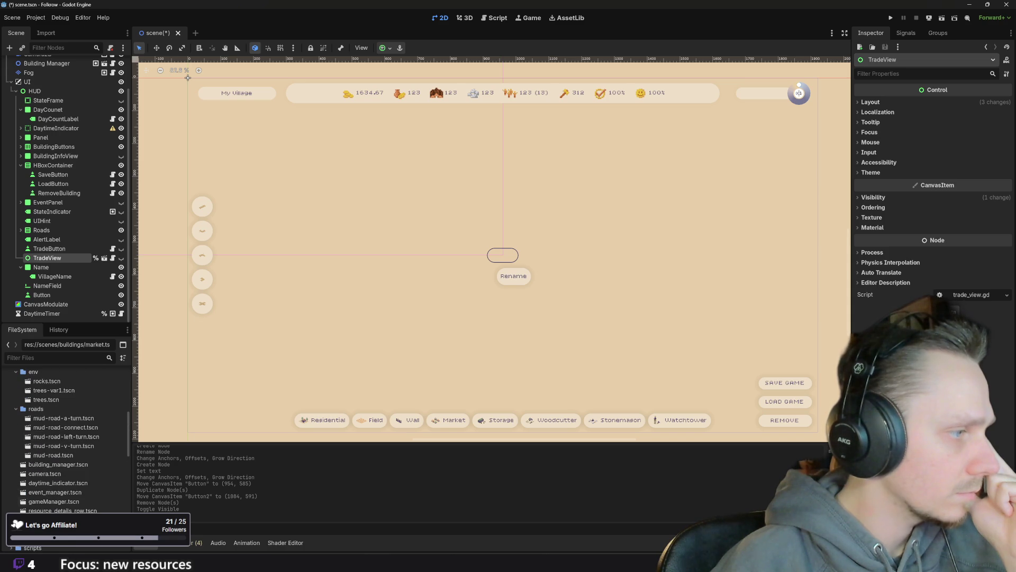
click(104, 258)
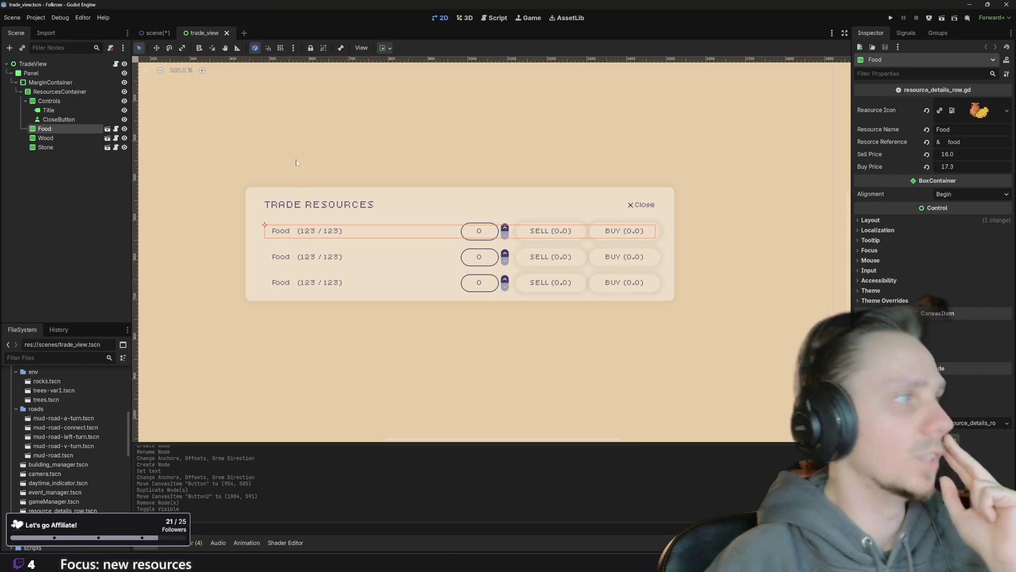
Inspect trade_view's TRADE RESOURCES Title label and Controls row, then start a new scene
click(523, 204)
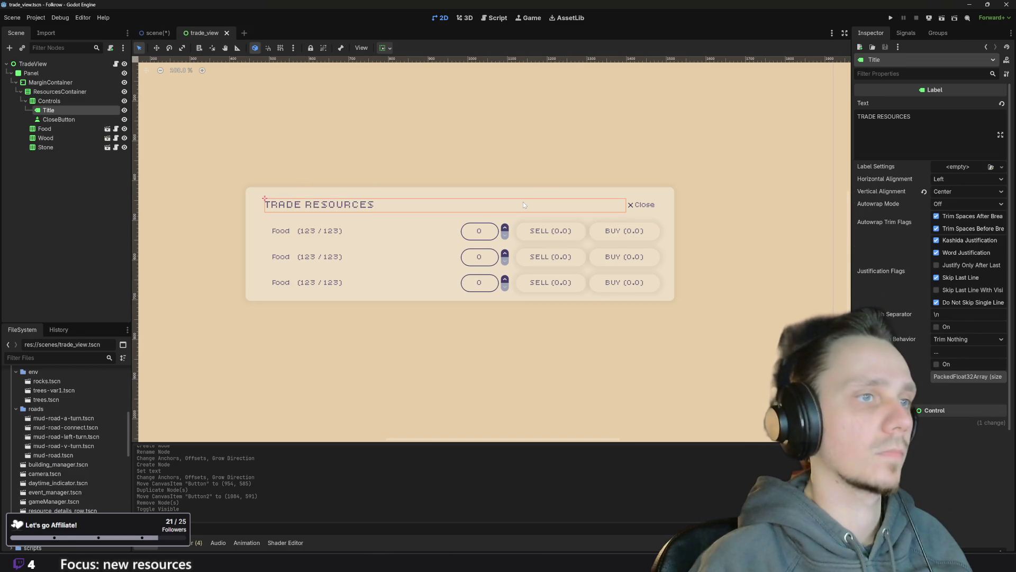
click(62, 100)
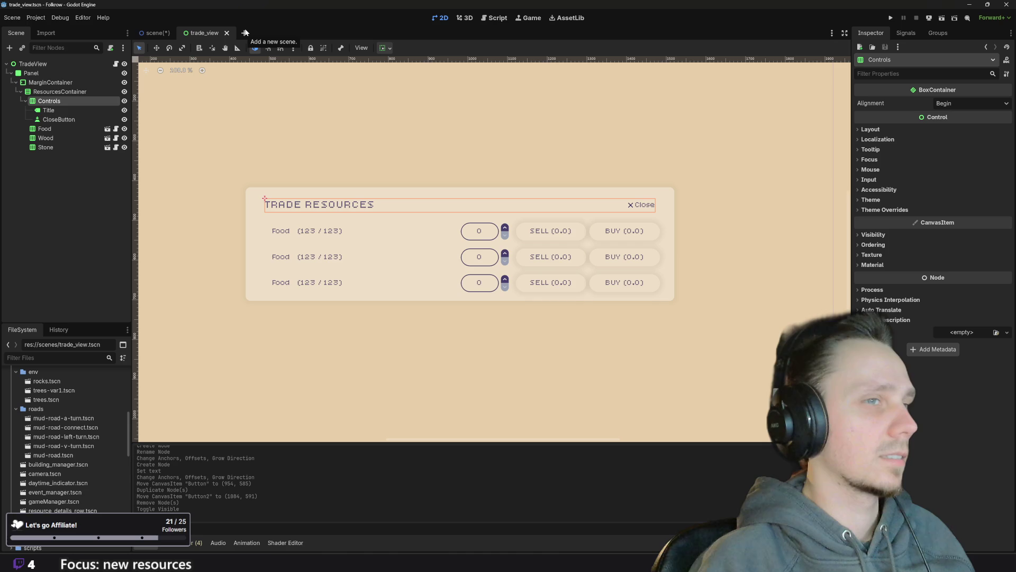
click(244, 34)
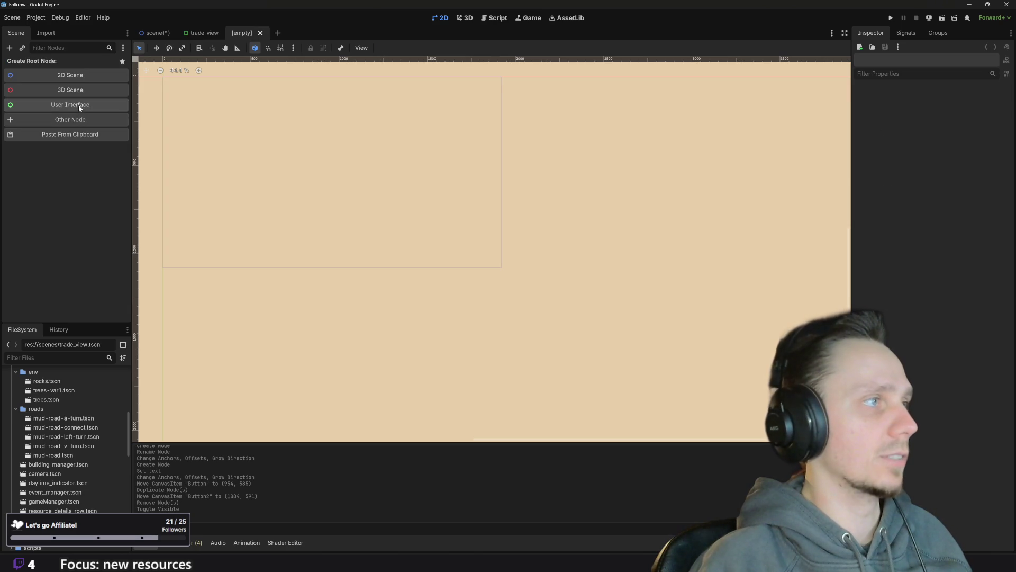
Create a User Interface Control root and rename it RenameView
click(80, 109)
drag(322, 225, 442, 300)
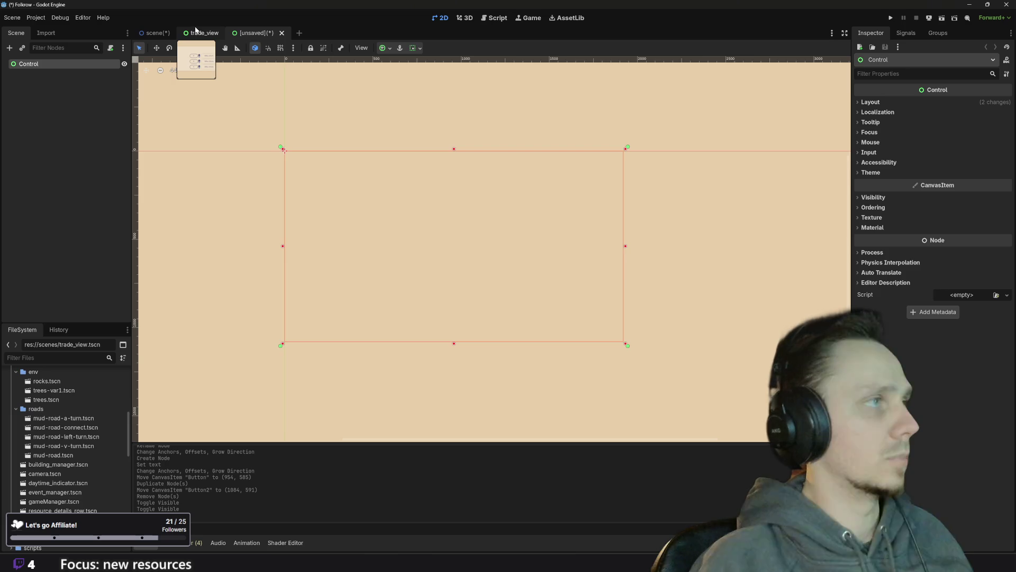
click(190, 33)
click(257, 33)
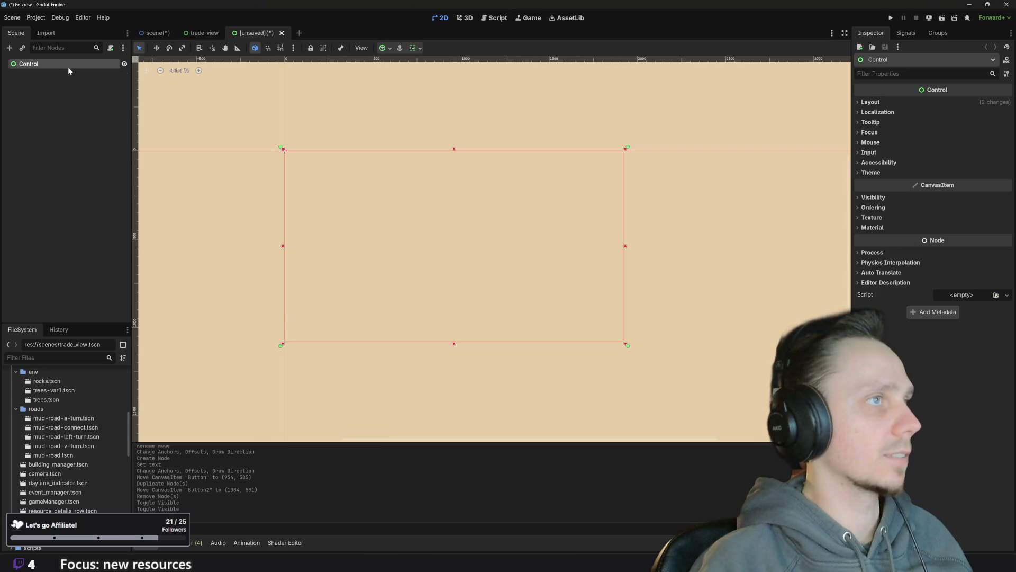
double_click(26, 64)
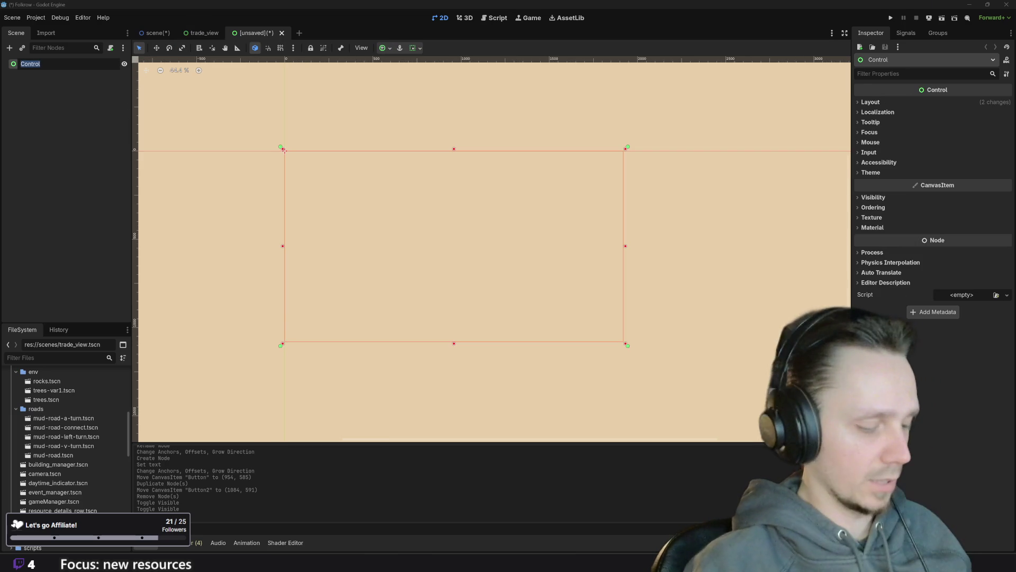
text(Re)
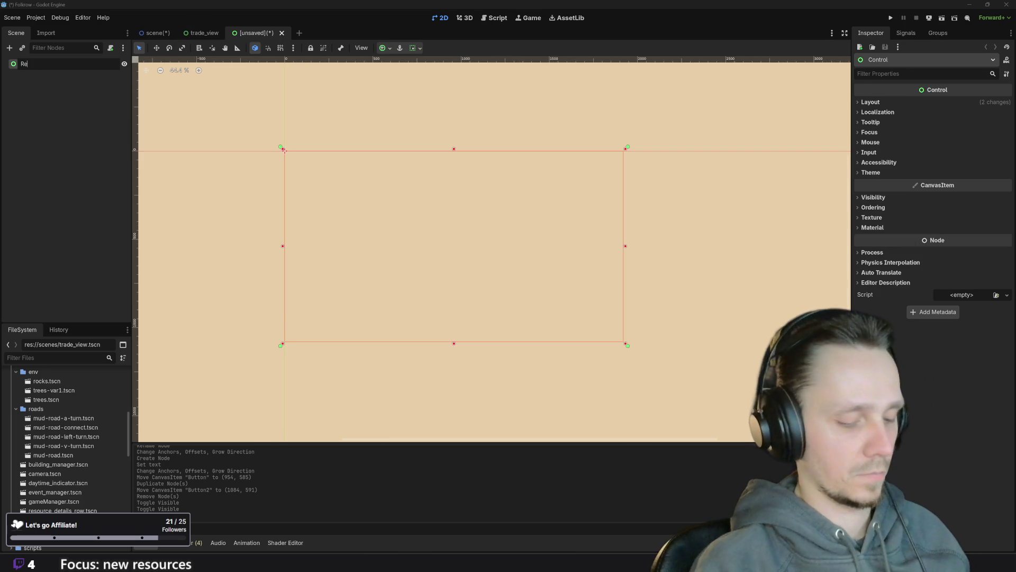
text(nameView)
key(Return)
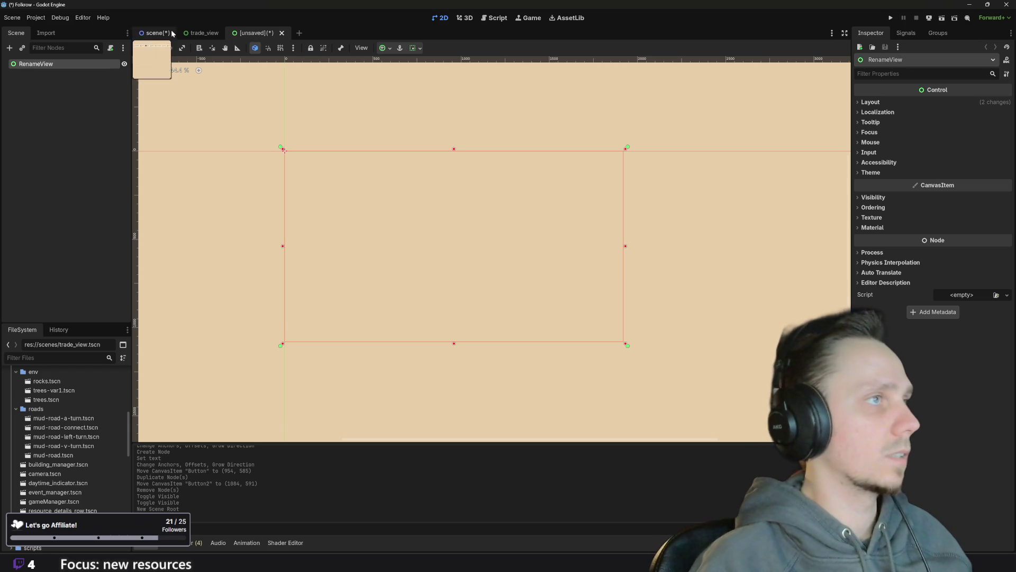
Save the new scene as rename_view.tscn in the scenes folder
click(204, 32)
click(254, 34)
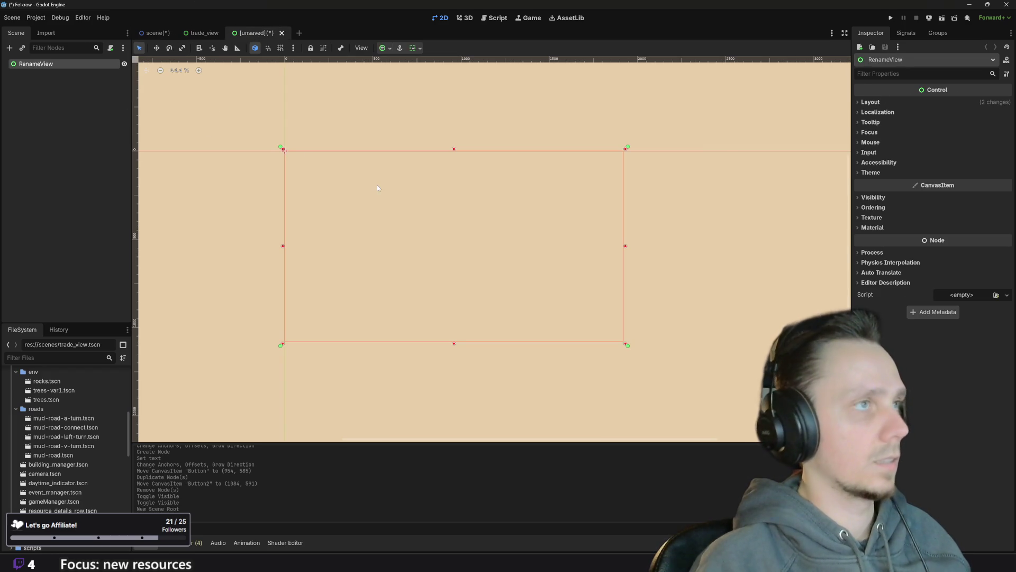
key(ctrl+s)
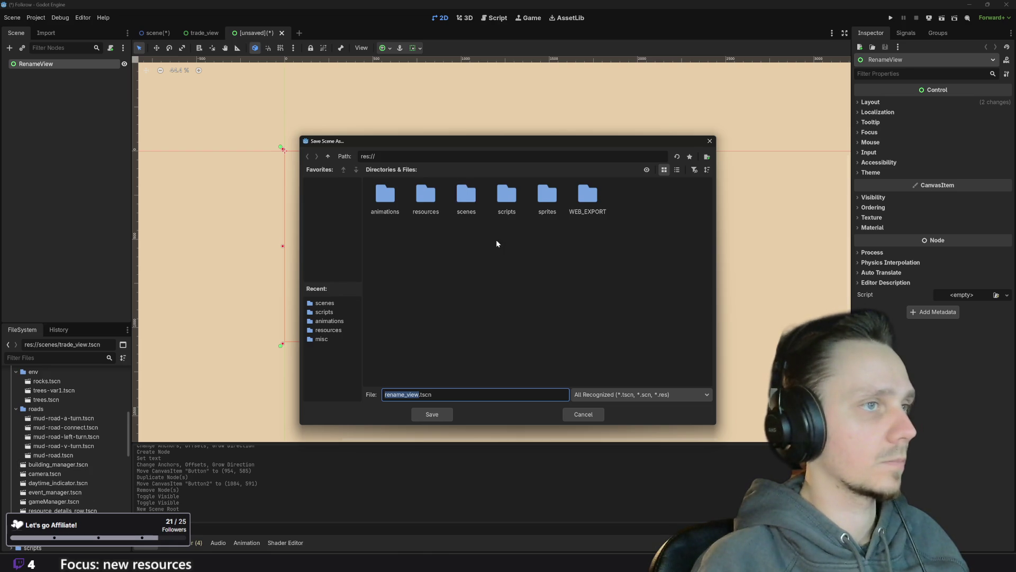
double_click(466, 195)
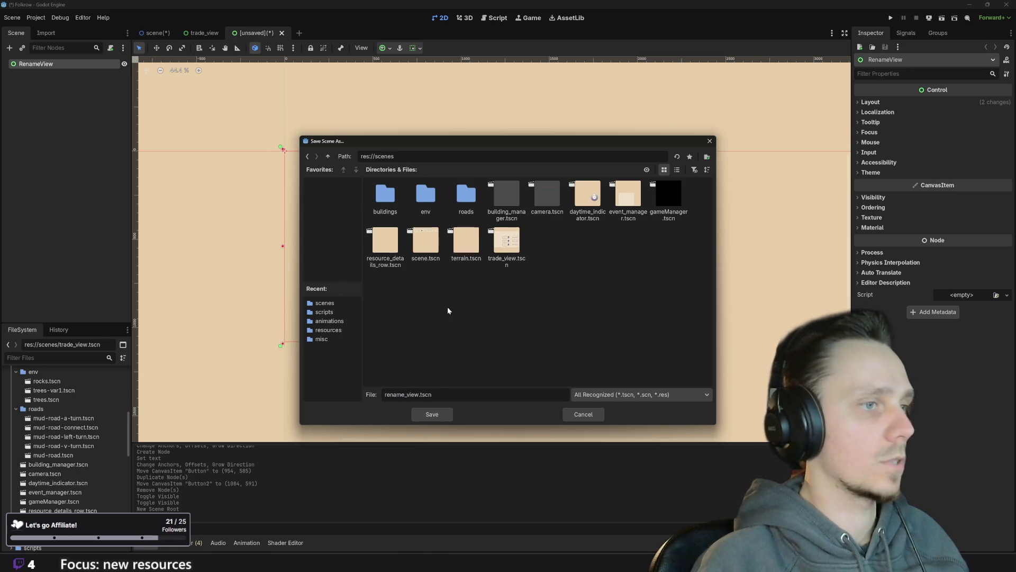
click(434, 416)
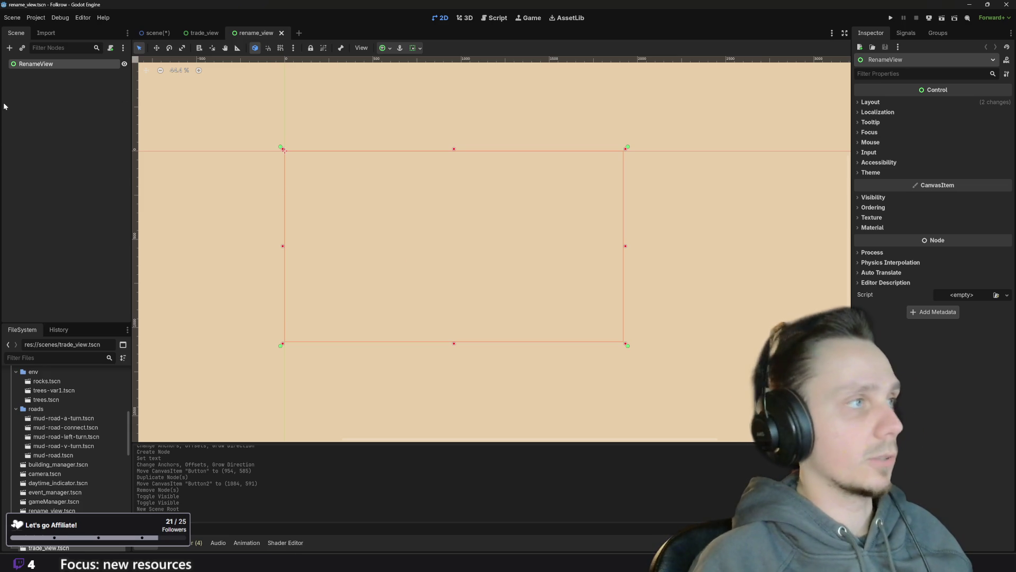
Paste the copied Controls row under RenameView and widen it
key(ctrl+v)
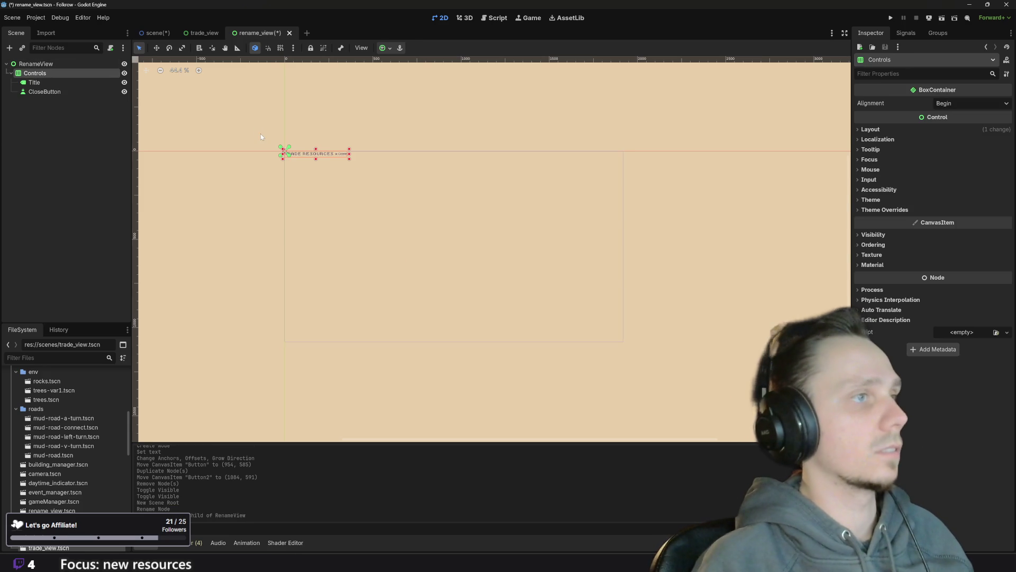
scroll(309, 151, up, 3)
scroll(413, 173, down, 3)
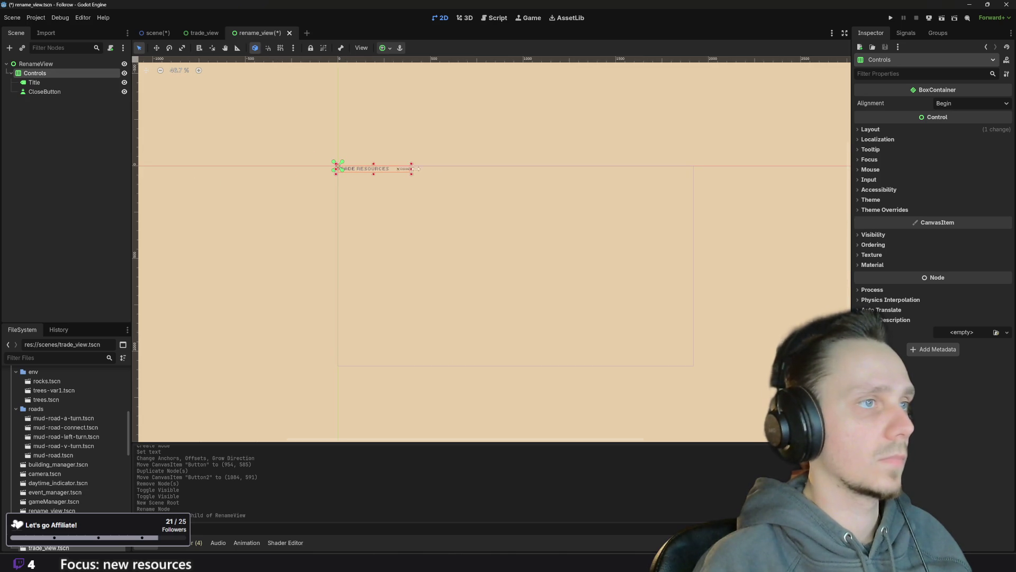
drag(408, 168, 492, 169)
click(444, 170)
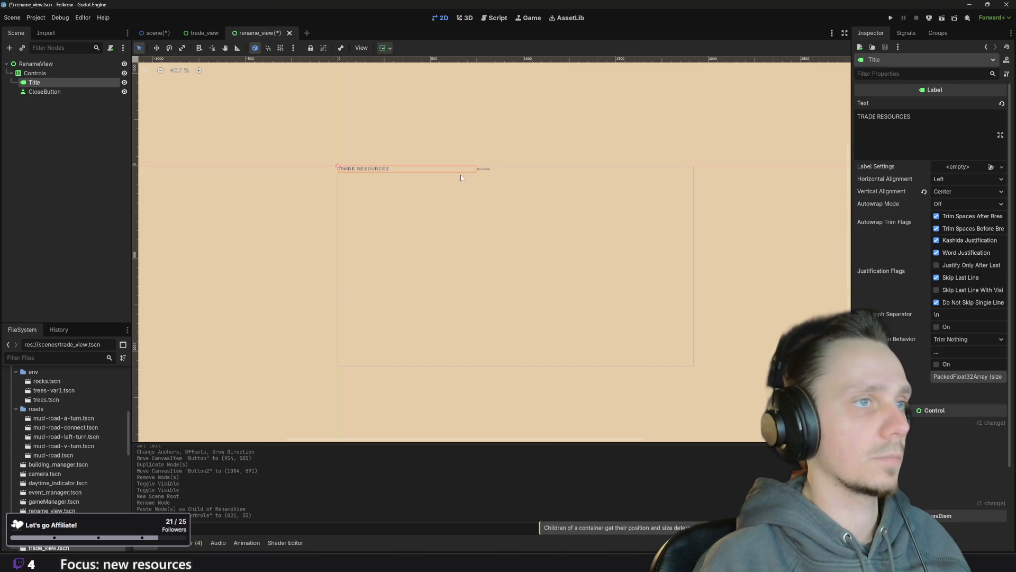
click(44, 74)
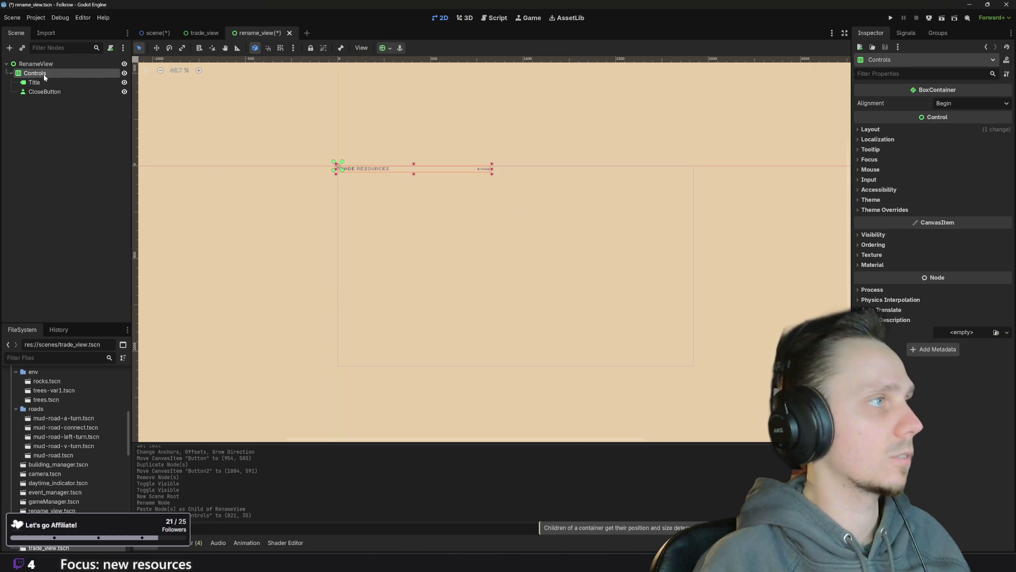
click(460, 171)
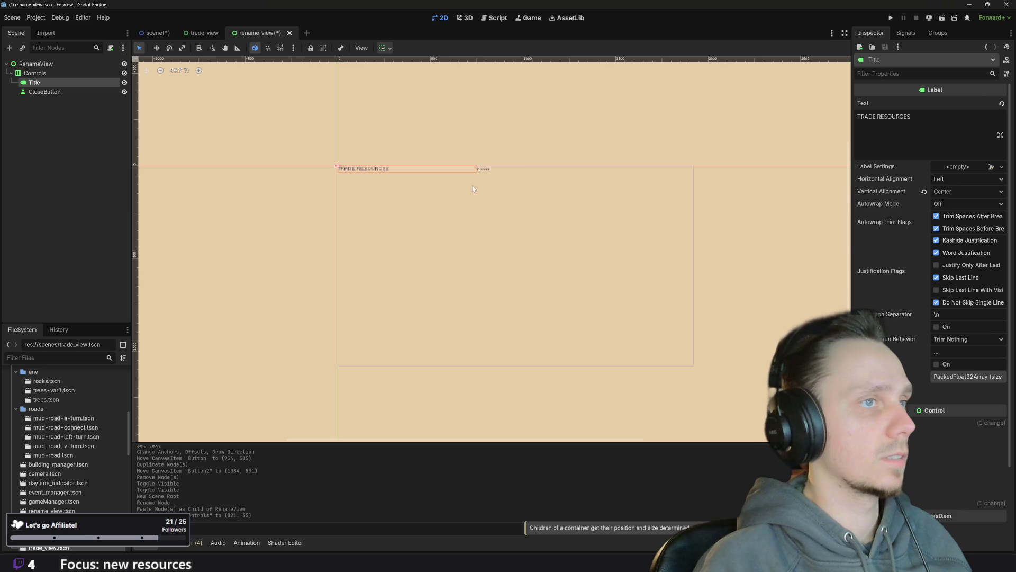
click(475, 189)
click(67, 75)
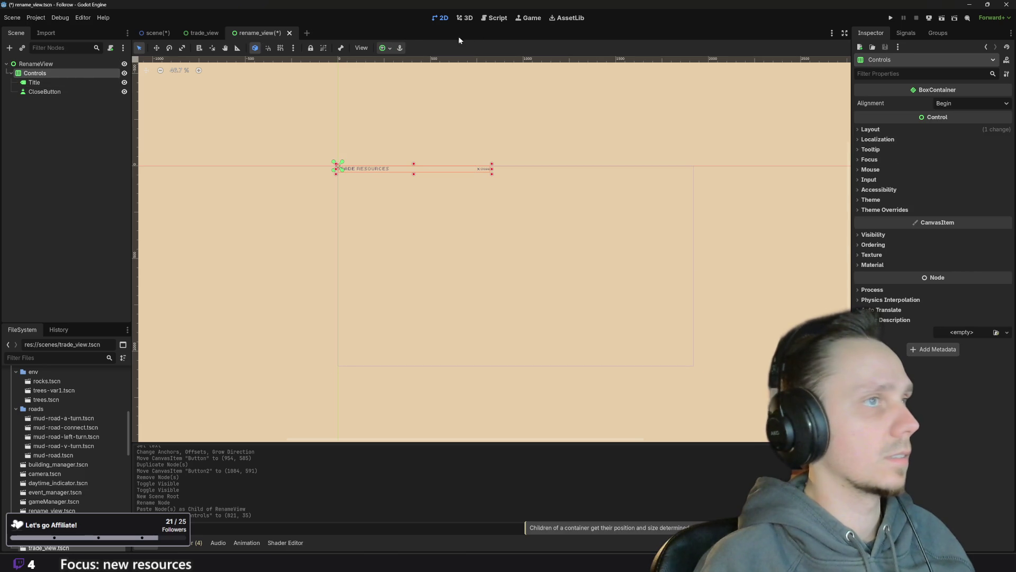
Center-anchor the Controls row and change the Title text to 'RENAME VILLAGE'
click(389, 48)
click(404, 92)
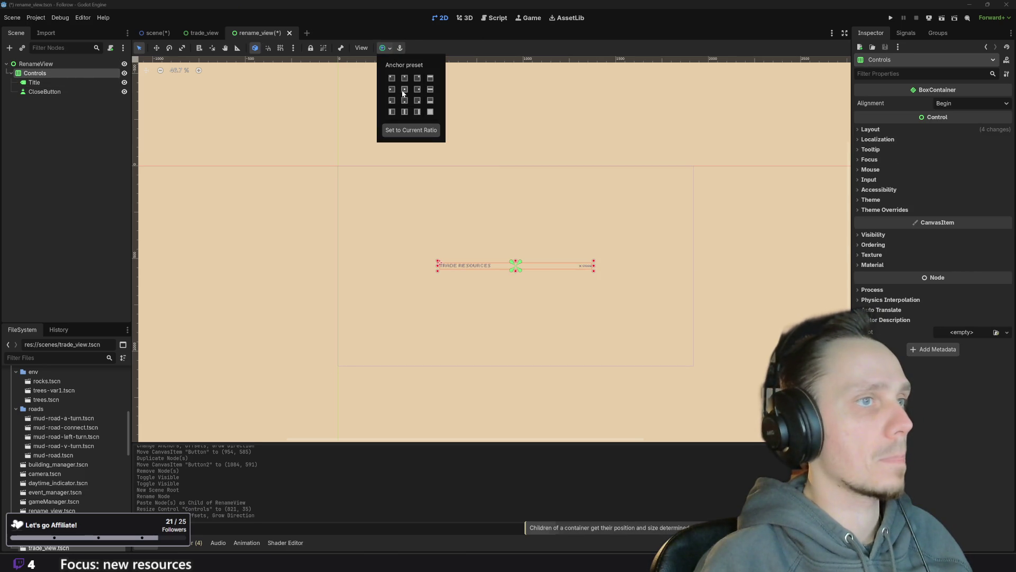
scroll(524, 281, up, 1)
click(523, 280)
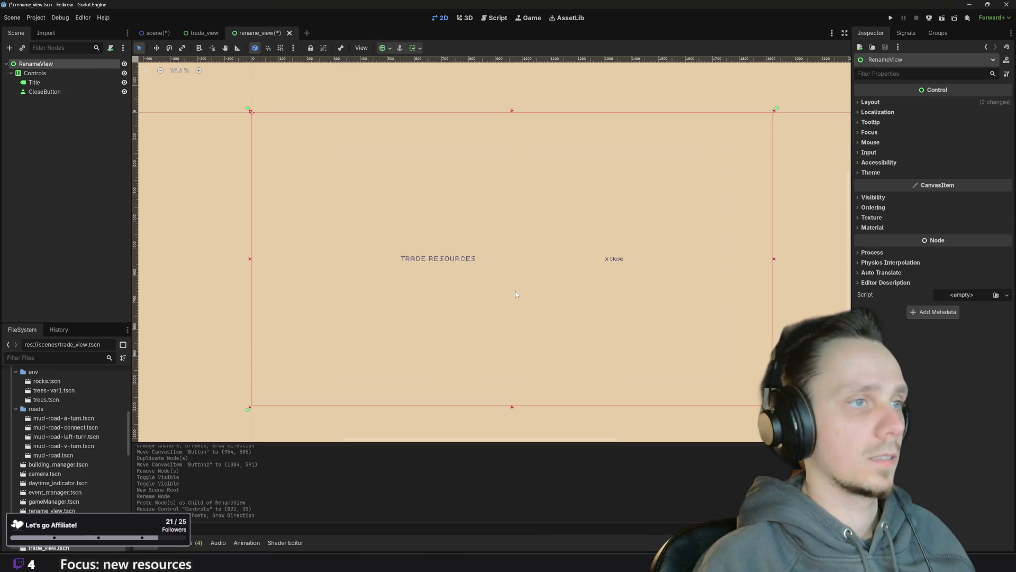
click(467, 258)
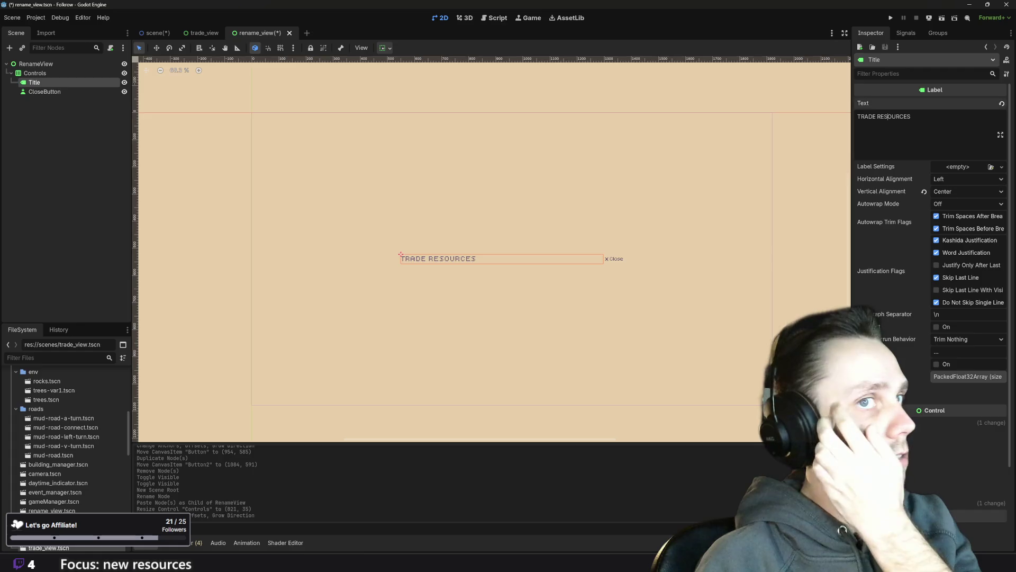
triple_click(884, 117)
text(RENAME VILLAGE)
click(154, 33)
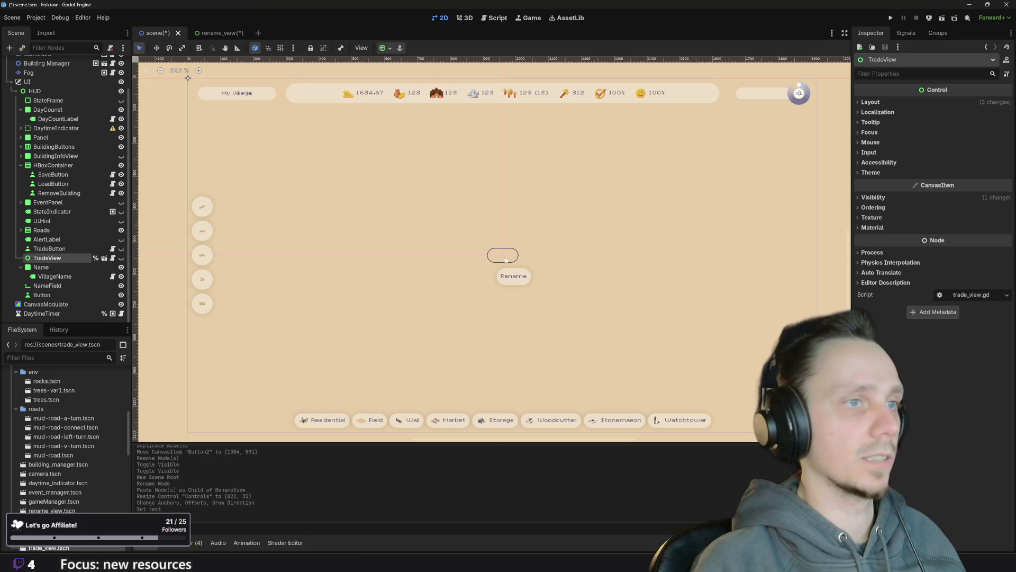
Paste NameField under RenameView and place it below the RENAME VILLAGE title
click(491, 252)
click(479, 207)
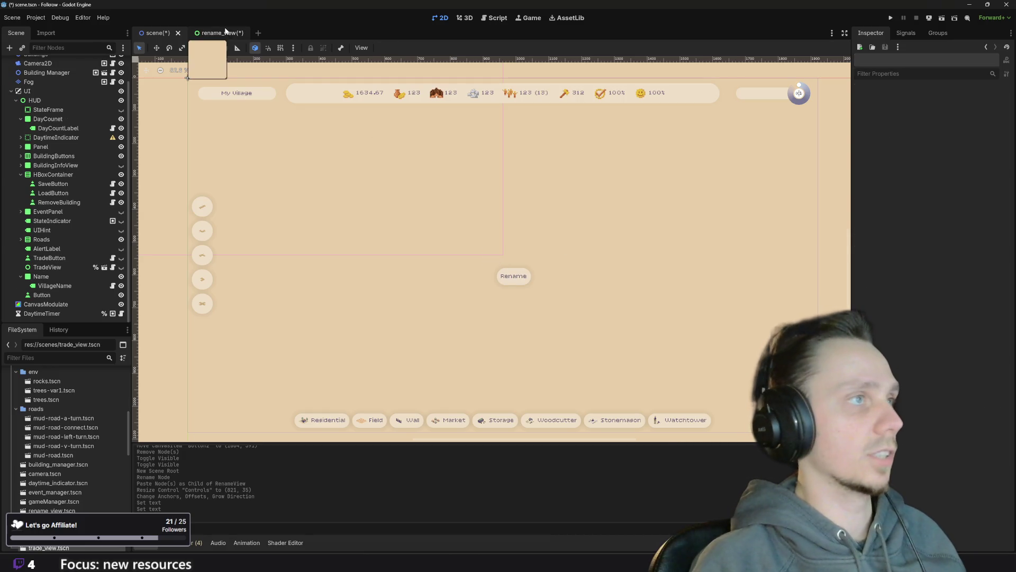
click(222, 33)
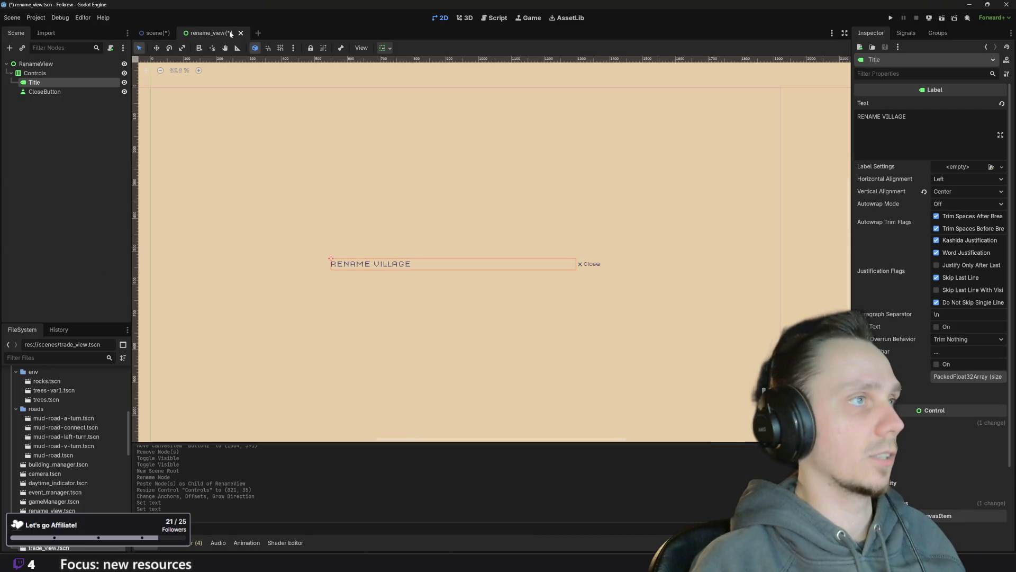
click(11, 73)
click(33, 64)
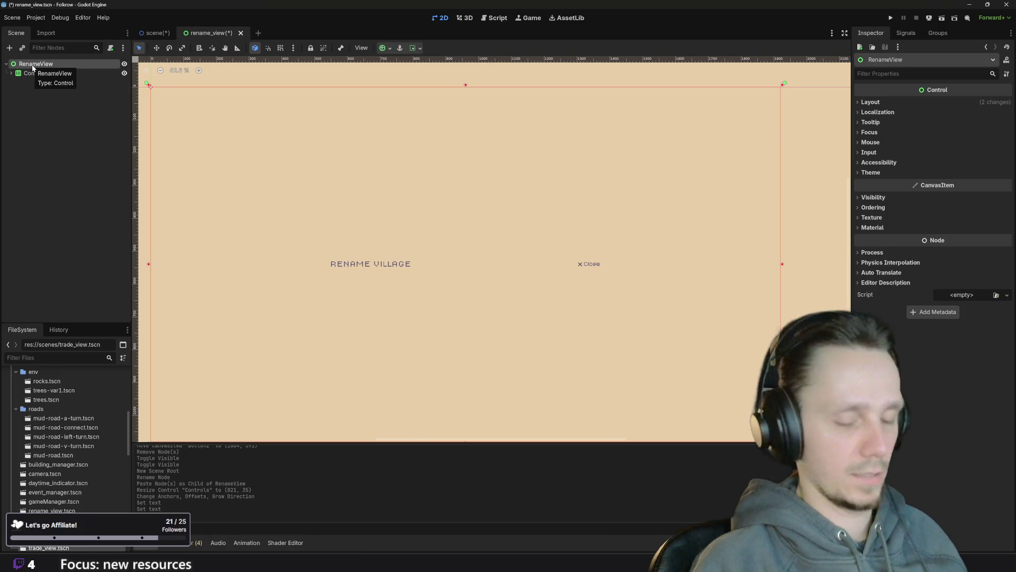
key(ctrl+v)
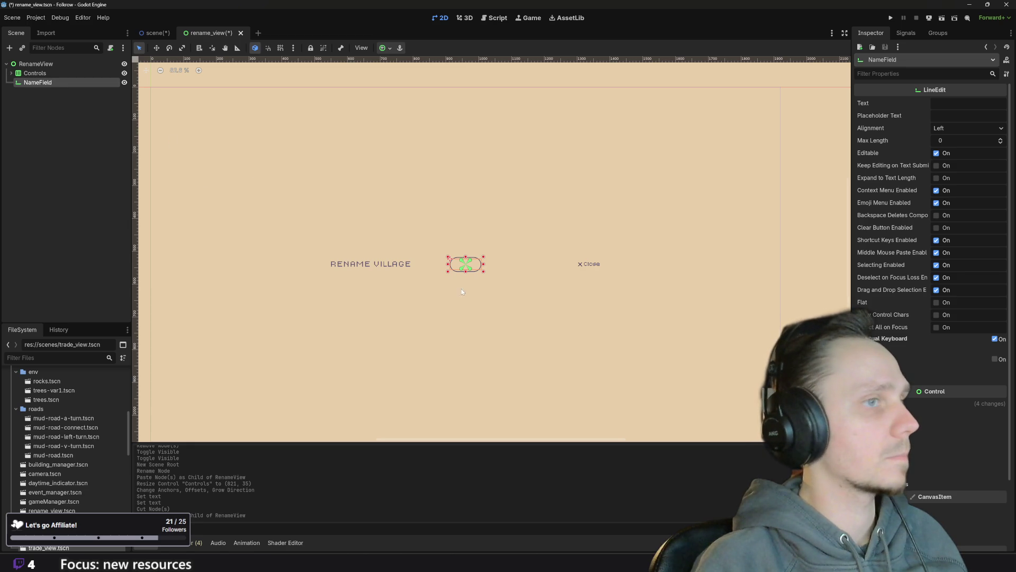
drag(464, 272, 448, 292)
Move the Rename button from the main scene into RenameView as SaveButton, below NameField
click(154, 33)
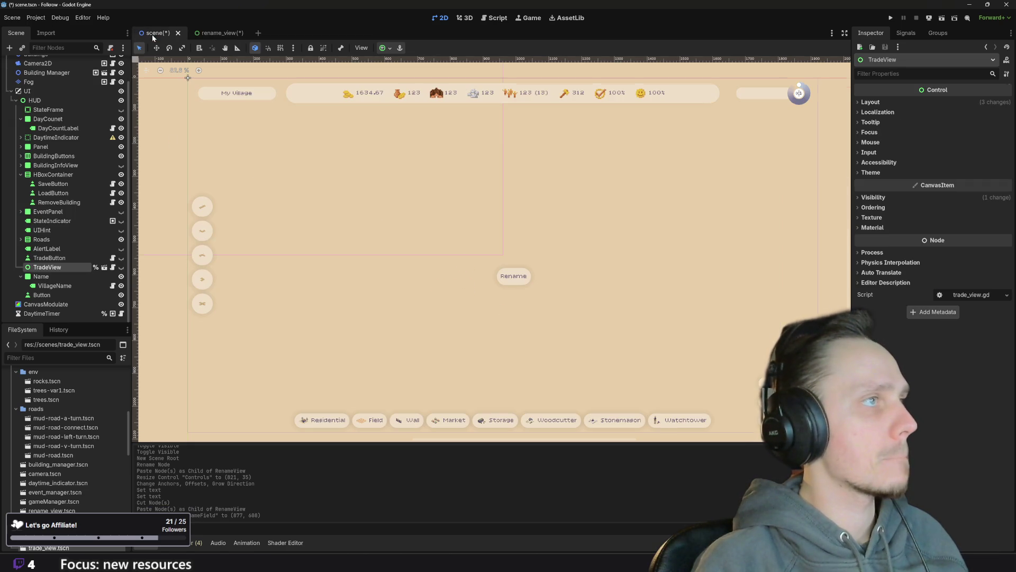
click(515, 279)
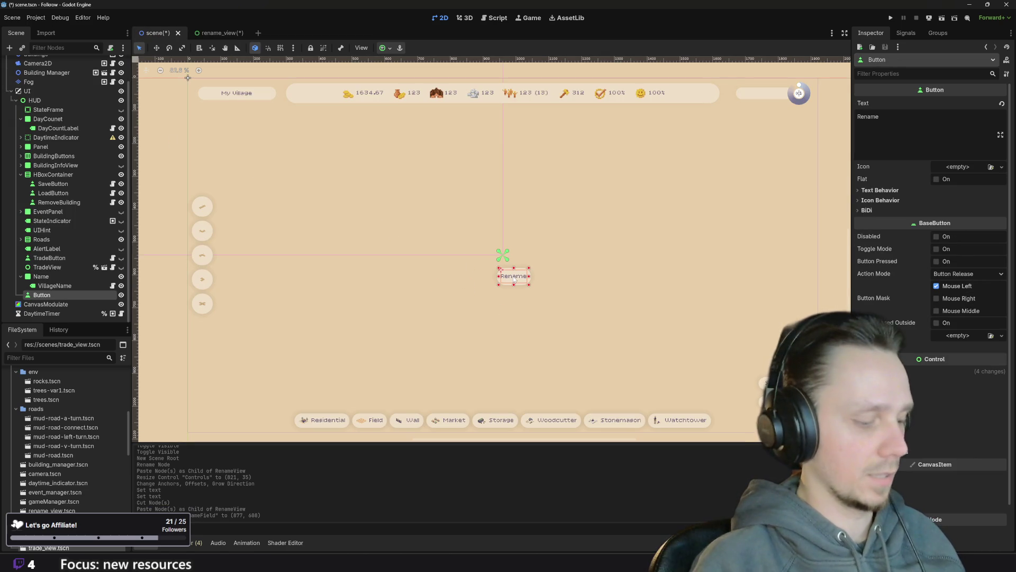
key(ctrl+x)
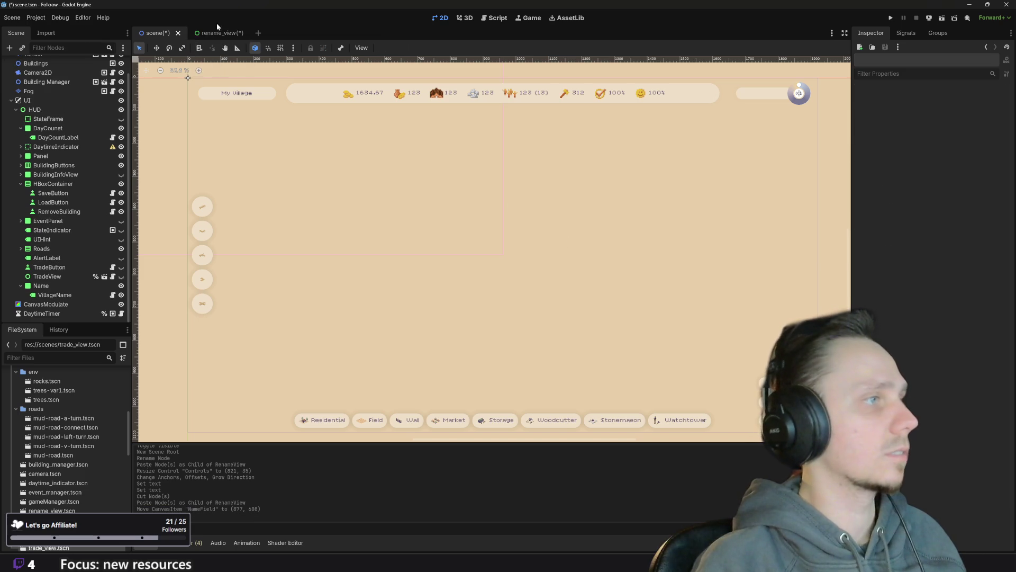
click(219, 32)
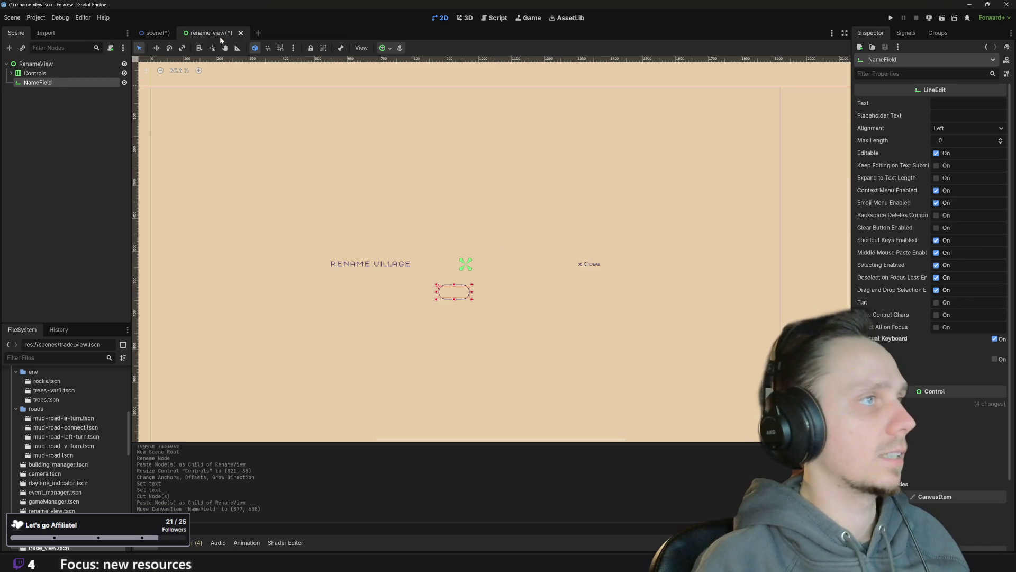
click(45, 65)
key(ctrl+v)
double_click(32, 92)
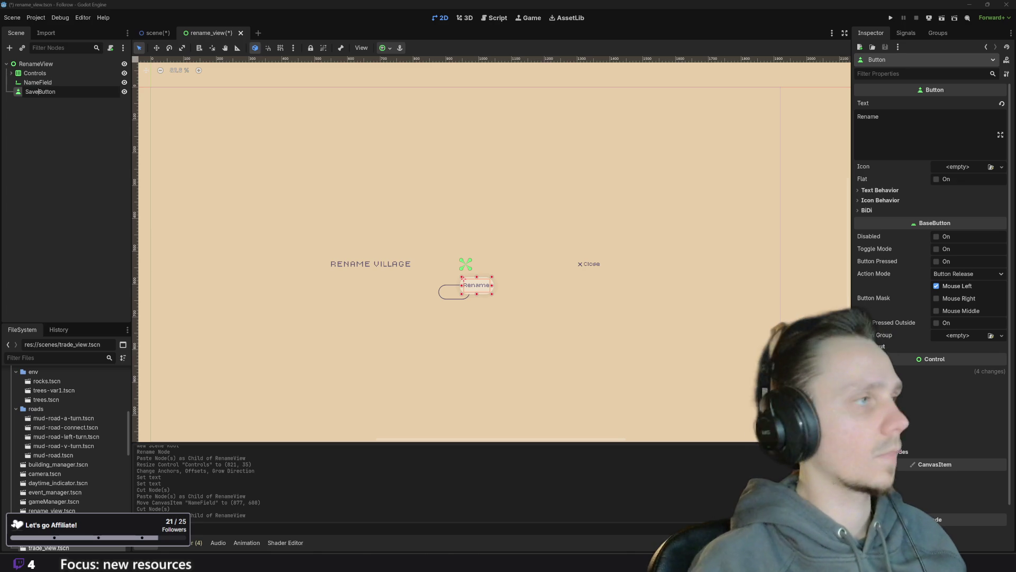
text(Save)
key(Return)
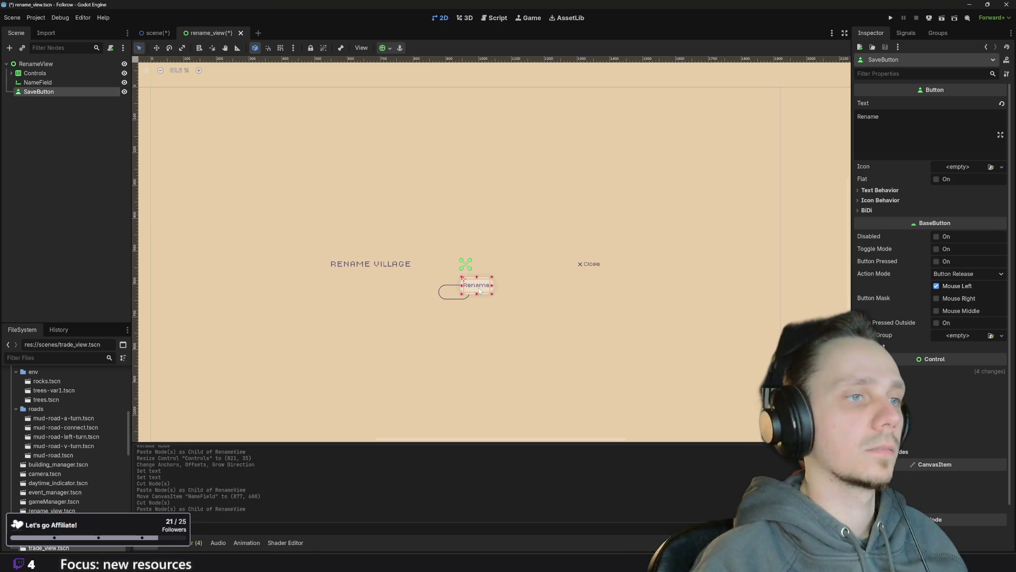
drag(475, 287, 467, 320)
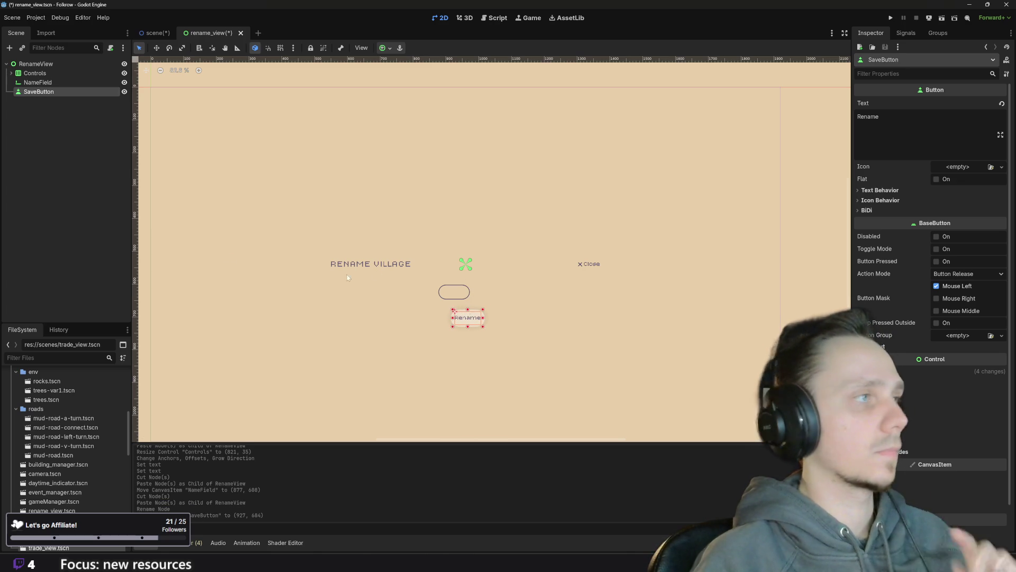
Narrow the Controls row so the Close button sits nearer the title
click(531, 265)
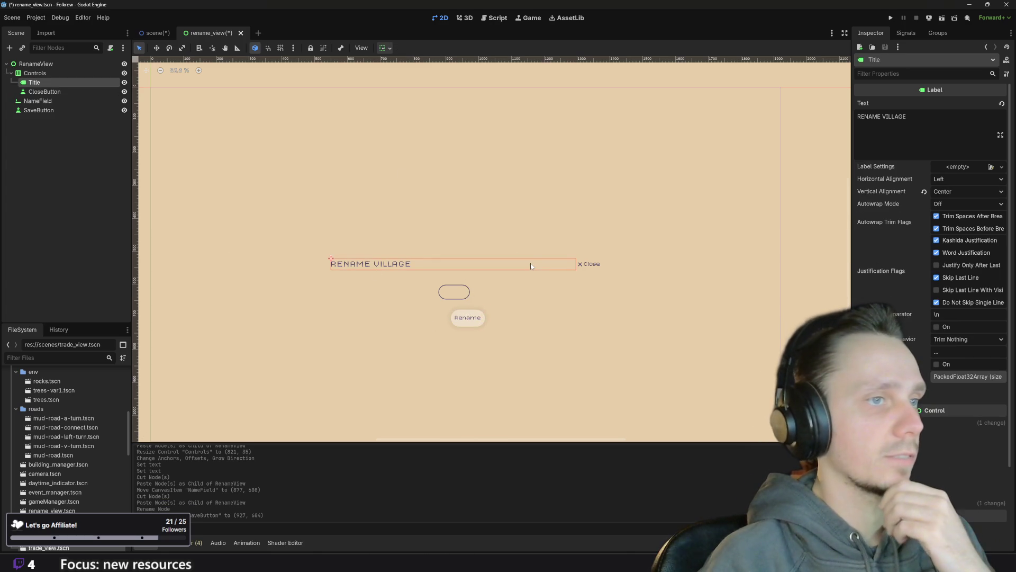
click(37, 73)
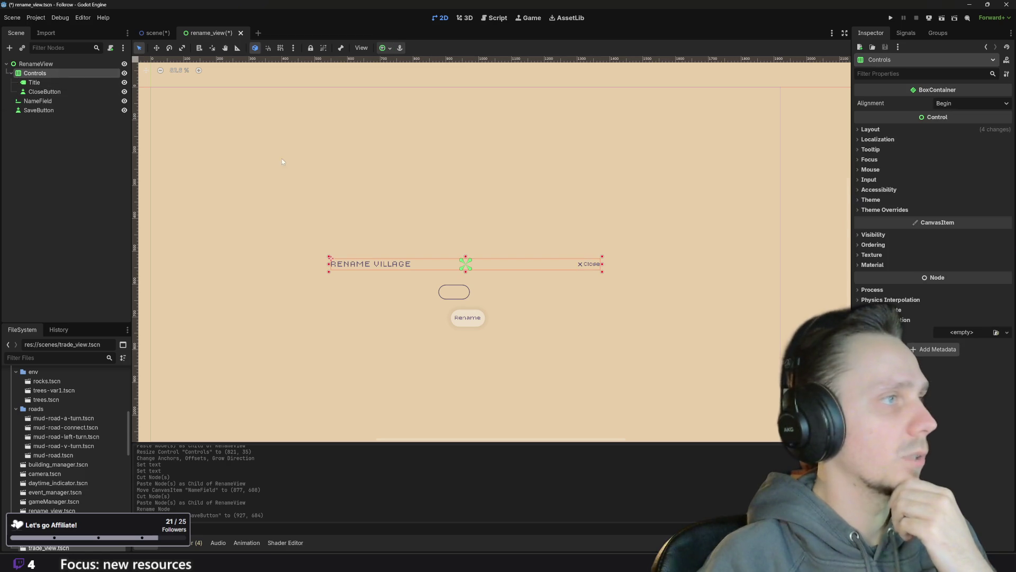
drag(574, 265, 488, 264)
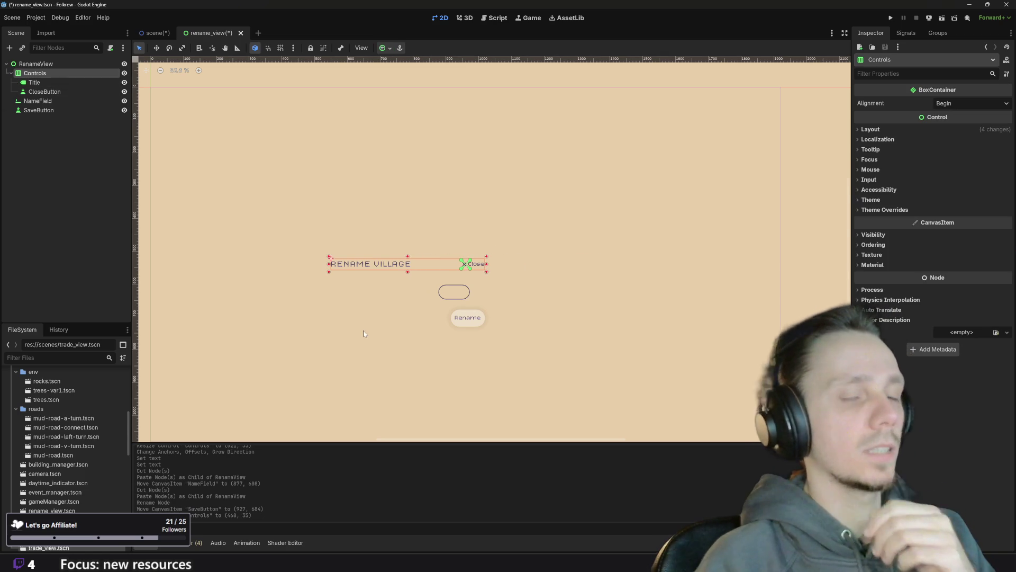
click(37, 64)
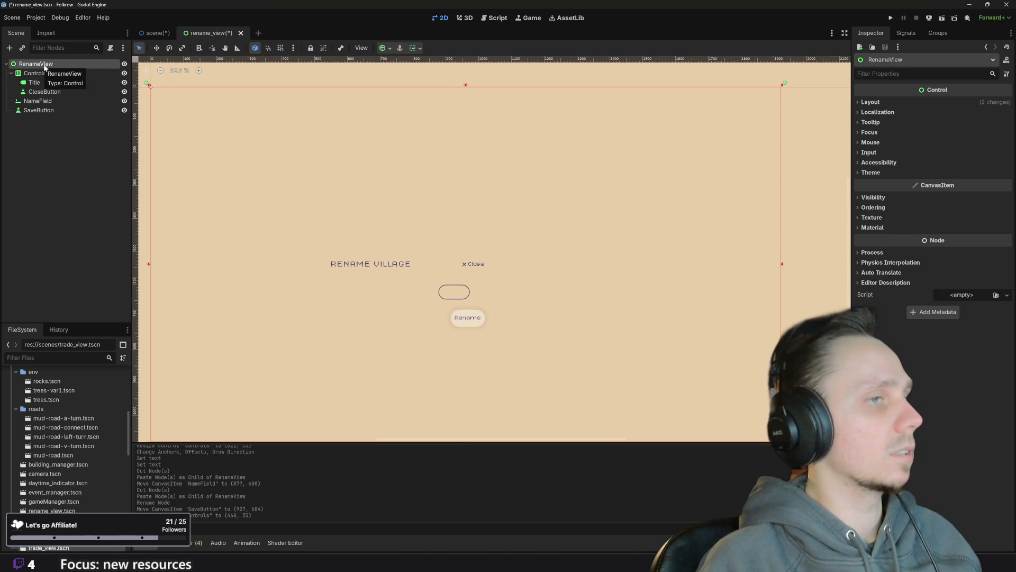
Add a MarginContainer child under RenameView via a 'pad' search and rename it Container
right_click(45, 66)
click(61, 72)
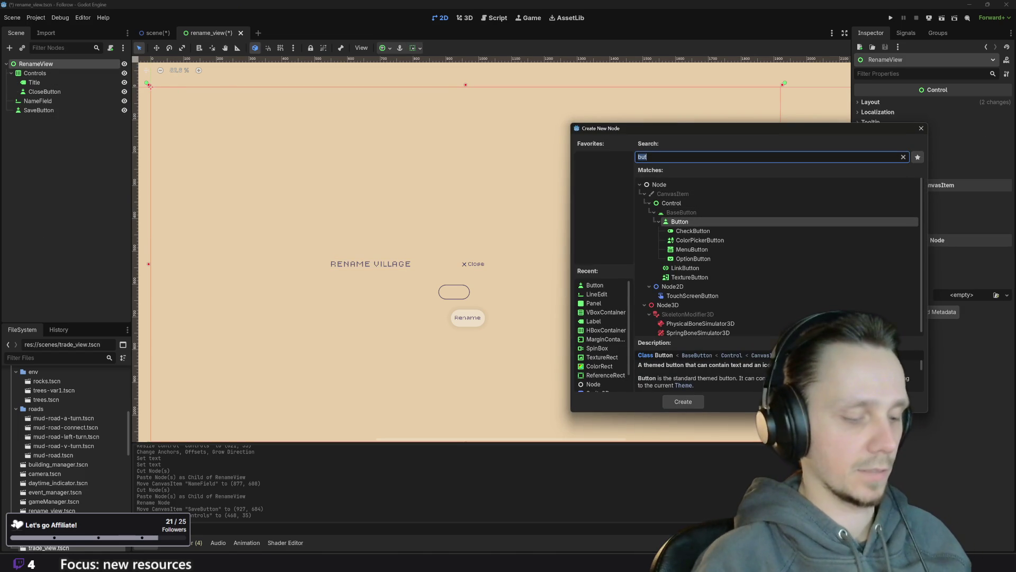
text(pa)
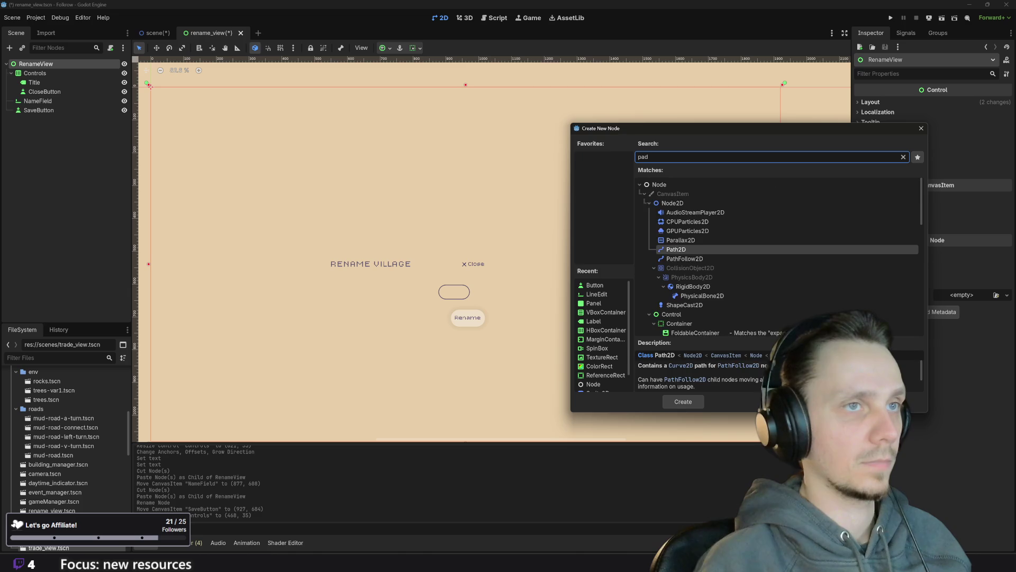
text(d)
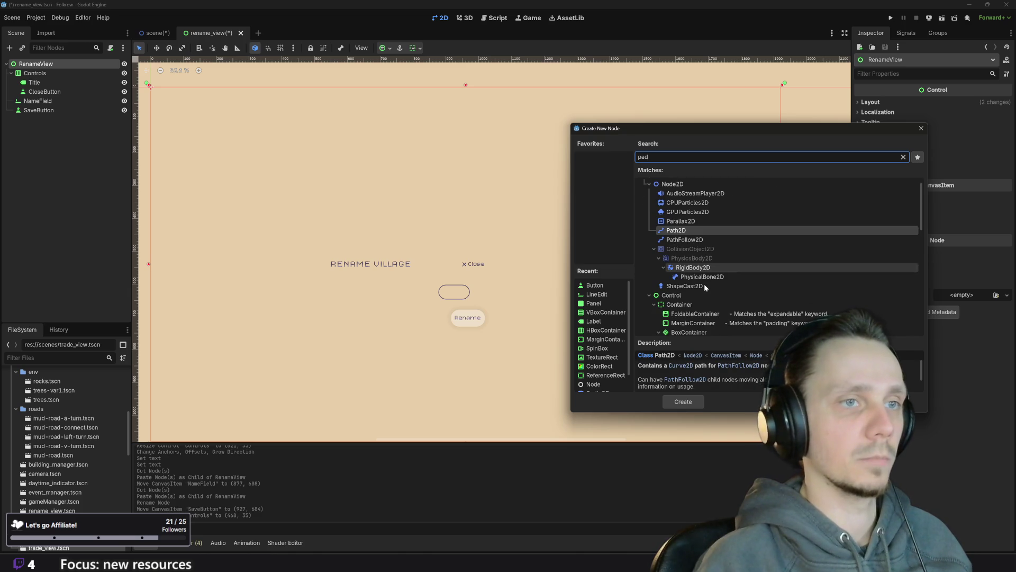
scroll(717, 284, down, 1)
click(716, 303)
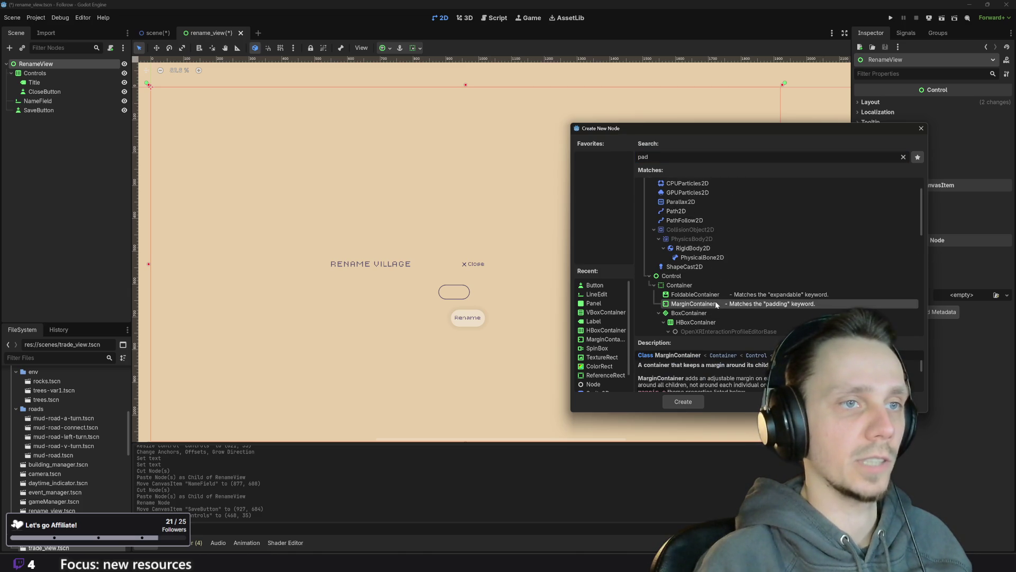
click(687, 403)
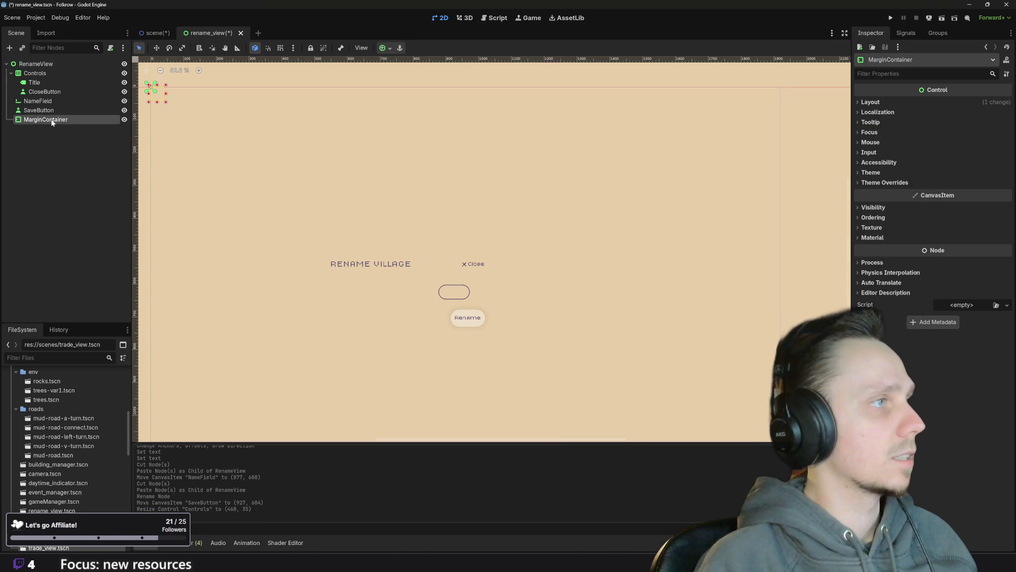
double_click(52, 120)
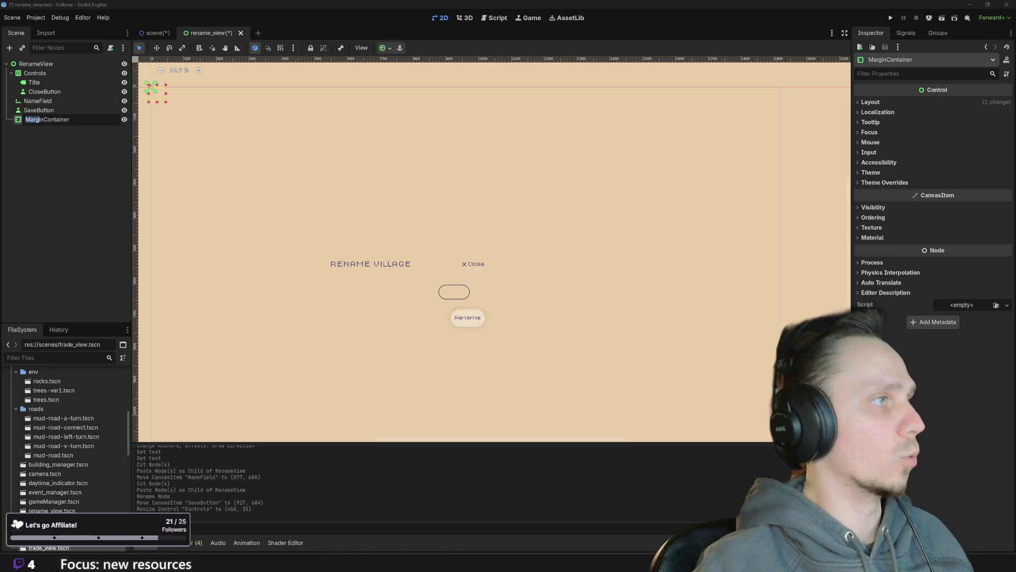
key(BackSpace)
key(Return)
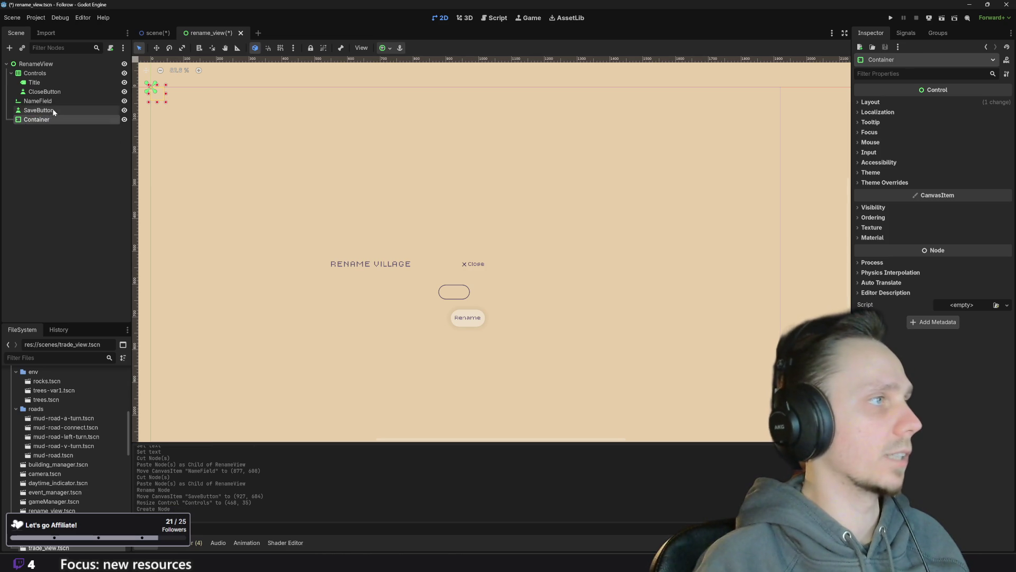
Select Controls, NameField and SaveButton together, collapse Controls, then reselect RenameView
click(44, 101)
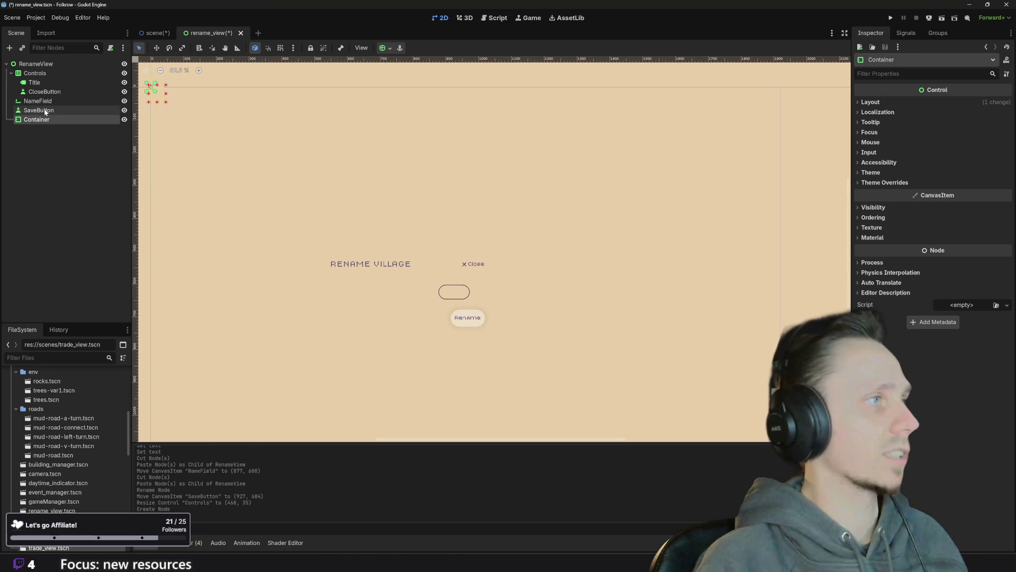
click(45, 109)
ctrl+click(42, 101)
ctrl+click(43, 74)
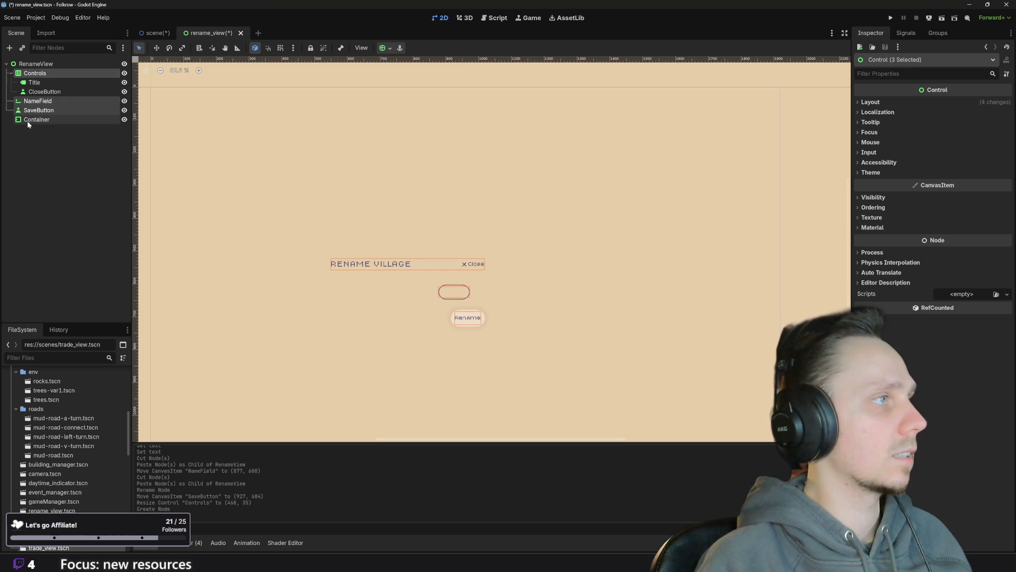
click(11, 74)
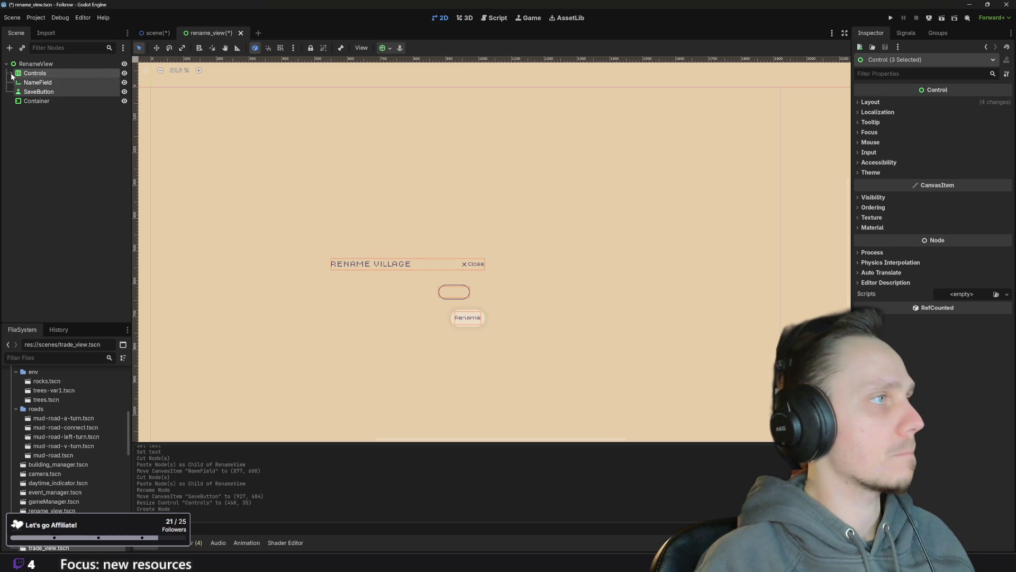
click(38, 135)
click(37, 64)
right_click(40, 65)
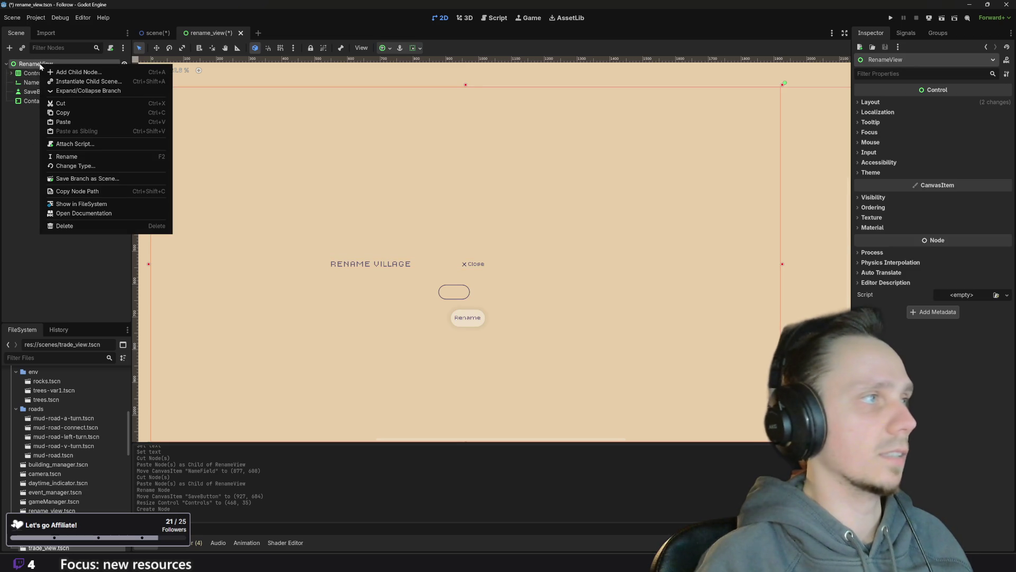
Add a VBoxContainer child under RenameView
click(74, 73)
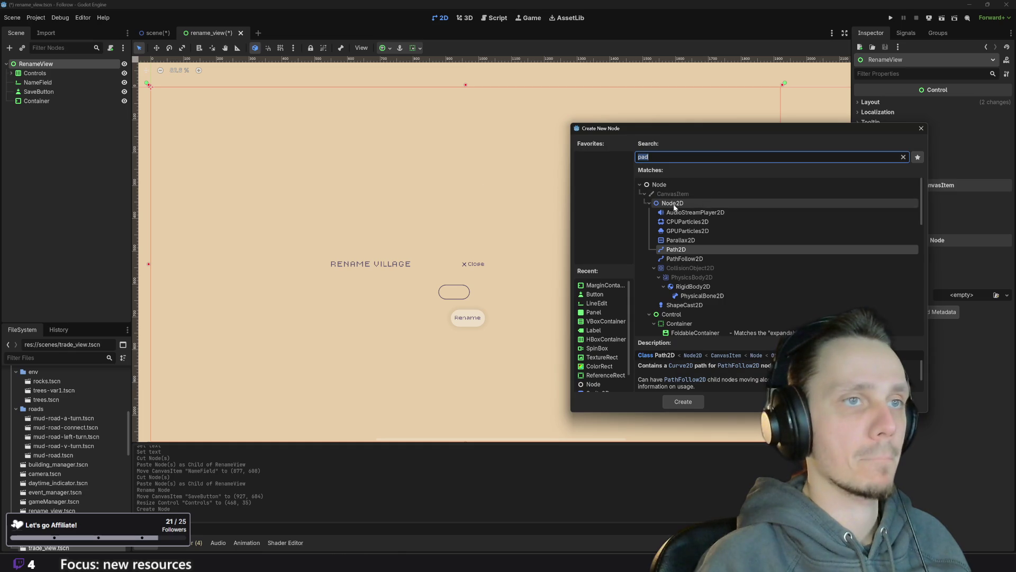
text(cont)
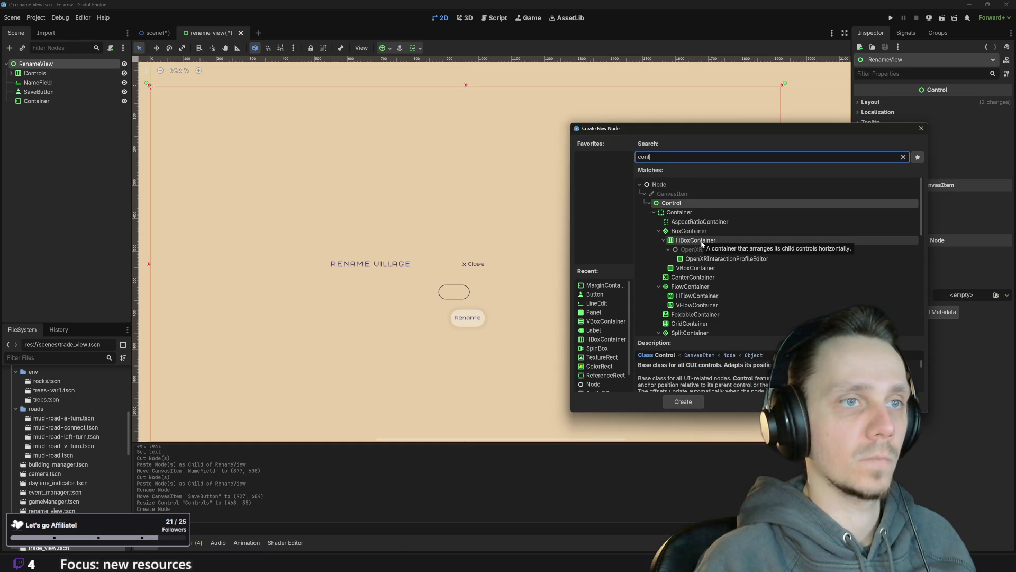
click(705, 269)
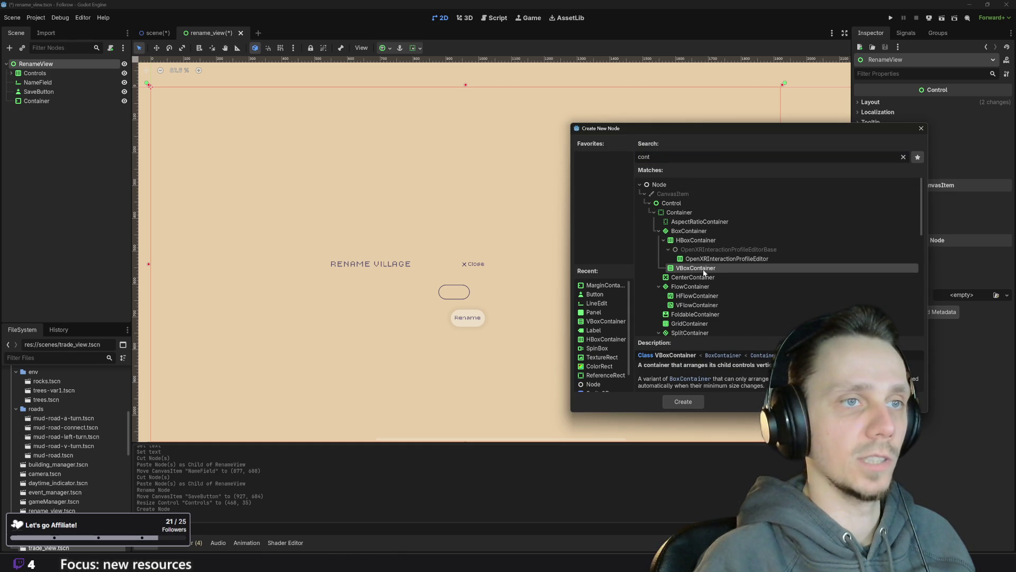
click(690, 403)
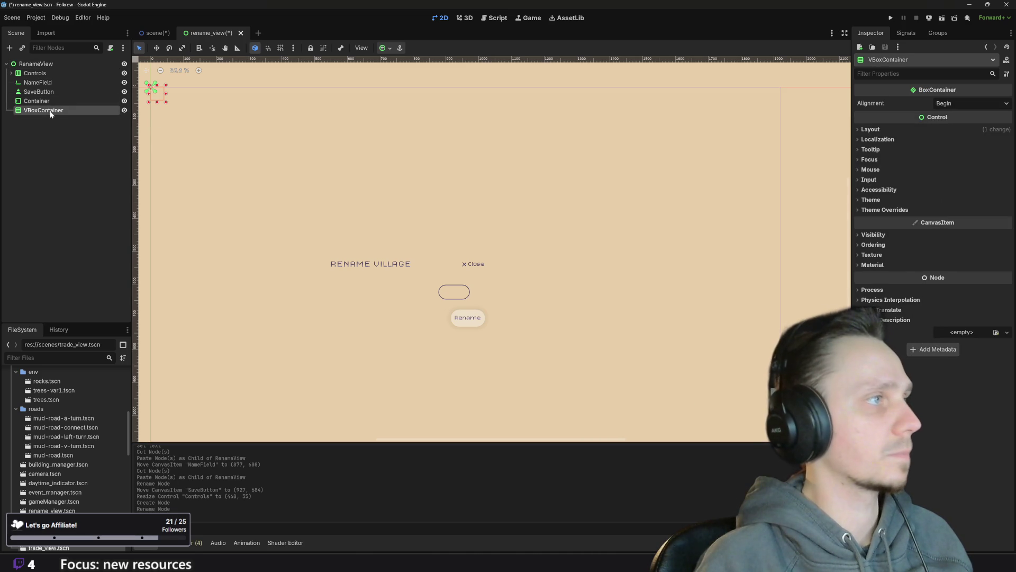
key(F2)
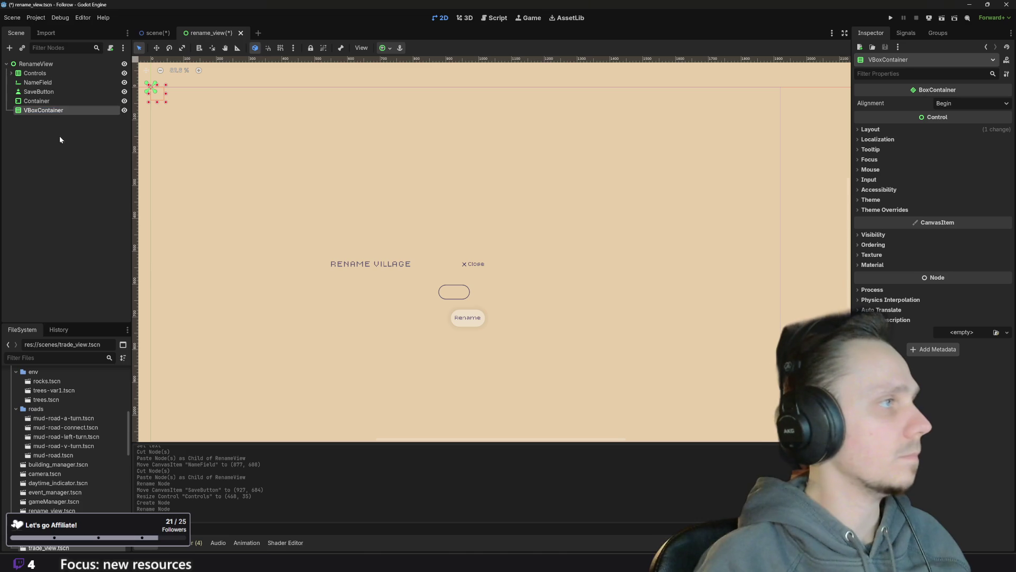
Move Controls, NameField and SaveButton into the VBoxContainer, then nest it inside Container
click(48, 92)
shift+click(45, 83)
shift+click(40, 74)
drag(44, 75, 58, 110)
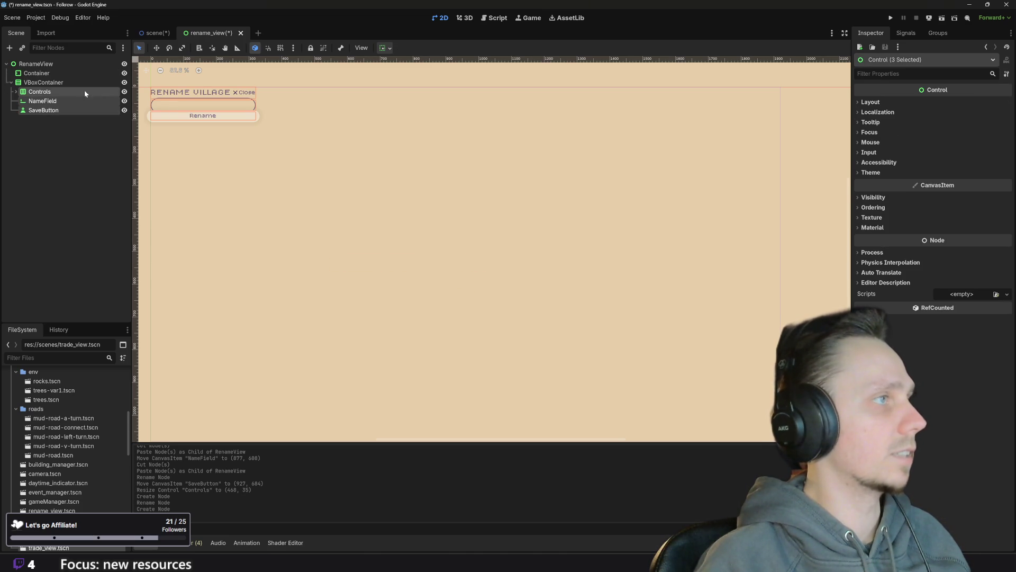
click(12, 82)
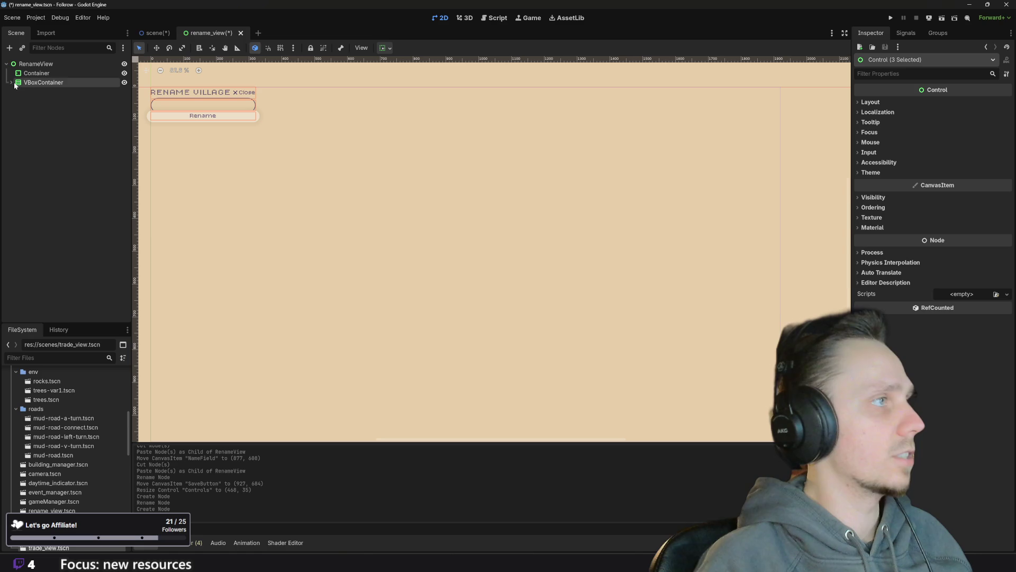
click(22, 84)
drag(33, 84, 41, 76)
click(41, 75)
click(43, 64)
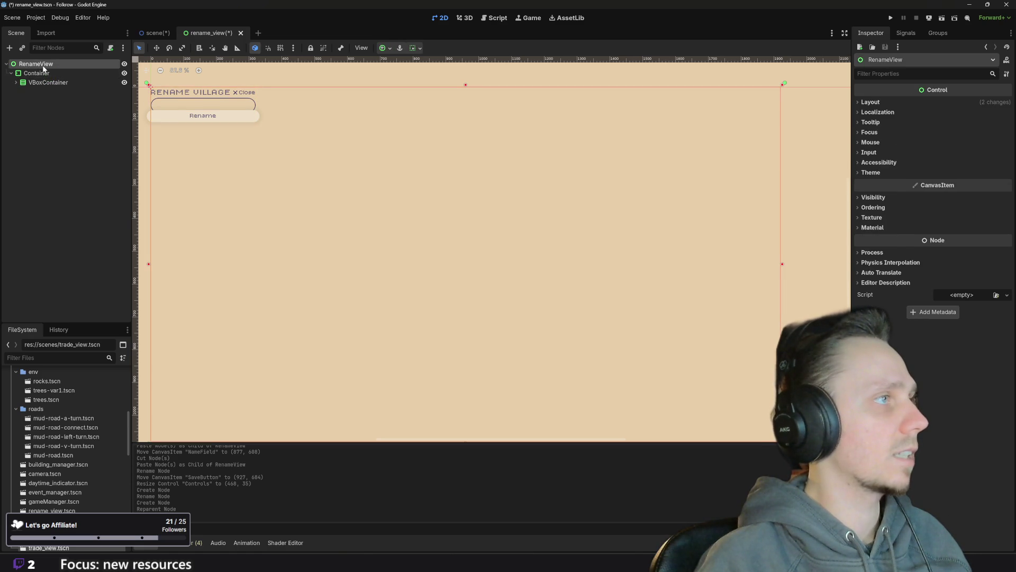
Add a Panel child node under RenameView
right_click(43, 64)
click(84, 74)
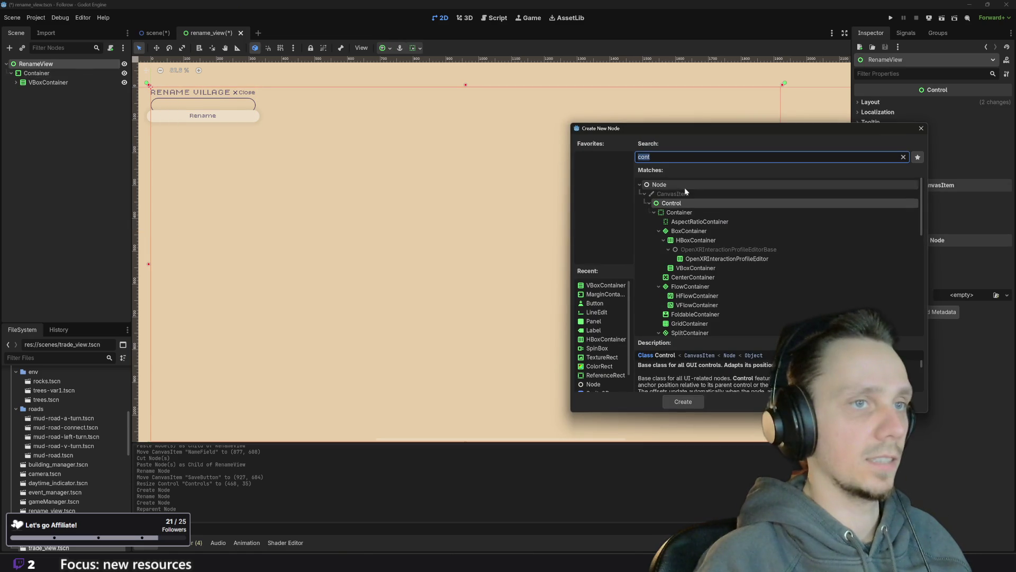
text(pan)
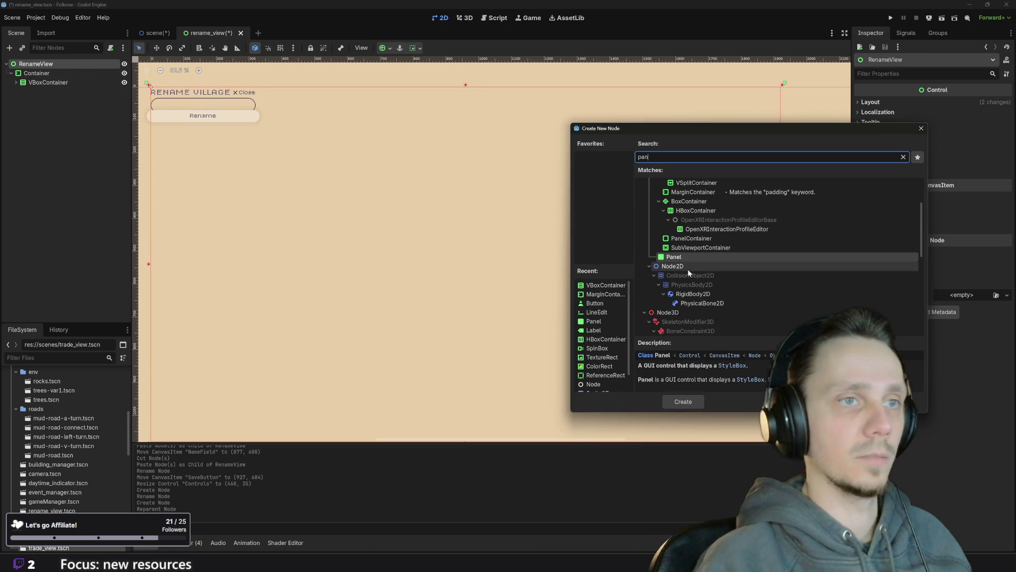
click(683, 401)
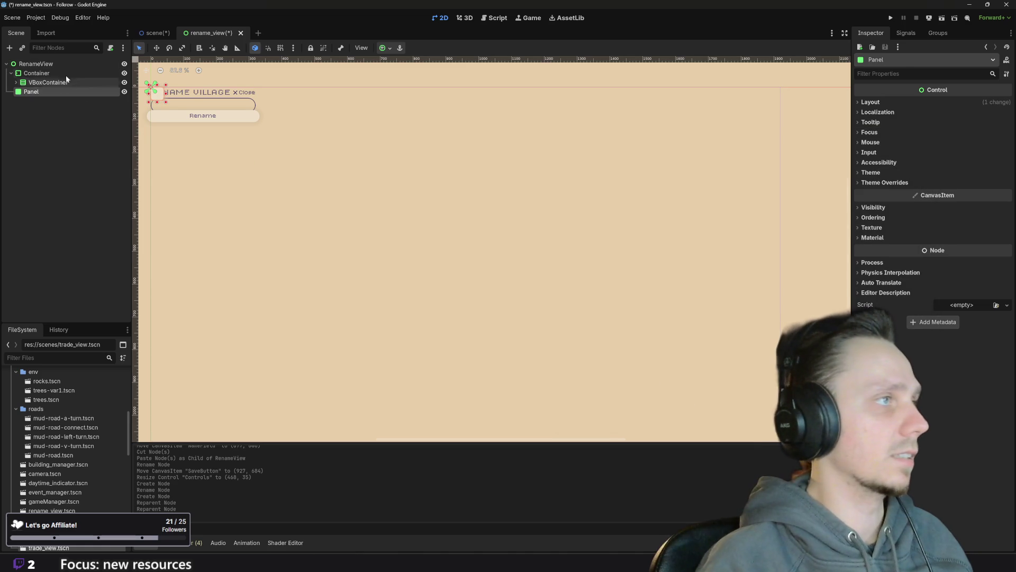
Move Container into the Panel and expand the Panel to show its nested children
click(48, 74)
click(11, 74)
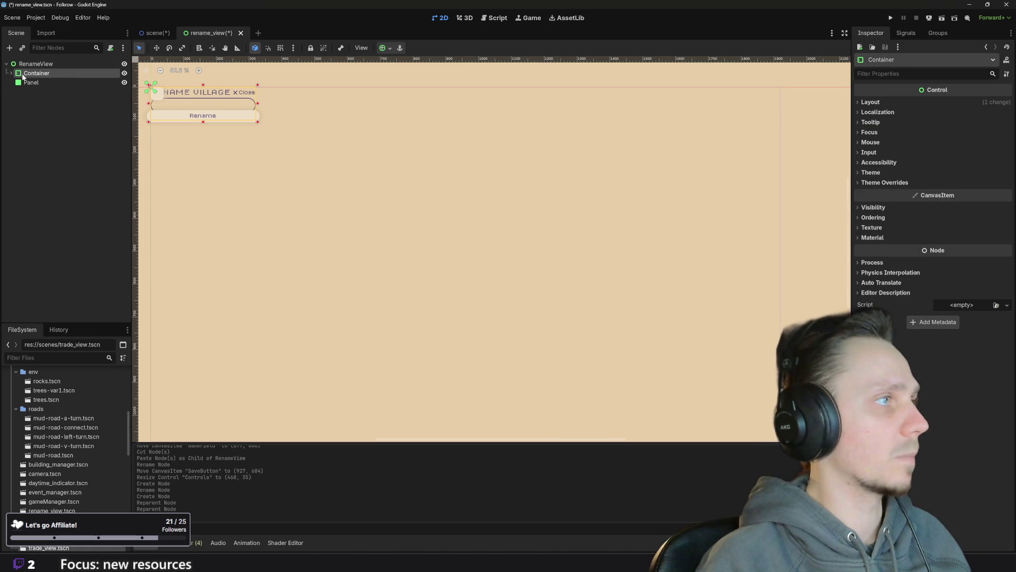
drag(38, 75, 36, 85)
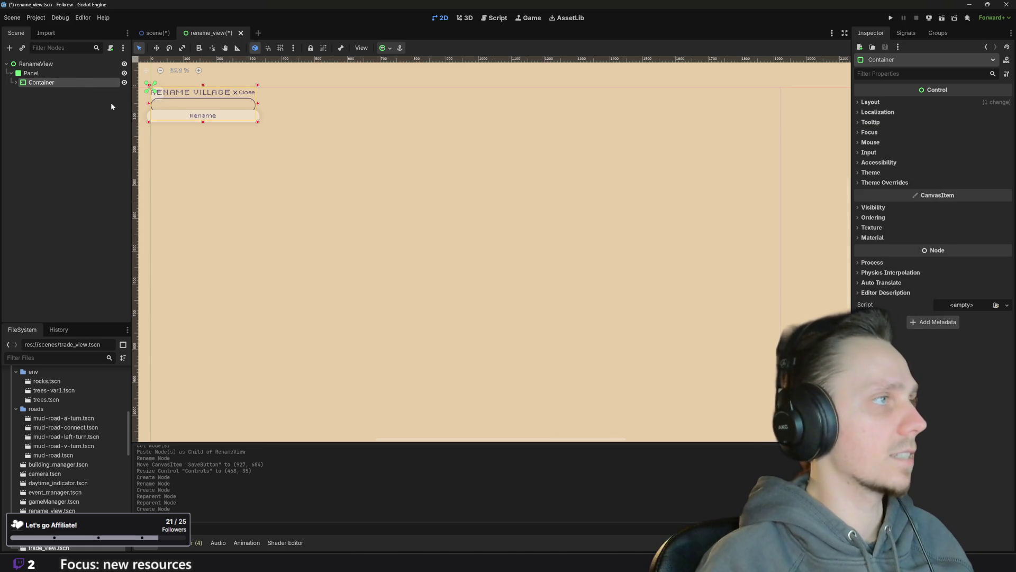
click(69, 74)
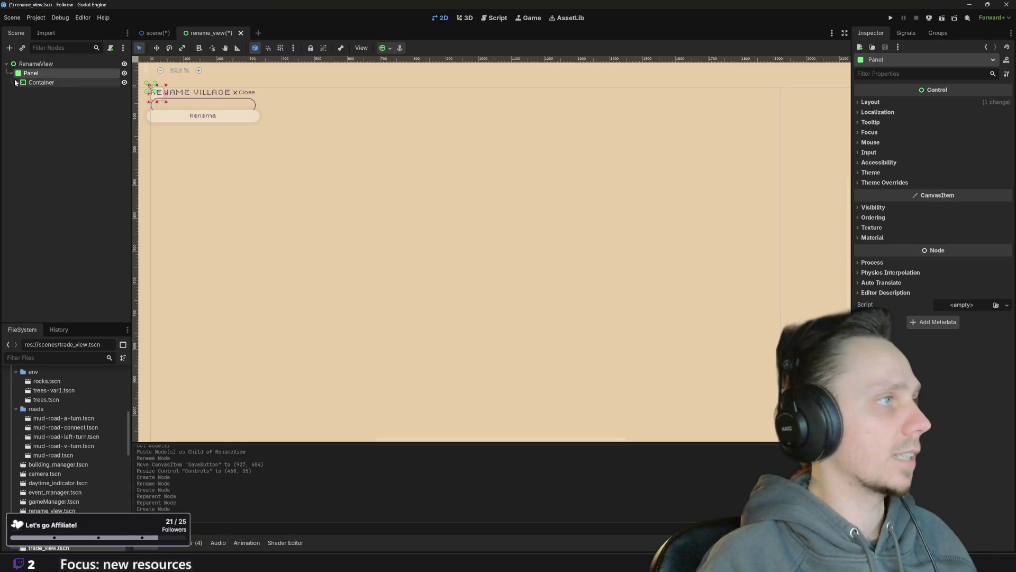
click(20, 93)
click(50, 101)
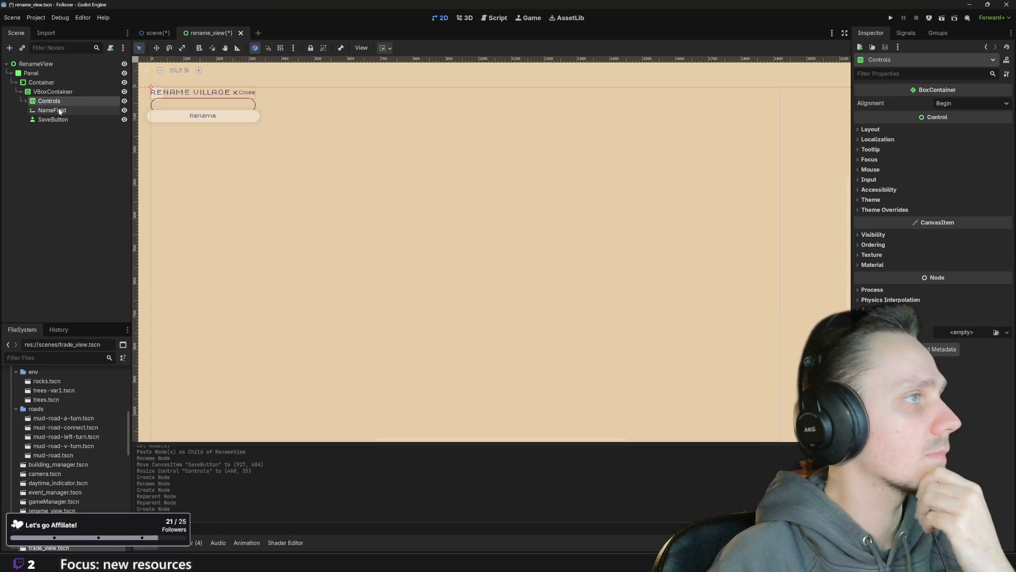
Set the VBoxContainer's Separation constant override to 24
click(53, 111)
click(62, 120)
click(63, 93)
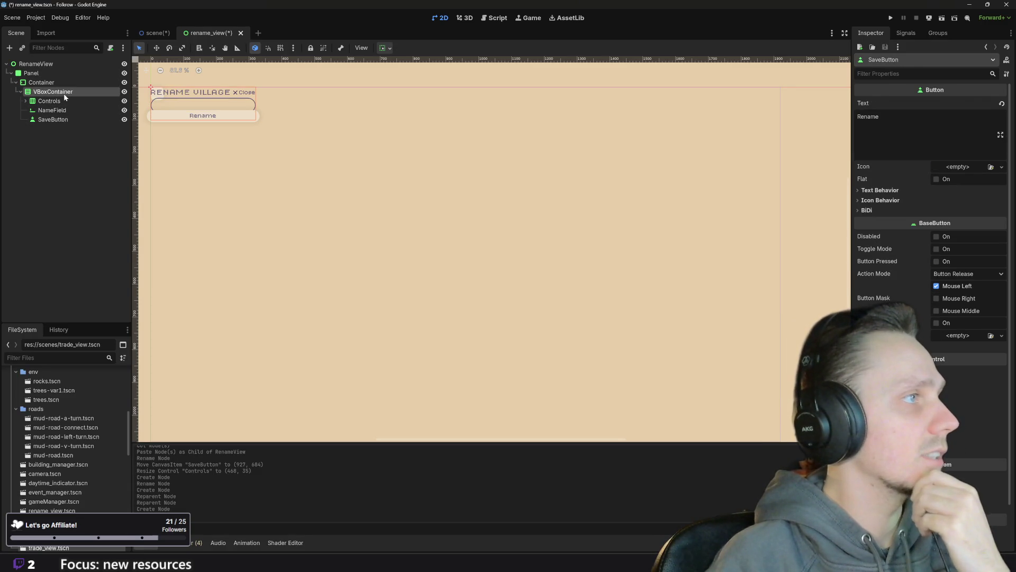
click(882, 210)
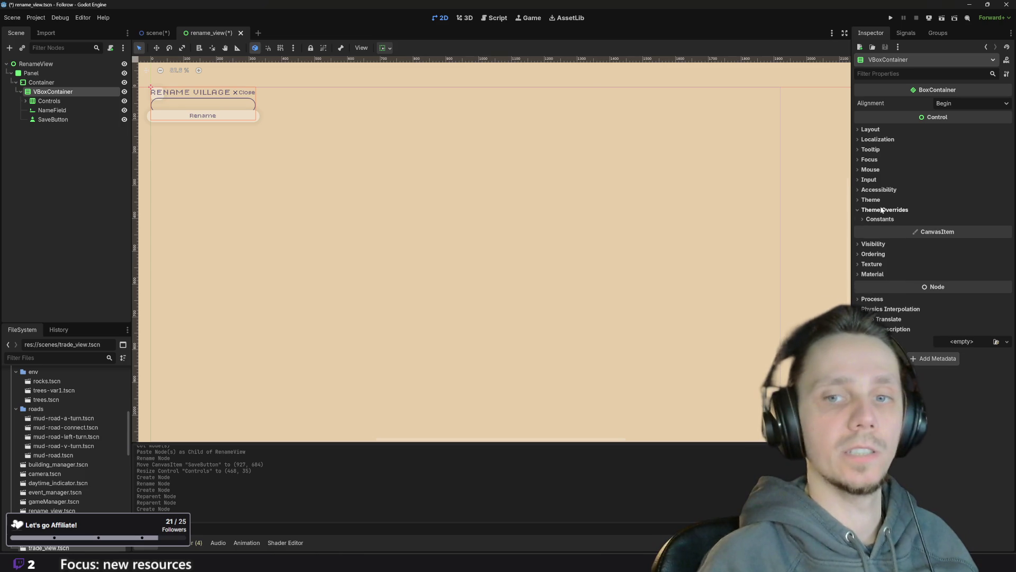
click(880, 218)
click(960, 230)
text(24)
key(Return)
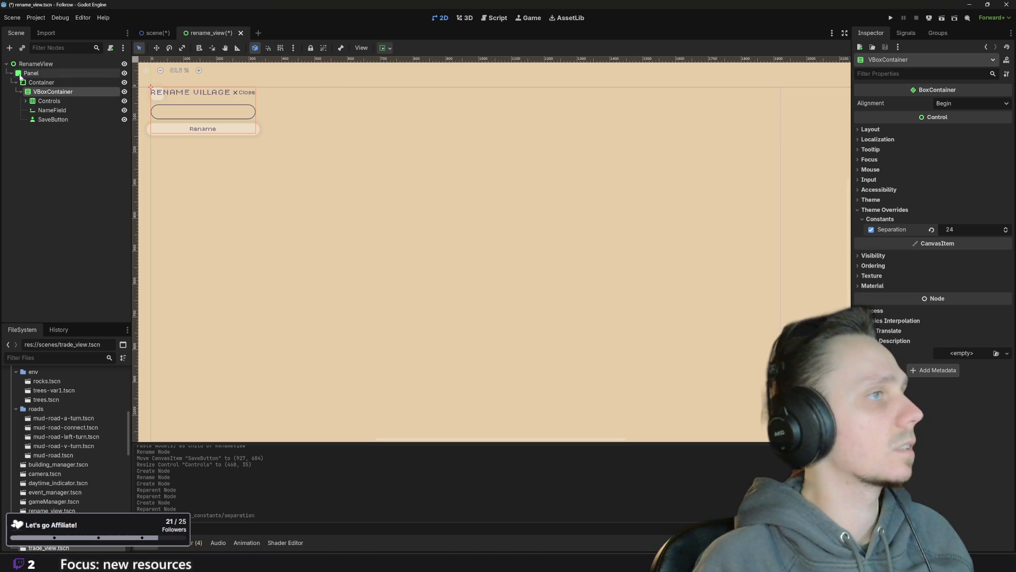
click(227, 129)
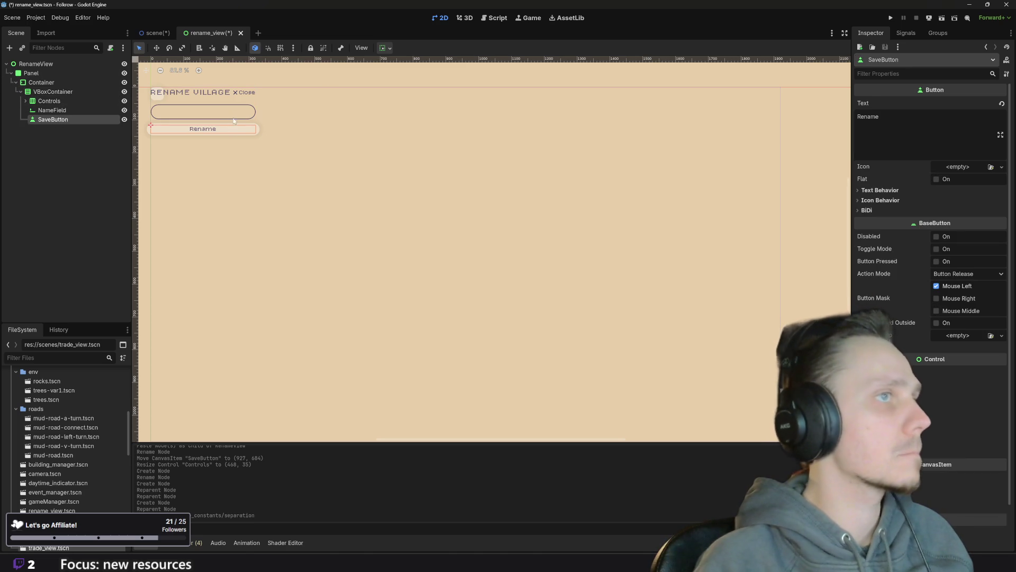
click(231, 102)
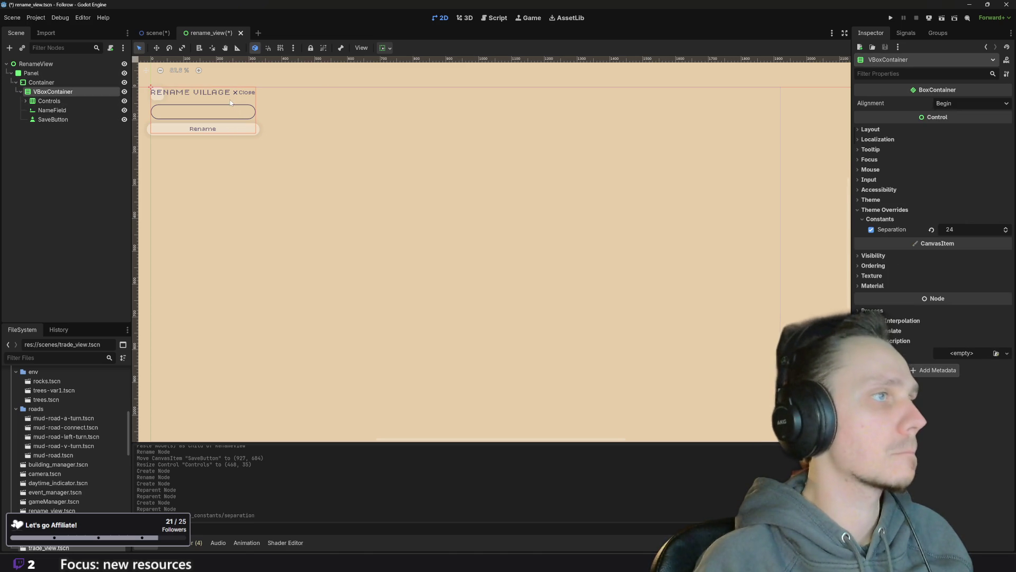
click(77, 100)
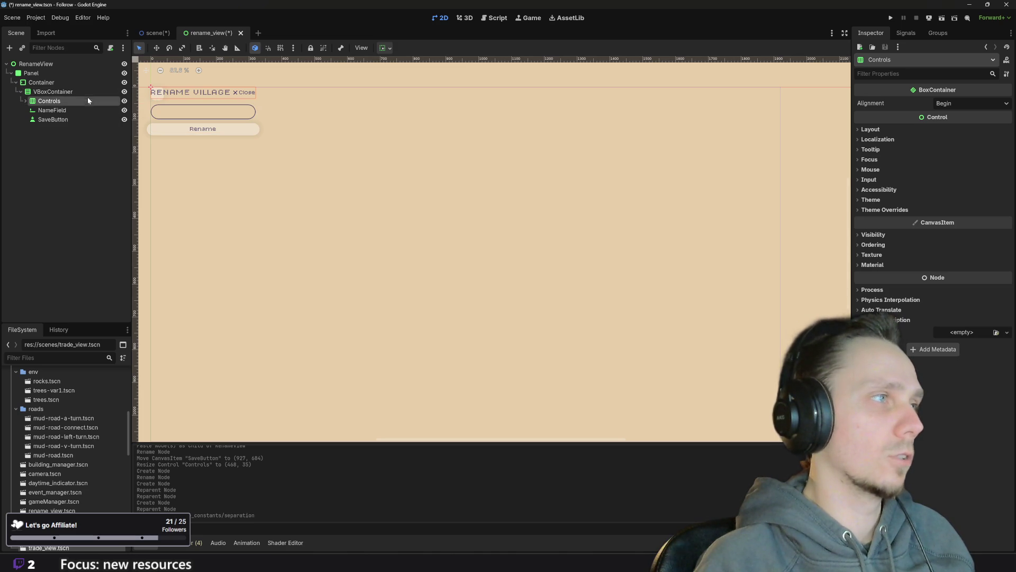
Set the Controls row to horizontal Fill and drag the Container wider
click(390, 52)
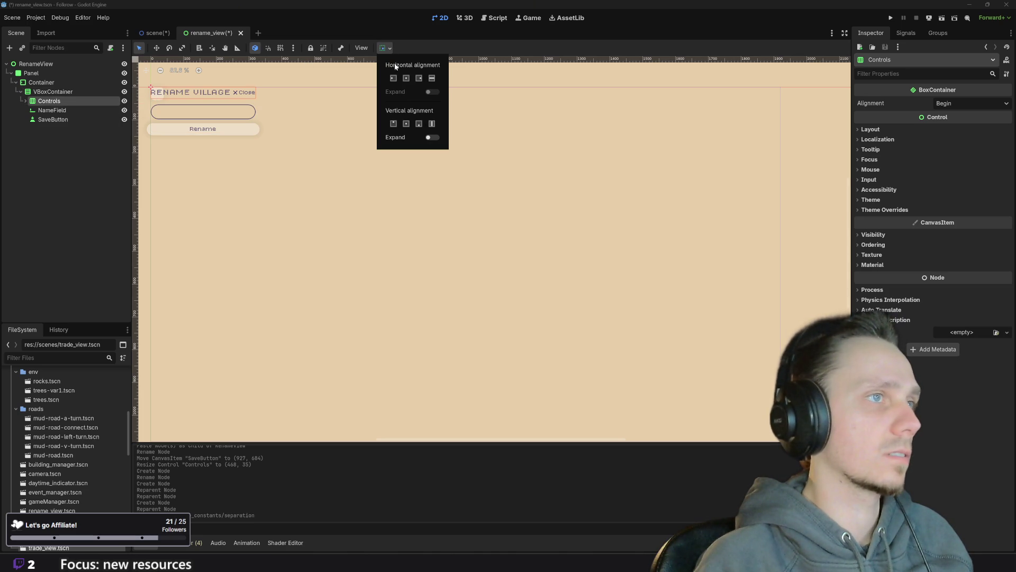
click(431, 79)
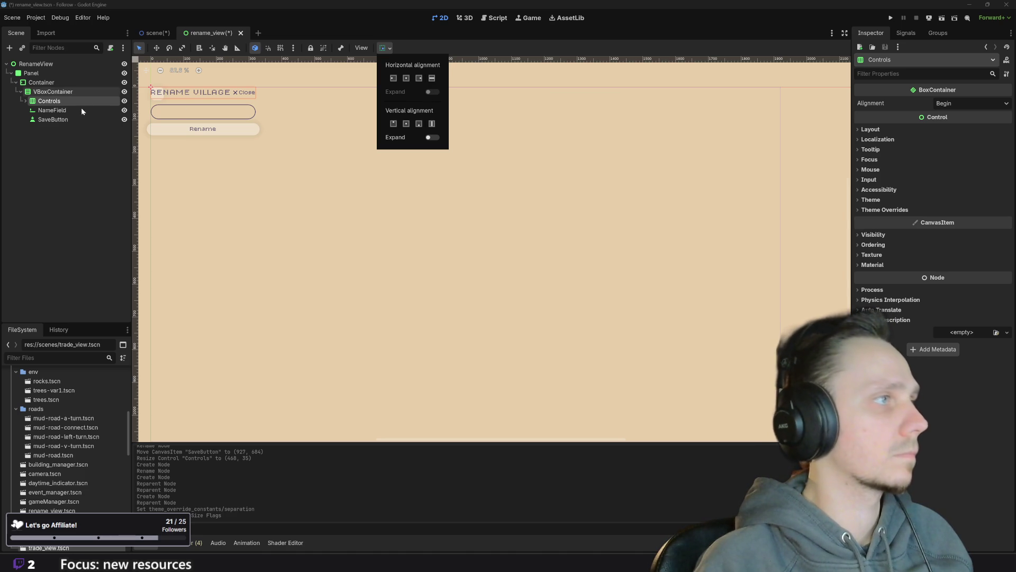
click(81, 151)
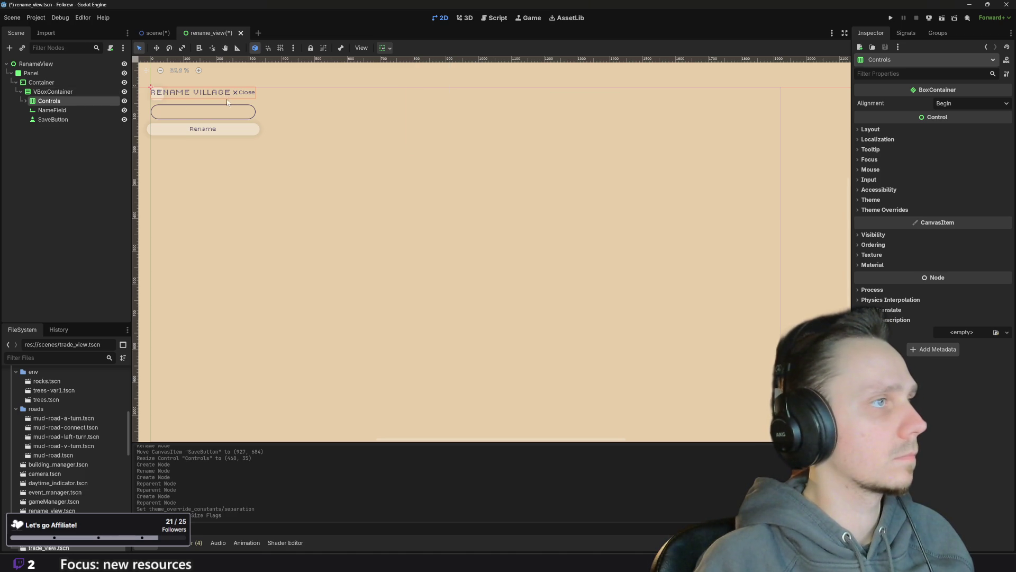
click(53, 92)
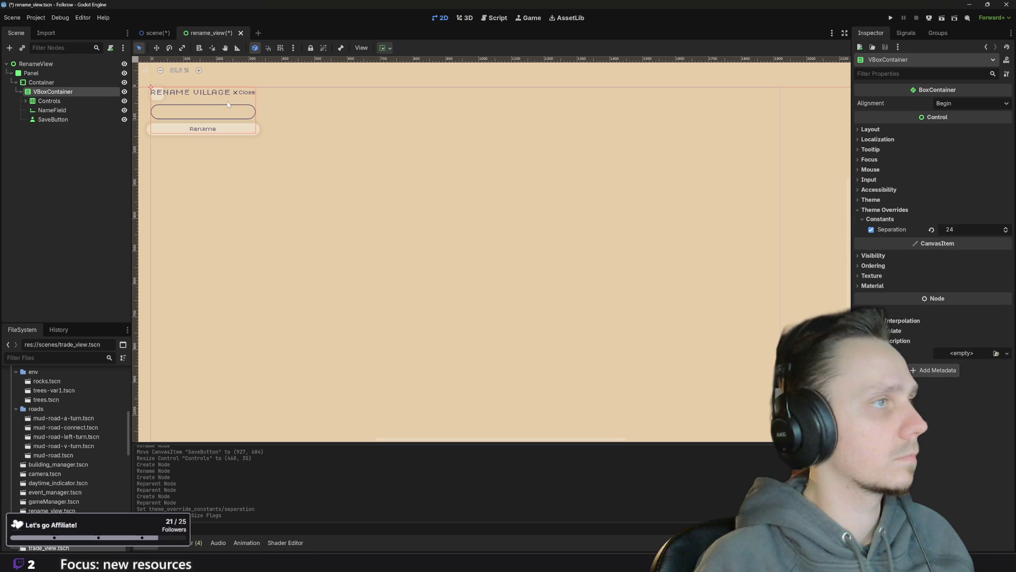
click(59, 84)
drag(259, 112, 317, 109)
Set SaveButton's horizontal size flag to Shrink Center so it sits under the name field
click(310, 129)
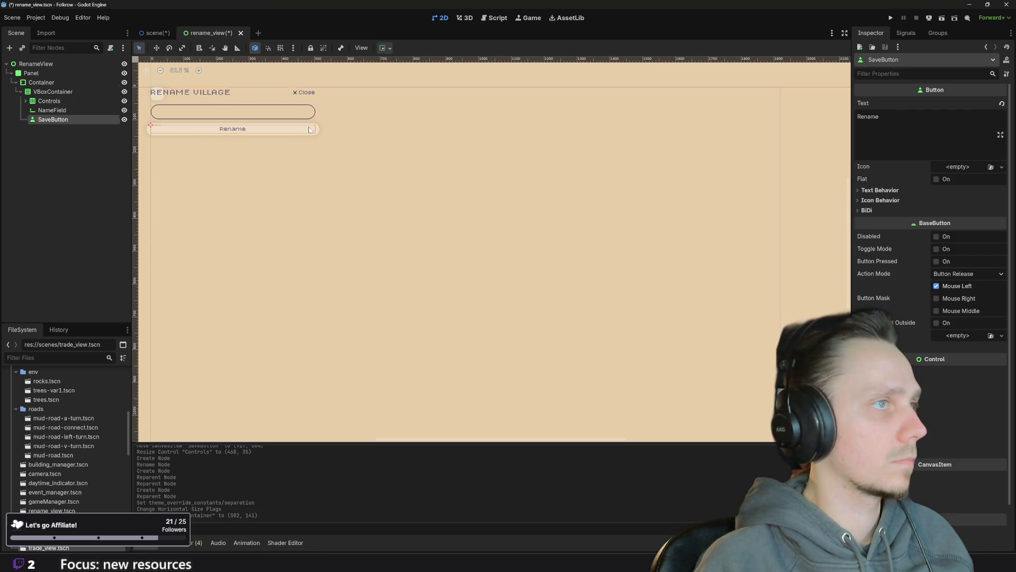
click(386, 50)
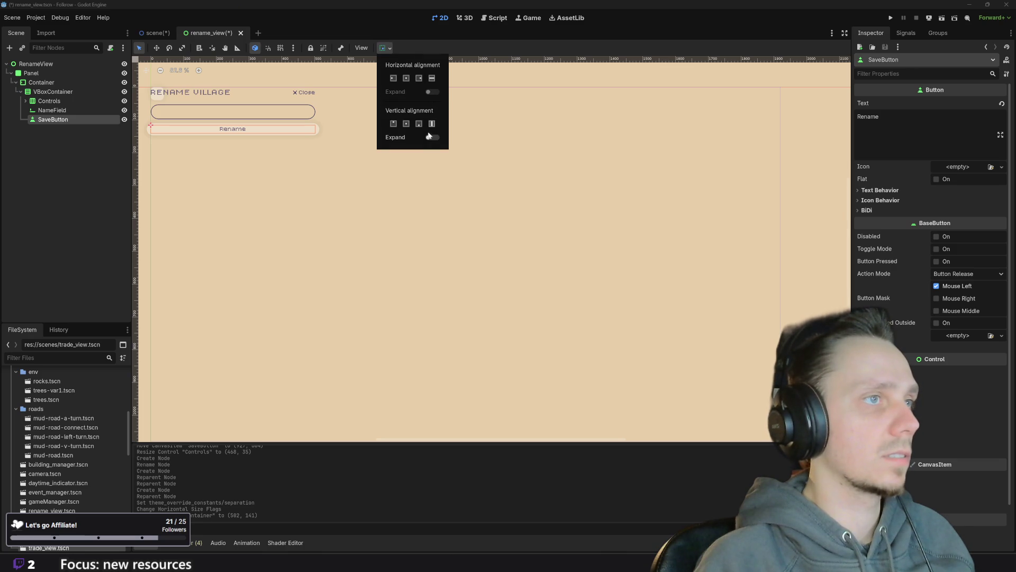
click(420, 80)
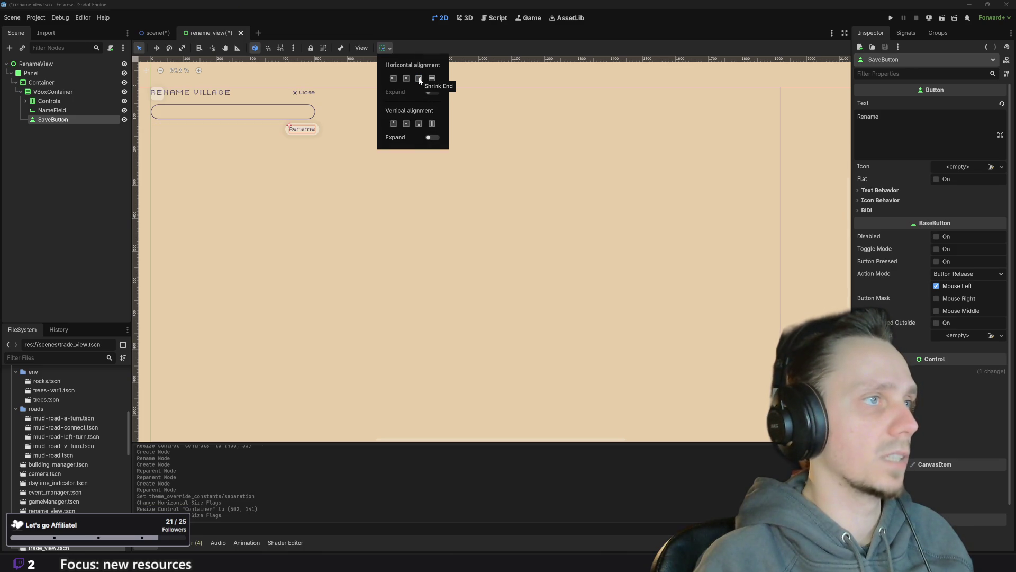
click(406, 79)
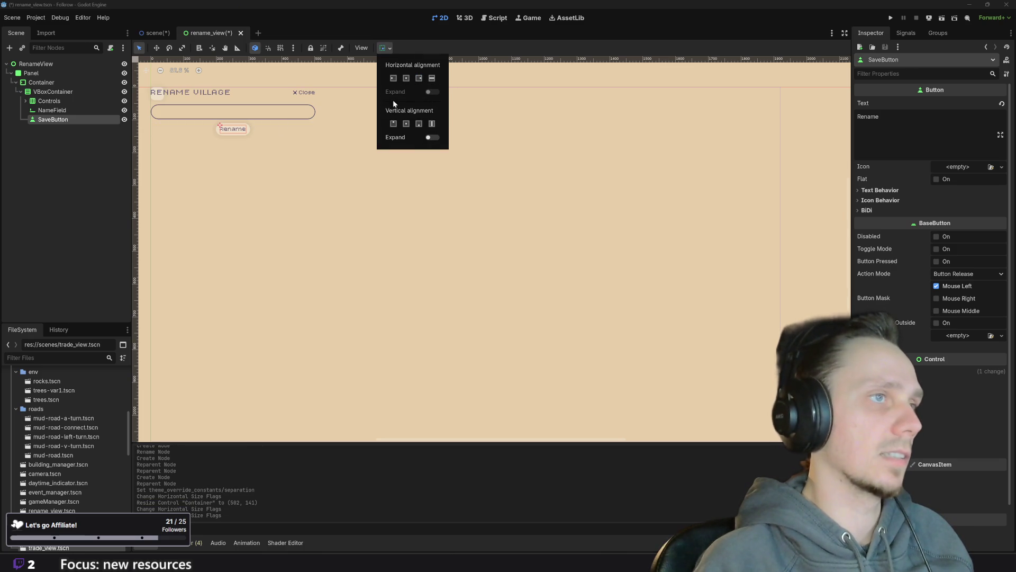
click(226, 168)
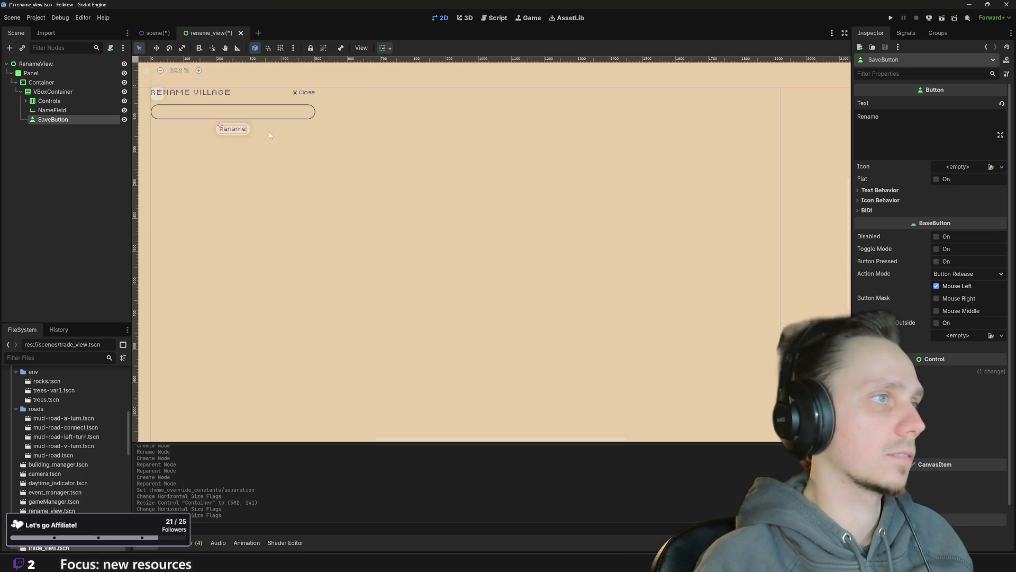
click(270, 123)
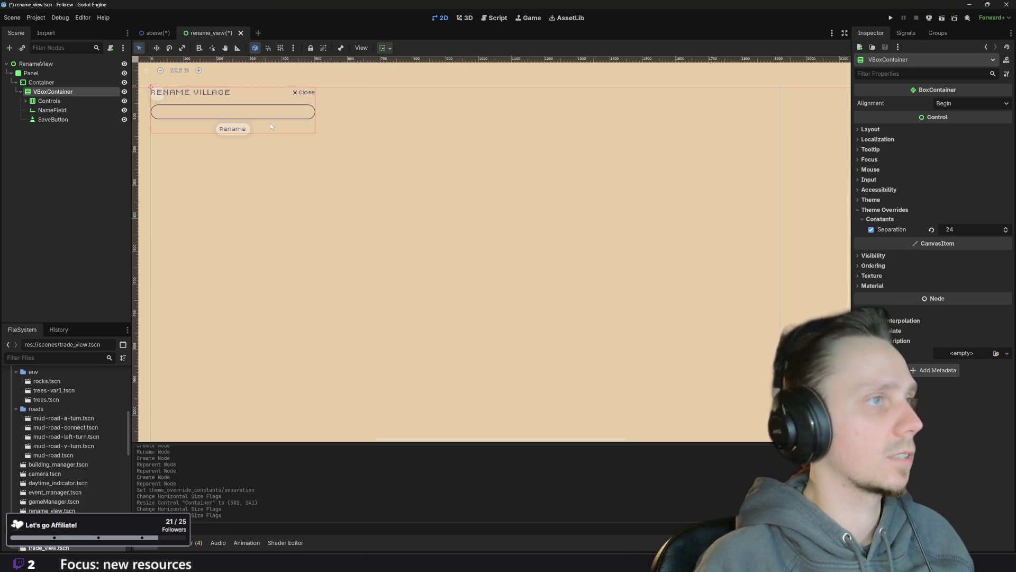
click(63, 83)
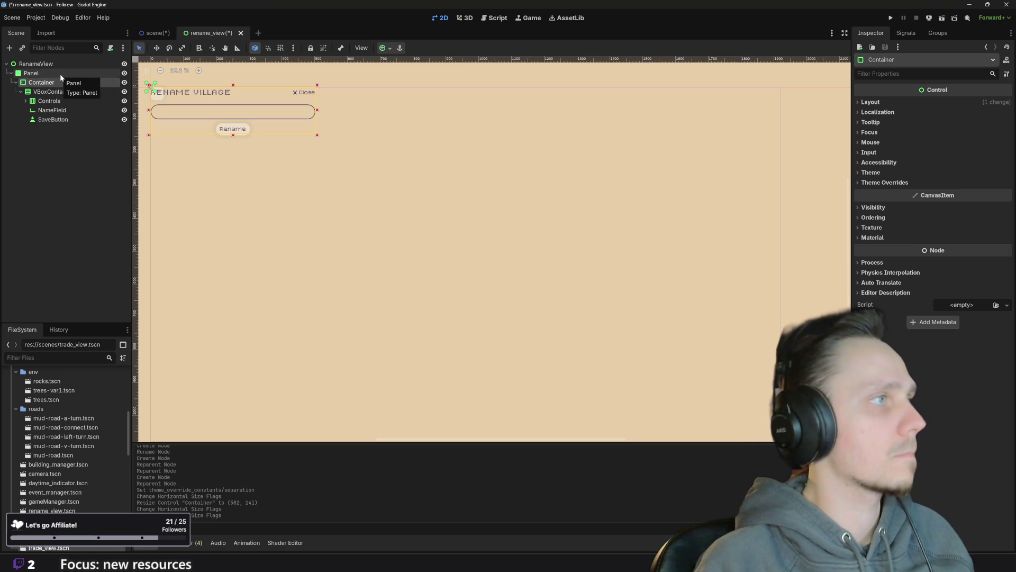
Apply the Center anchor preset to both the Container and the Panel
click(391, 48)
click(404, 88)
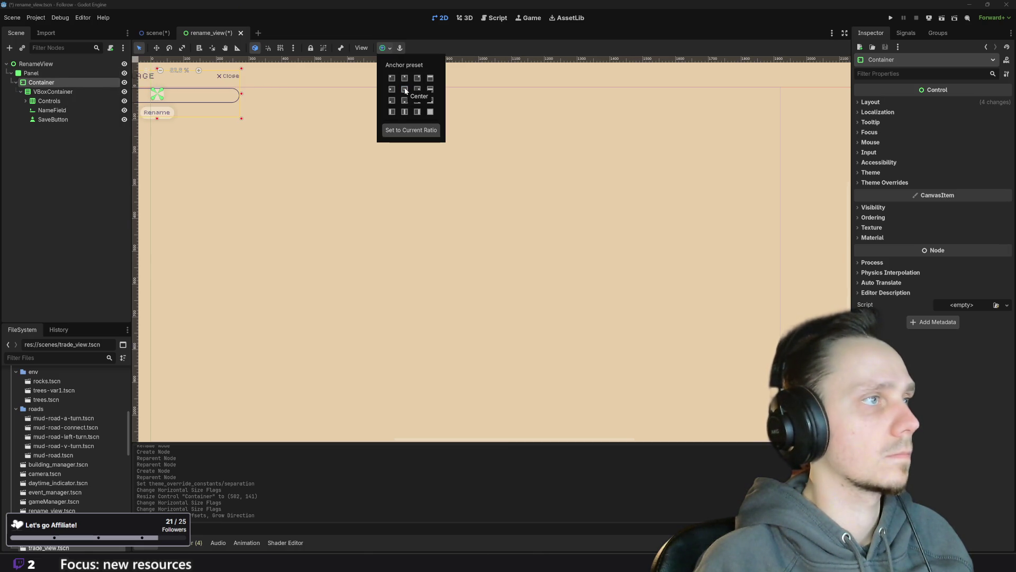
click(55, 73)
click(58, 72)
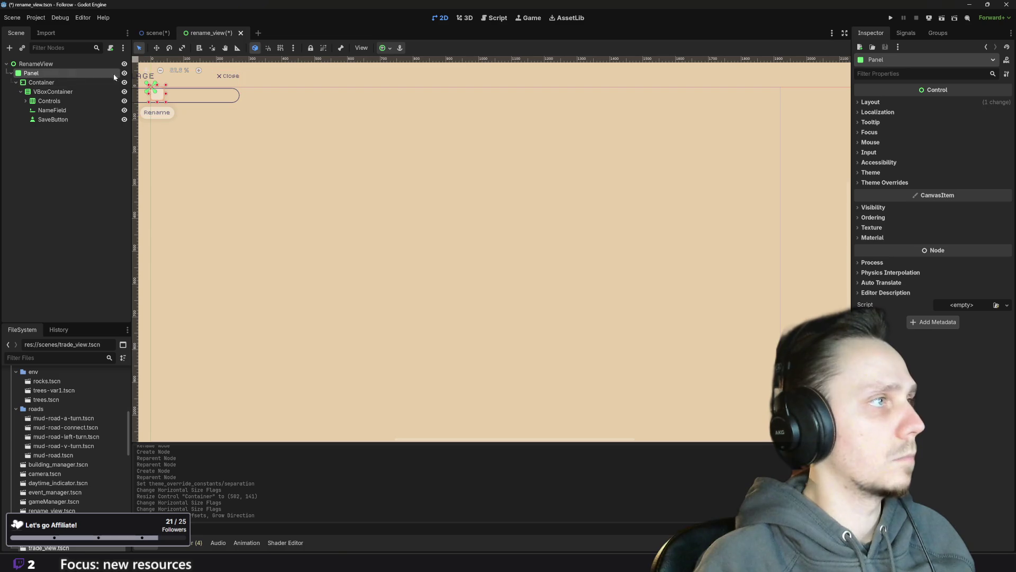
click(392, 48)
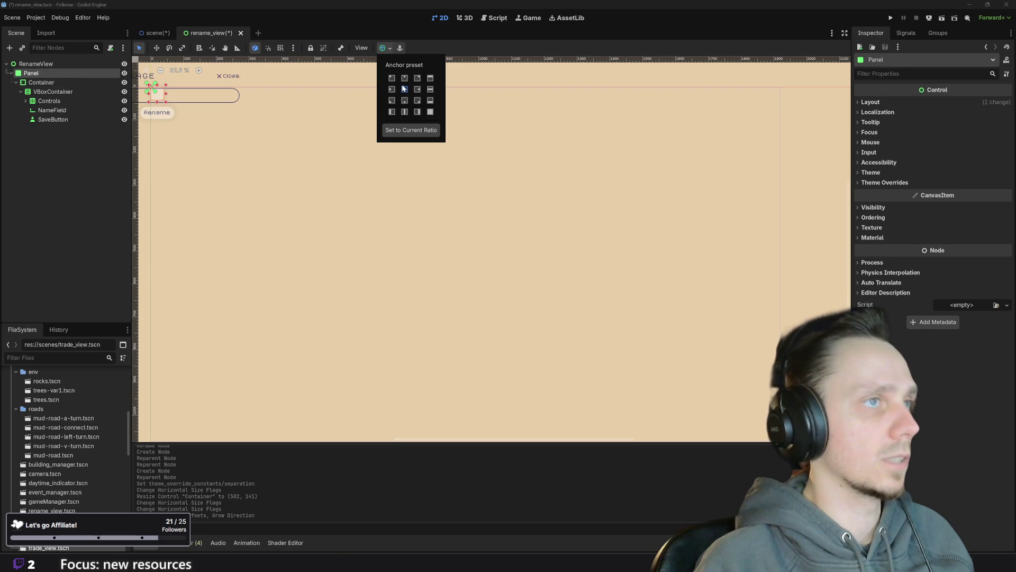
click(404, 89)
click(53, 92)
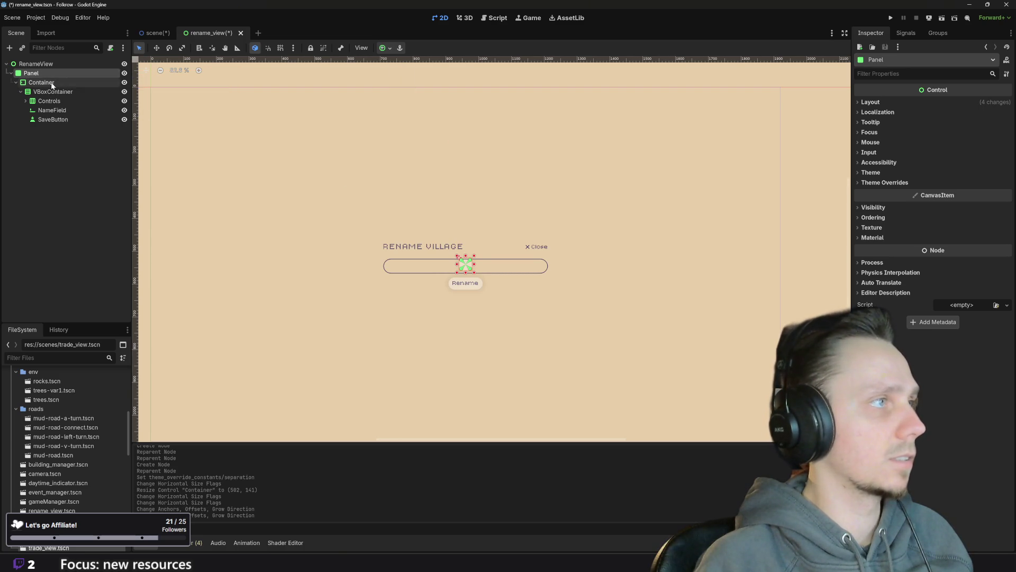
Resize the Panel wider and taller to about 406×204 around the dialog
click(62, 92)
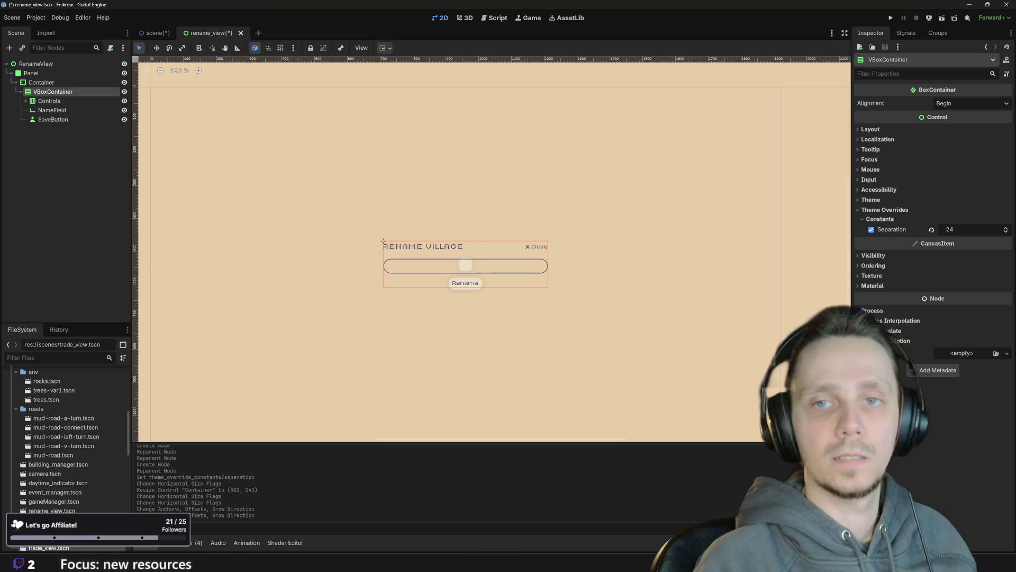
click(32, 73)
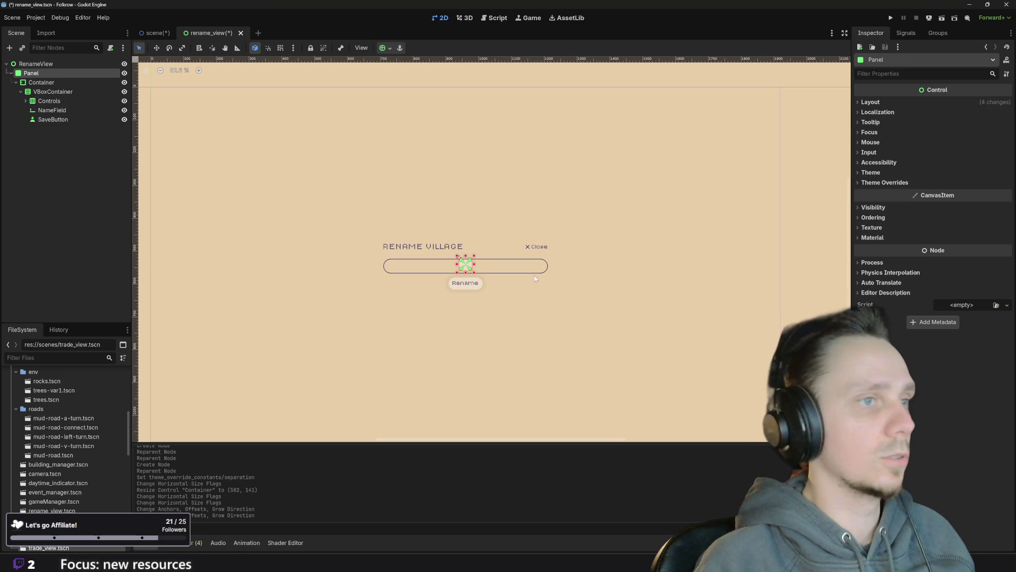
drag(475, 265, 567, 264)
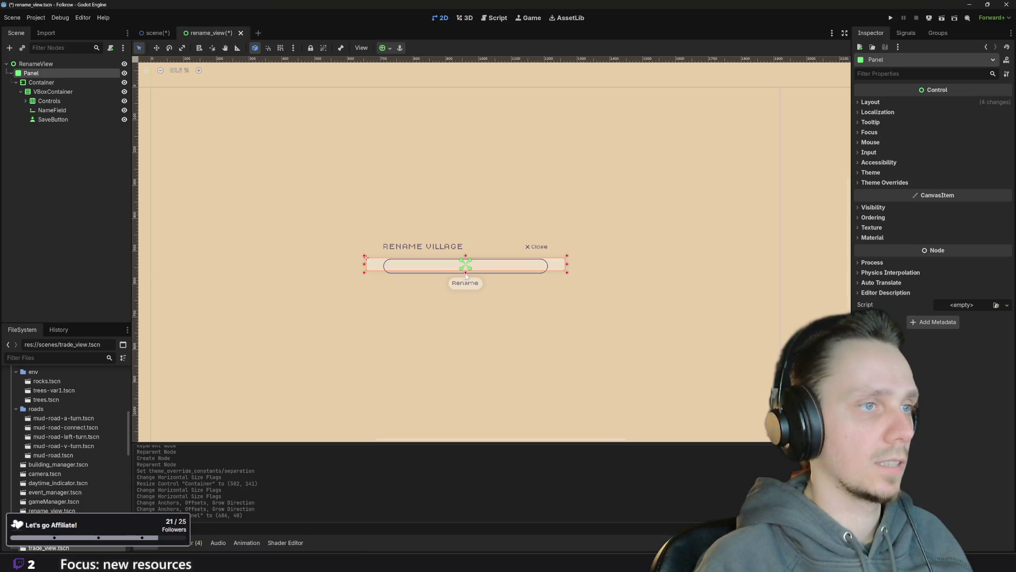
drag(466, 275, 471, 301)
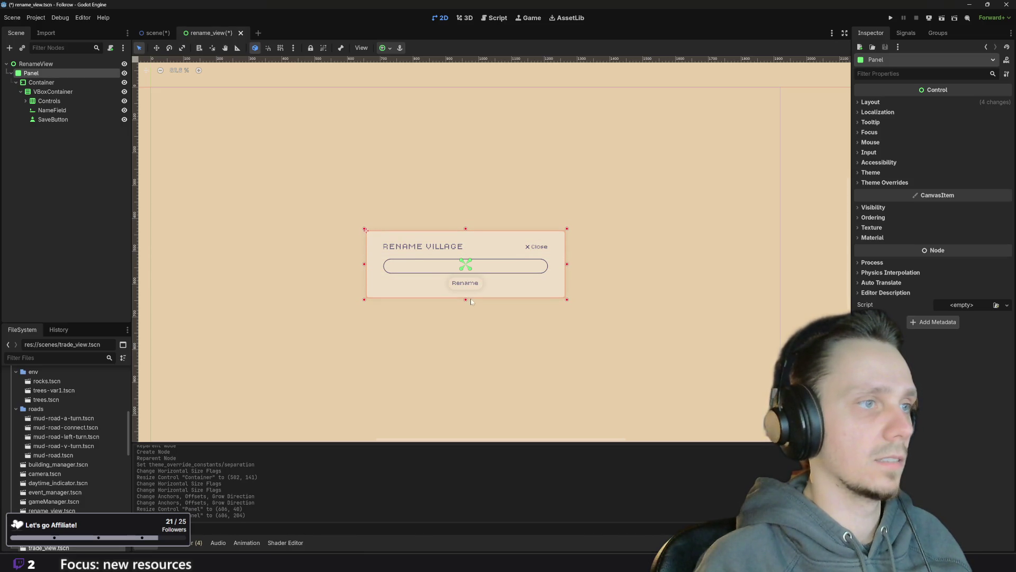
Apply the Full Rect anchor preset so Container fills the whole Panel
click(41, 82)
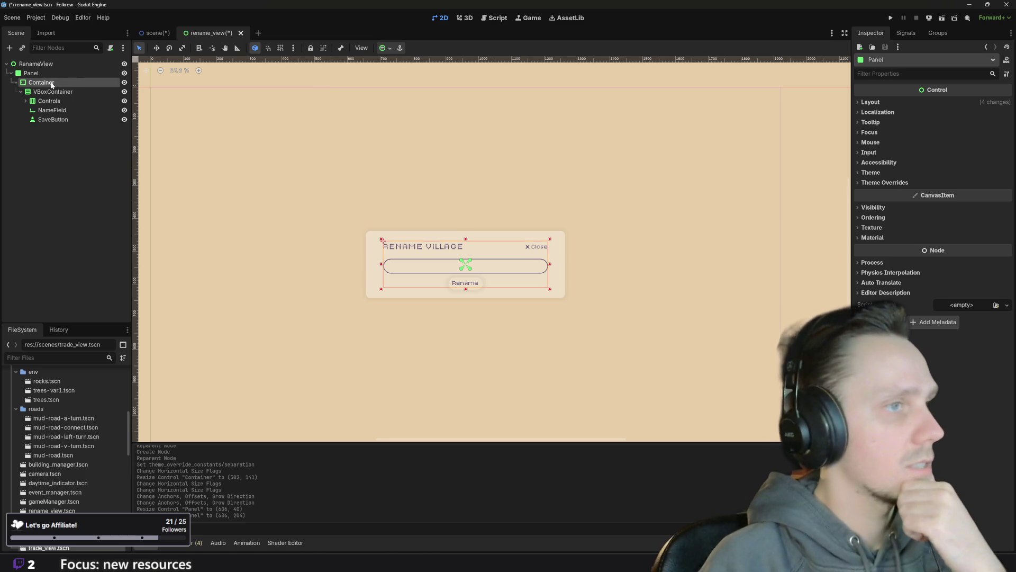
click(389, 49)
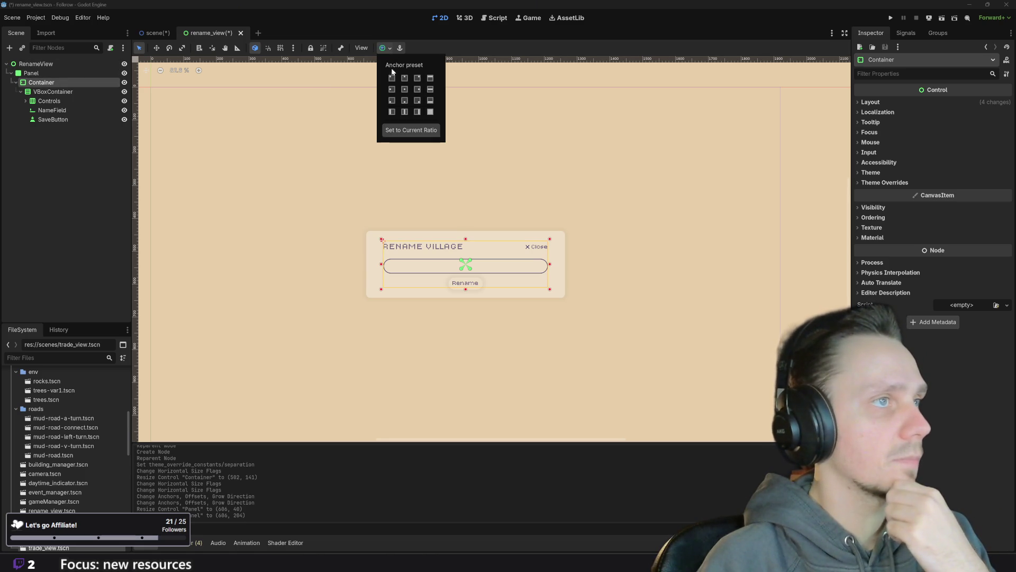
click(430, 113)
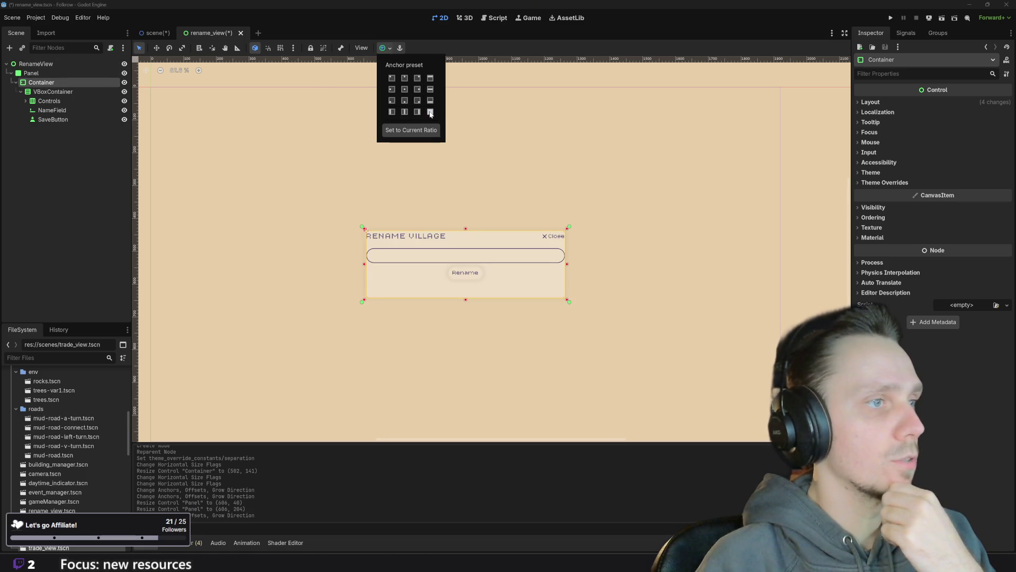
click(391, 49)
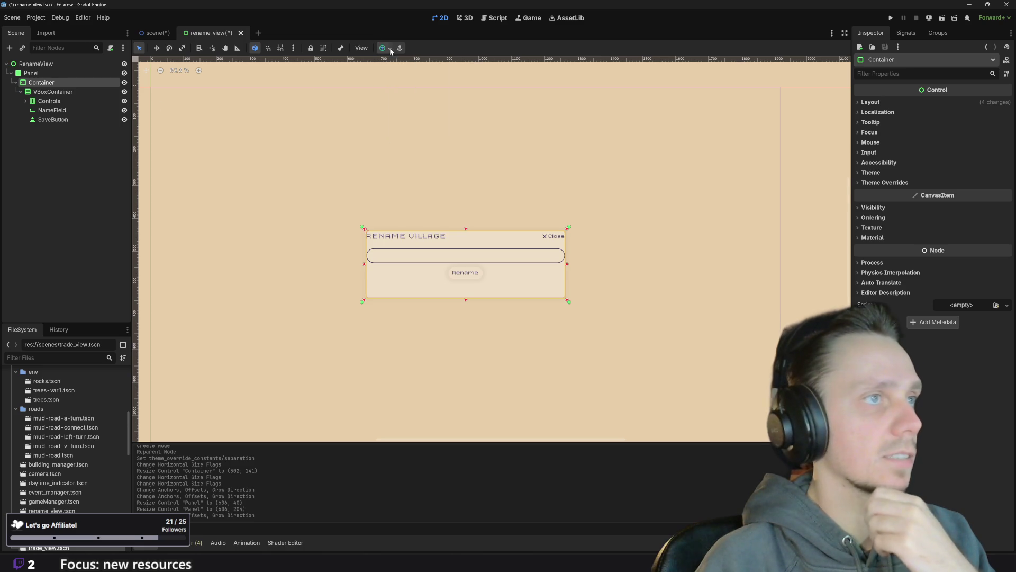
Set the Container's left, top, right and bottom margin overrides to 32
click(880, 183)
click(880, 192)
click(948, 202)
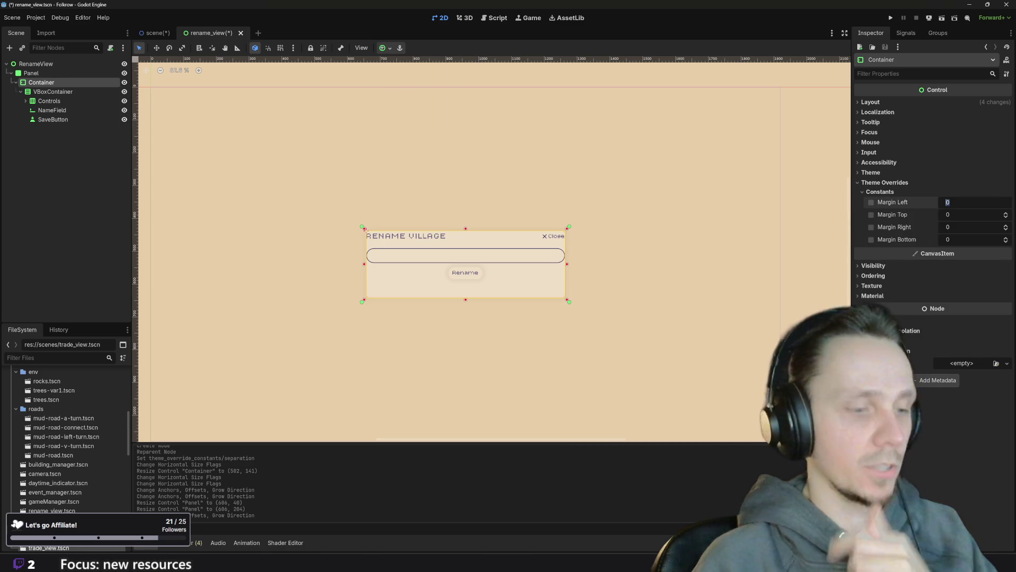
text(32)
key(Tab)
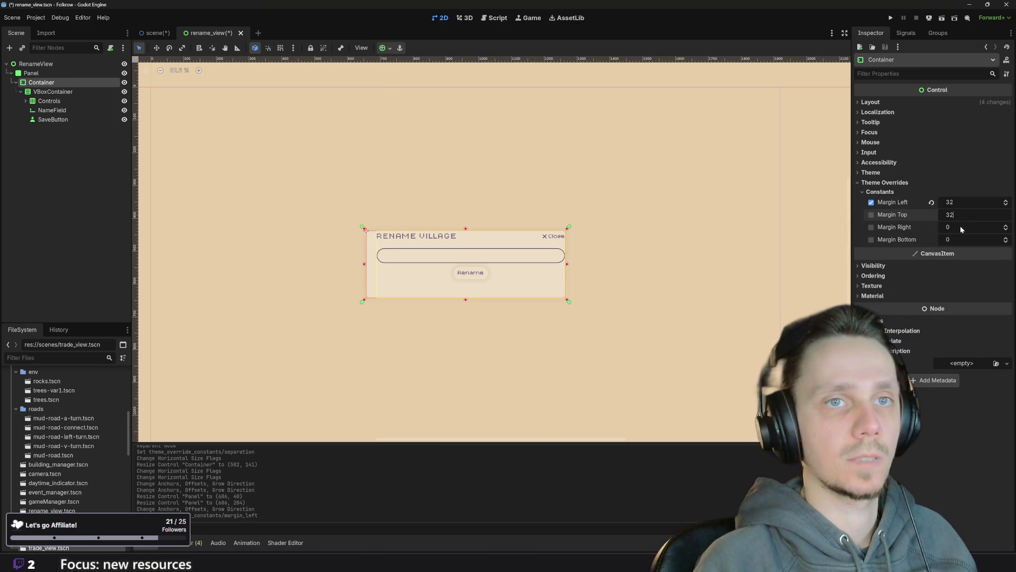
key(Tab)
text(32)
key(Tab)
text(32)
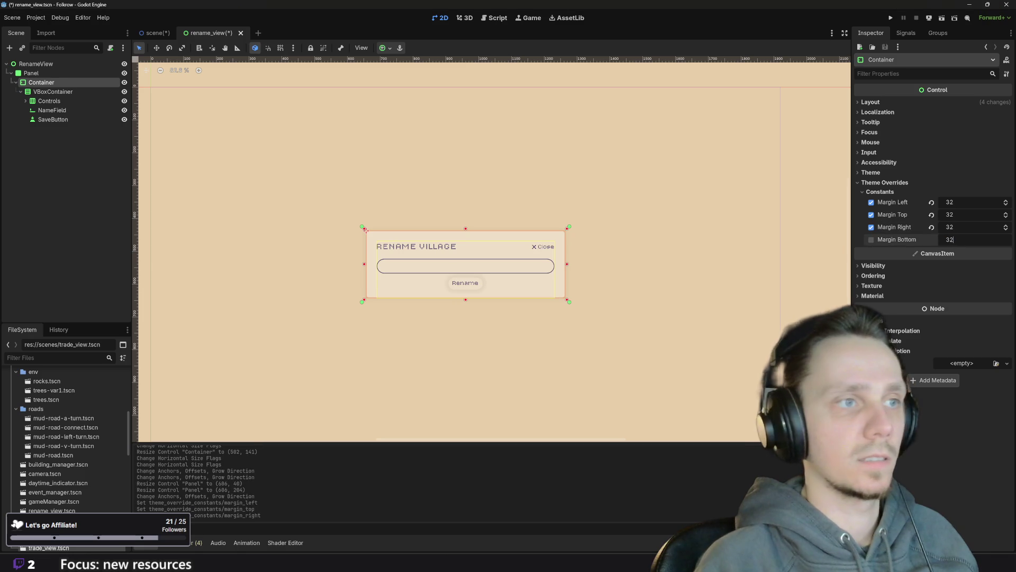
key(Return)
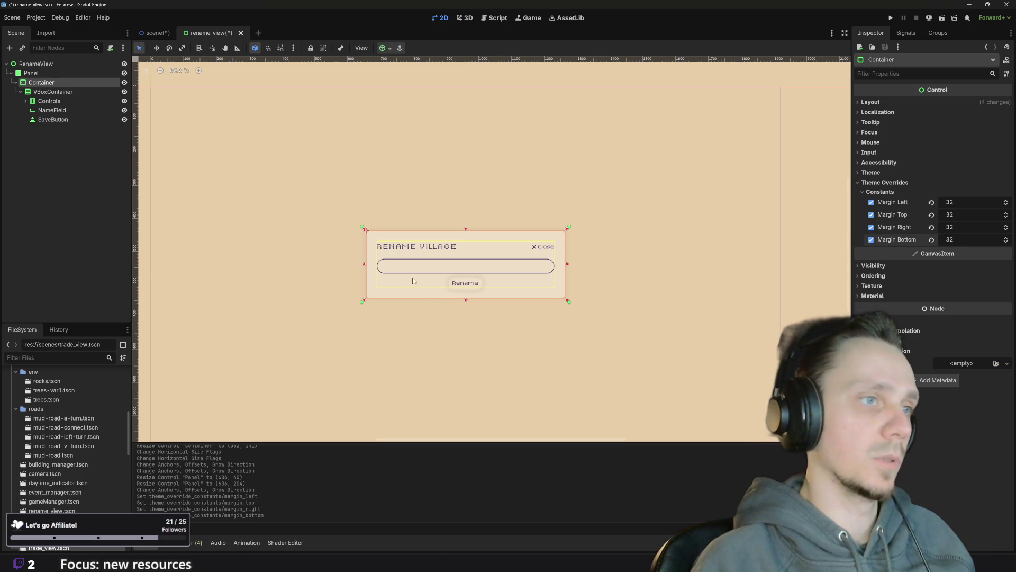
Enlarge the Panel downward and centre the VBoxContainer horizontally and vertically
click(416, 307)
click(32, 73)
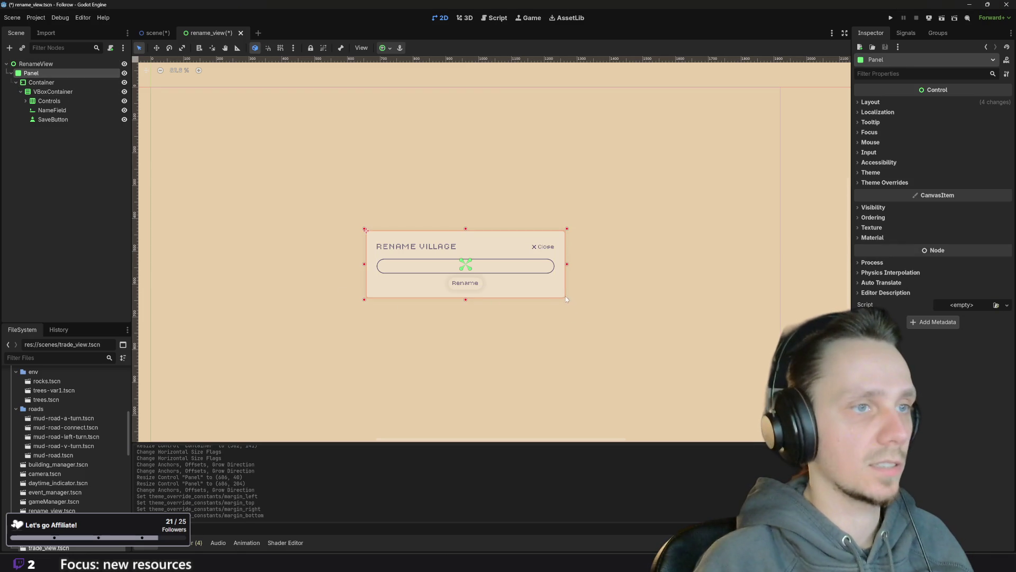
mouse_move(568, 301)
mouse_down()
mouse_move(576, 327)
mouse_move(614, 314)
mouse_move(564, 328)
mouse_move(657, 353)
mouse_move(585, 341)
mouse_move(556, 349)
mouse_move(566, 312)
mouse_move(525, 324)
mouse_up()
click(491, 300)
scroll(491, 301, up, 3)
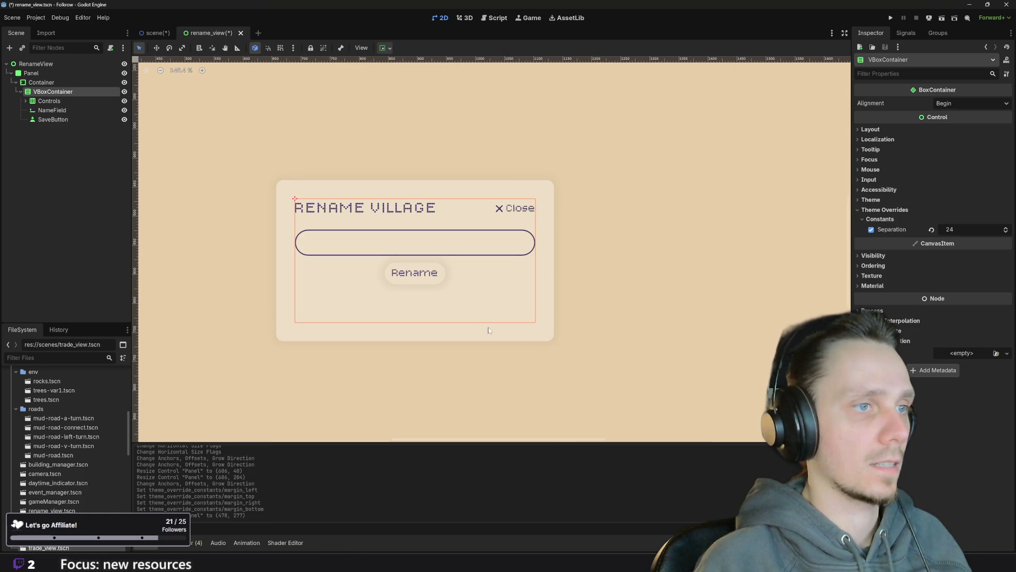
click(387, 47)
click(405, 78)
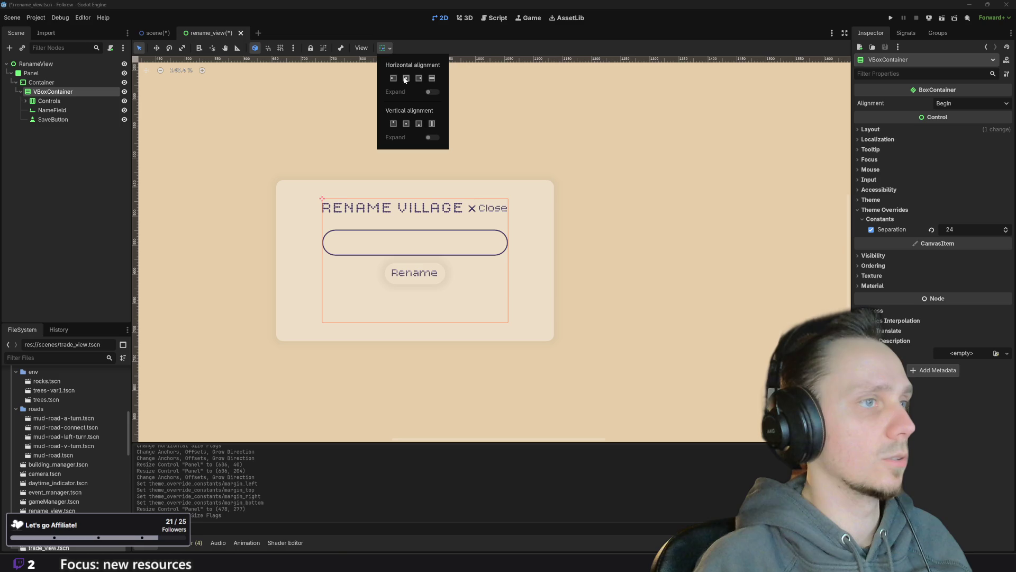
click(406, 124)
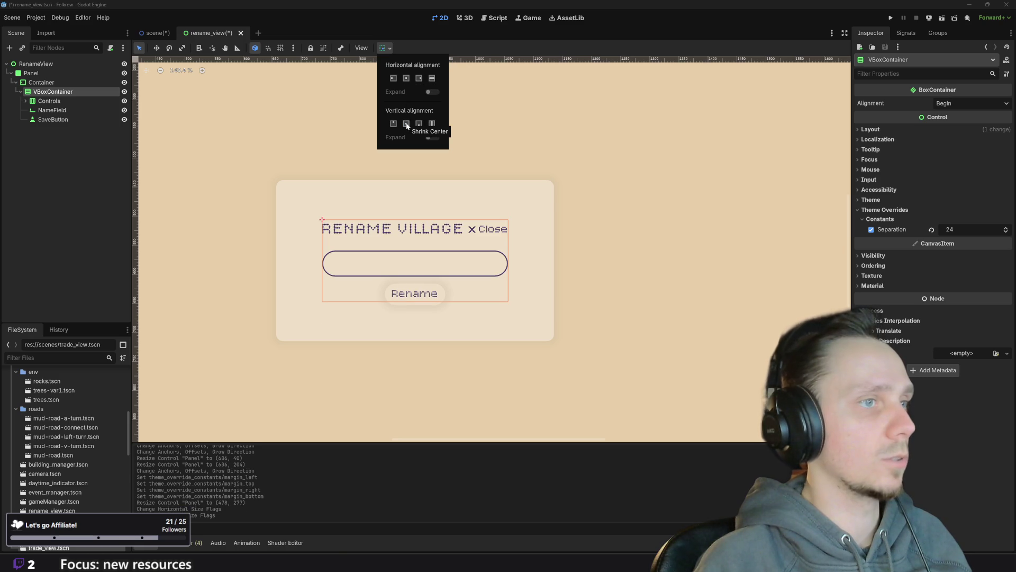
click(523, 273)
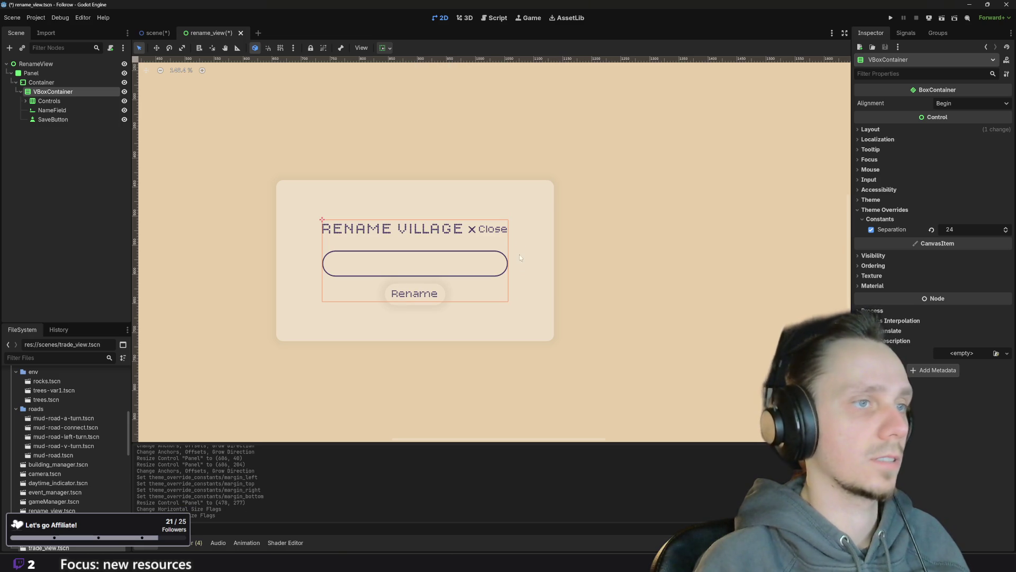
Resize the Container, then shrink the Panel around its content to 502 by 226
click(473, 202)
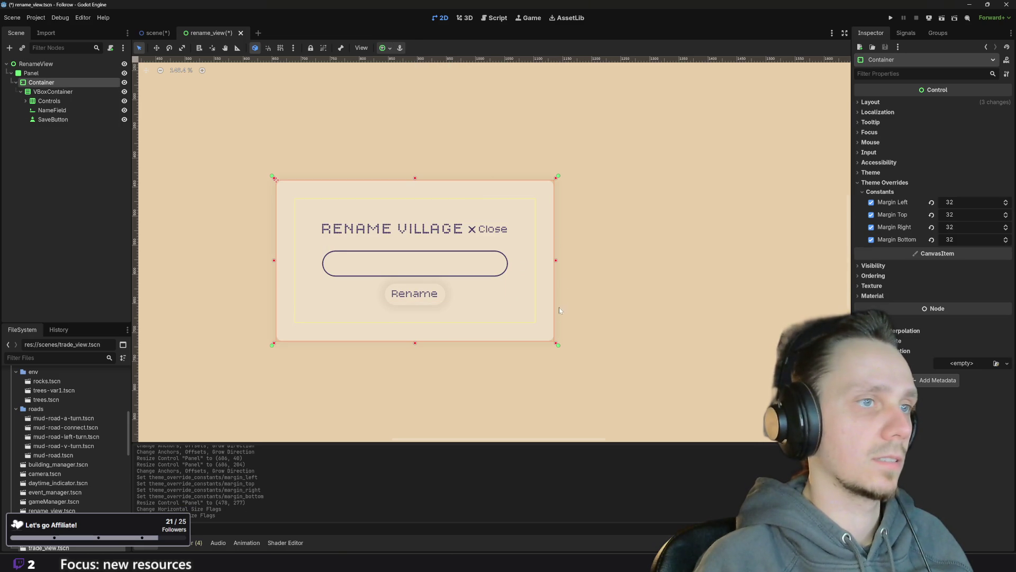
mouse_move(556, 345)
mouse_down()
mouse_move(598, 346)
mouse_move(545, 353)
mouse_up()
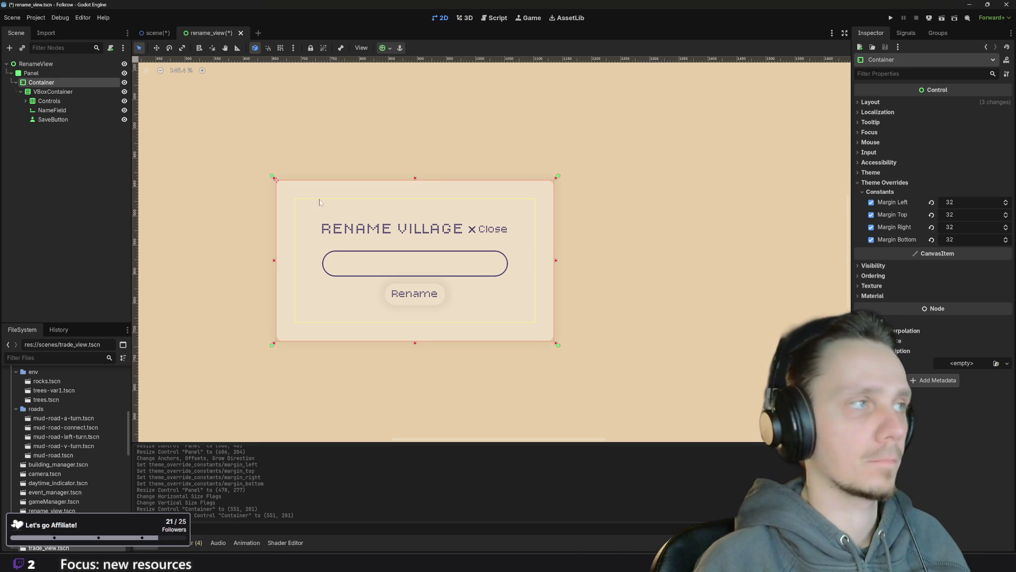
click(45, 73)
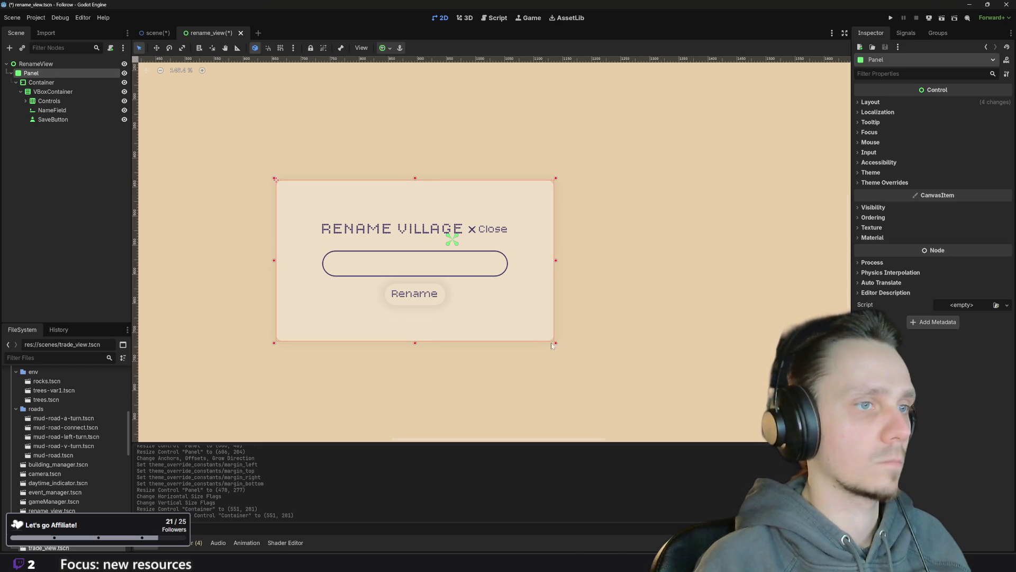
mouse_move(556, 345)
mouse_down()
mouse_move(520, 311)
mouse_move(597, 320)
mouse_move(540, 310)
mouse_move(568, 311)
mouse_up()
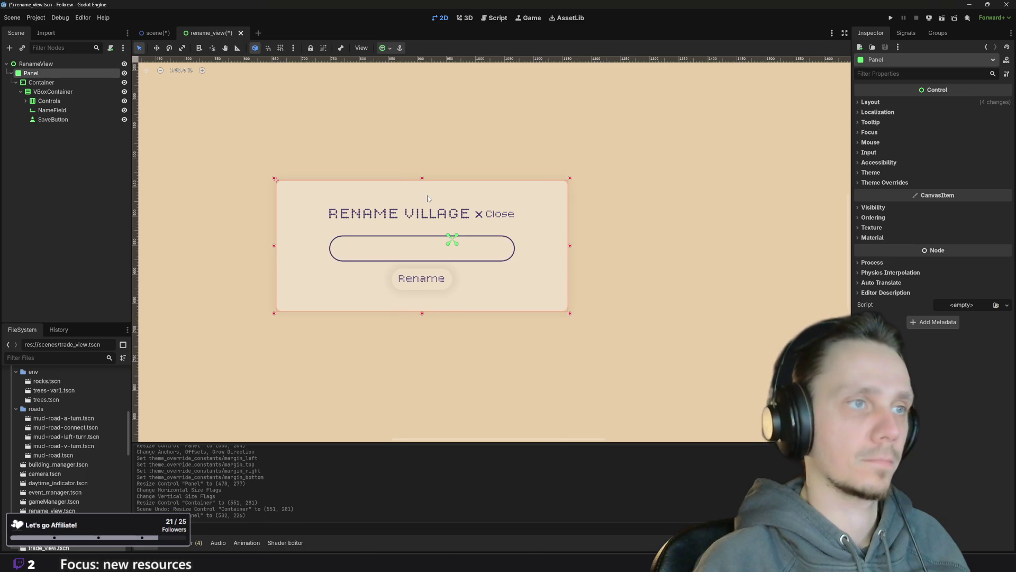
click(441, 231)
Set the VBoxContainer's horizontal alignment to Fill and reset the canvas zoom to 100%
click(43, 82)
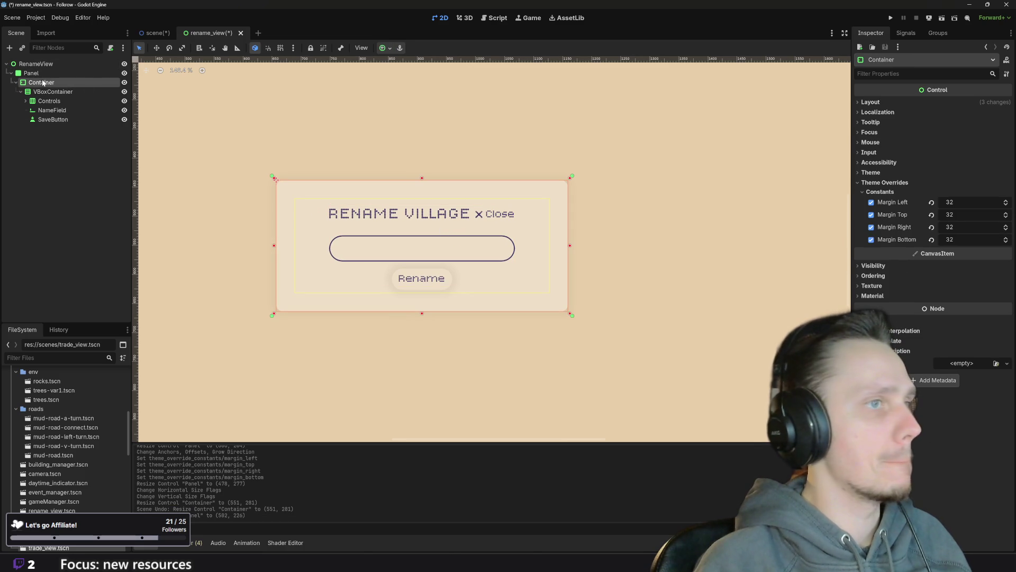
click(105, 92)
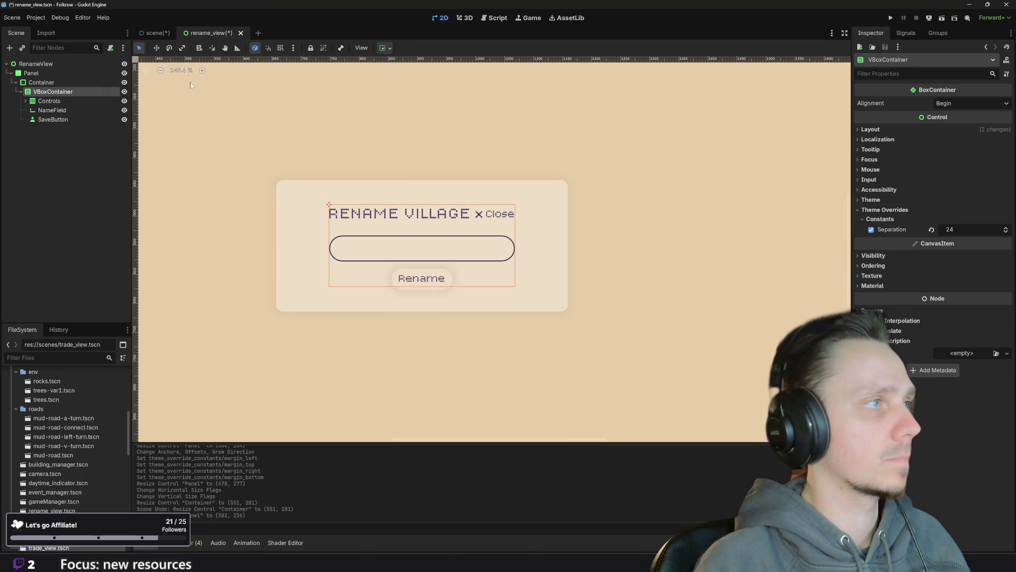
click(388, 49)
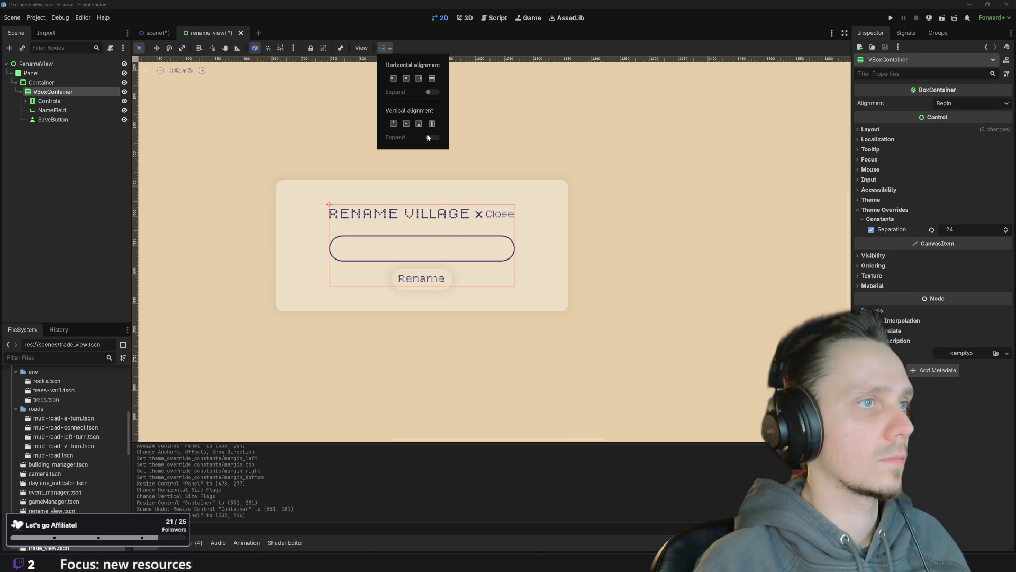
click(432, 79)
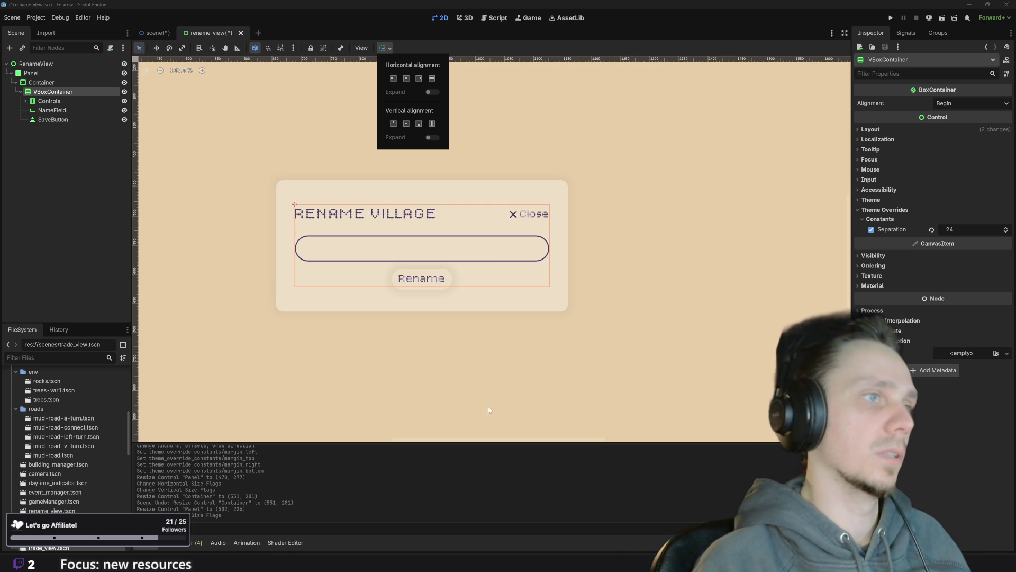
click(480, 361)
key(ctrl+0)
scroll(447, 349, down, 5)
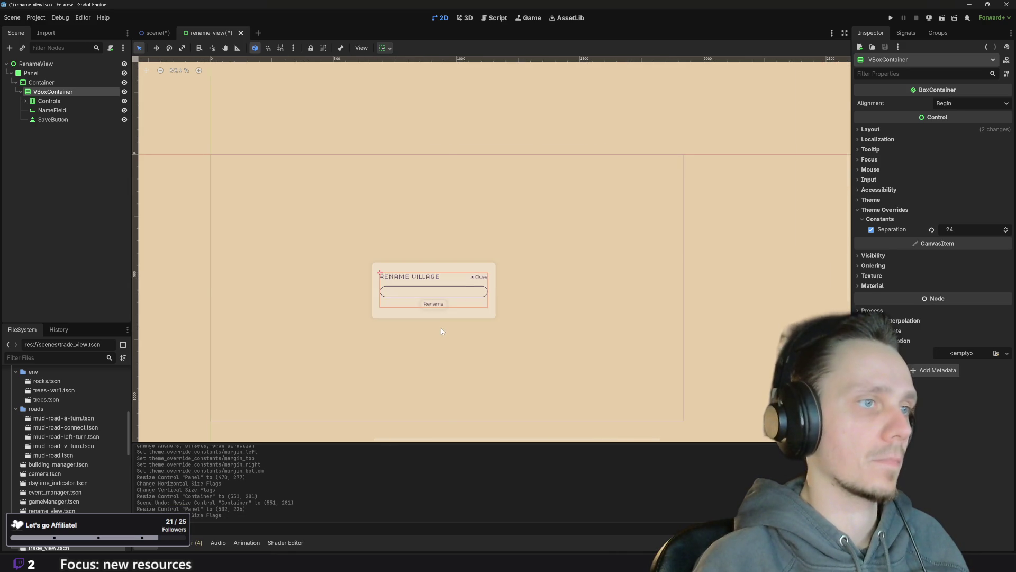
Apply the Center anchor preset to the Panel
click(441, 328)
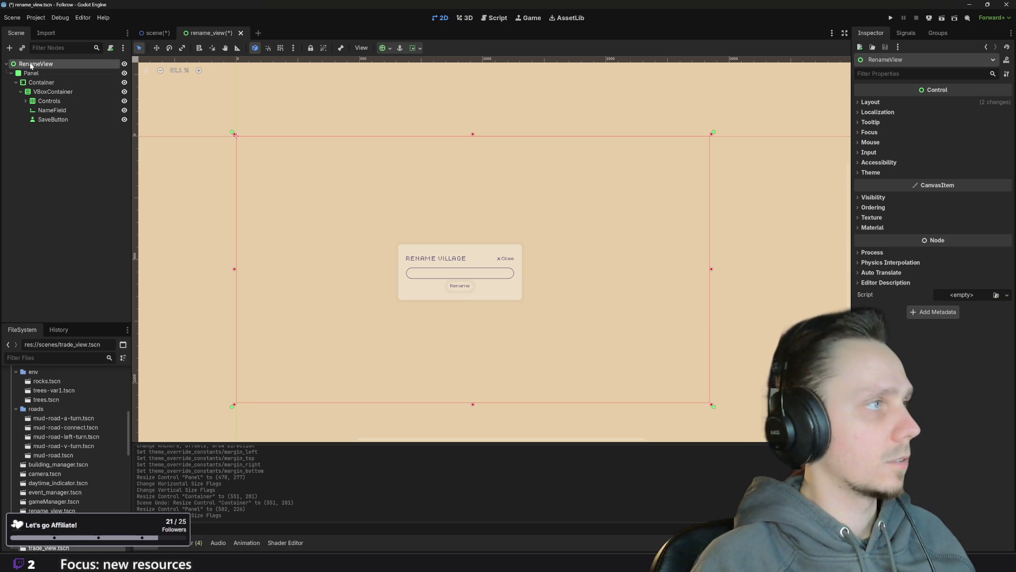
click(41, 82)
click(41, 65)
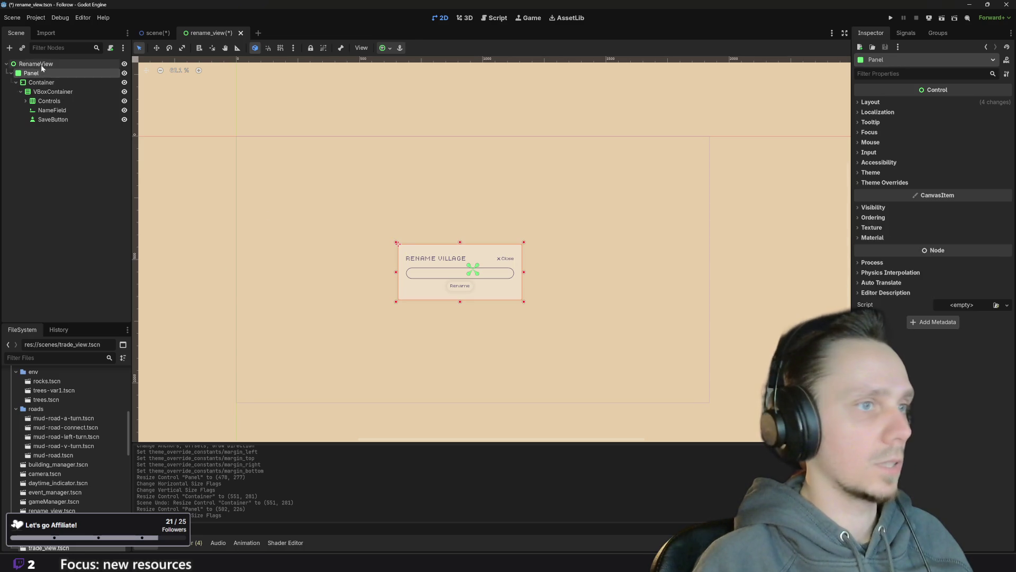
click(47, 72)
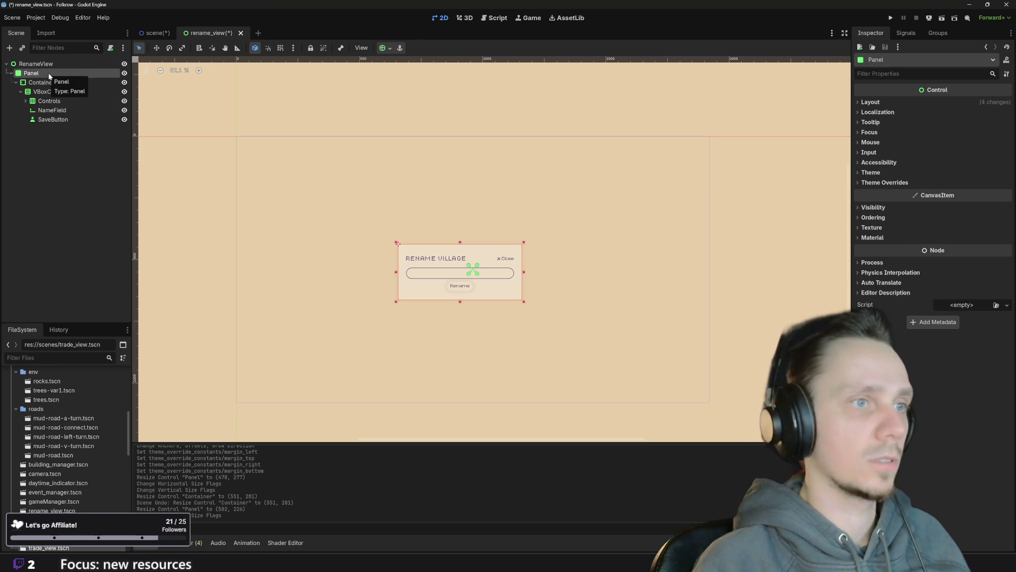
scroll(592, 296, up, 1)
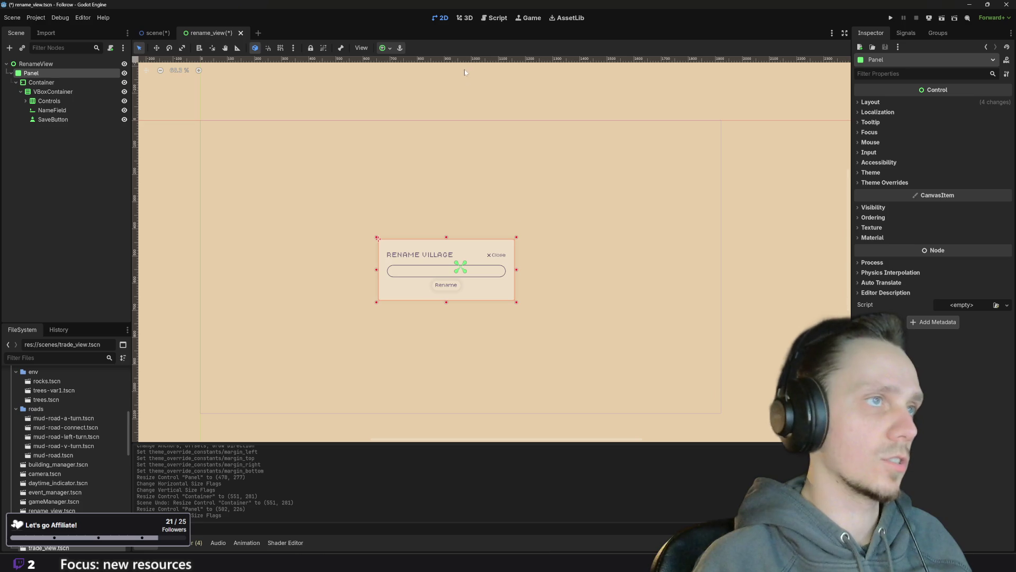
click(385, 48)
click(404, 89)
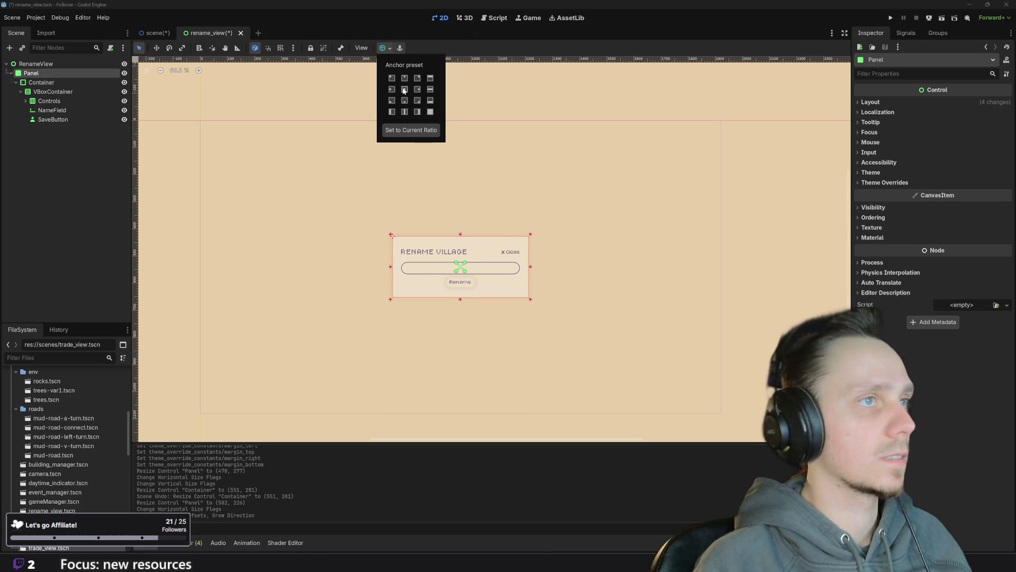
click(49, 83)
Select the NameField and start editing its Max Length property
click(48, 83)
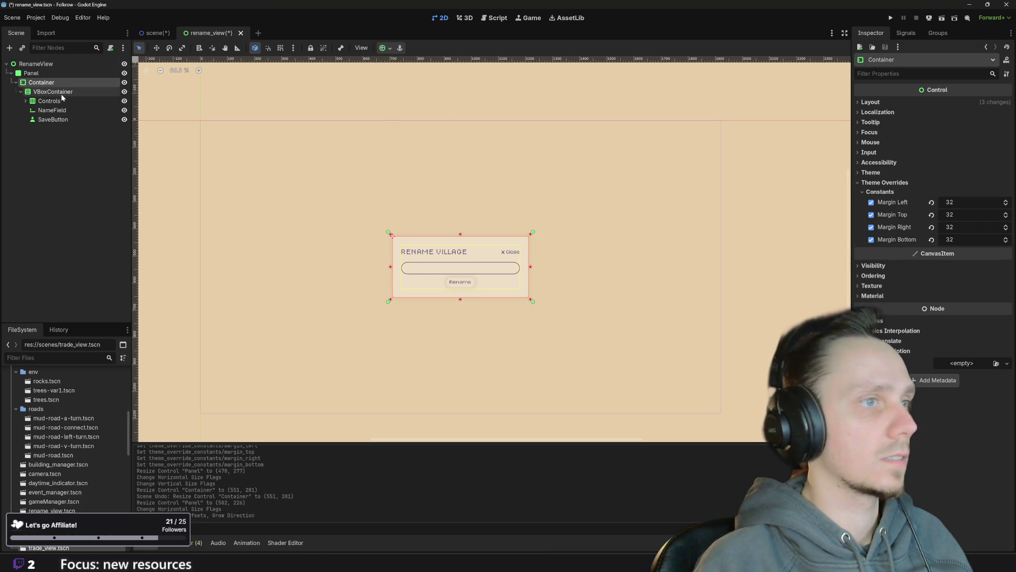
click(61, 93)
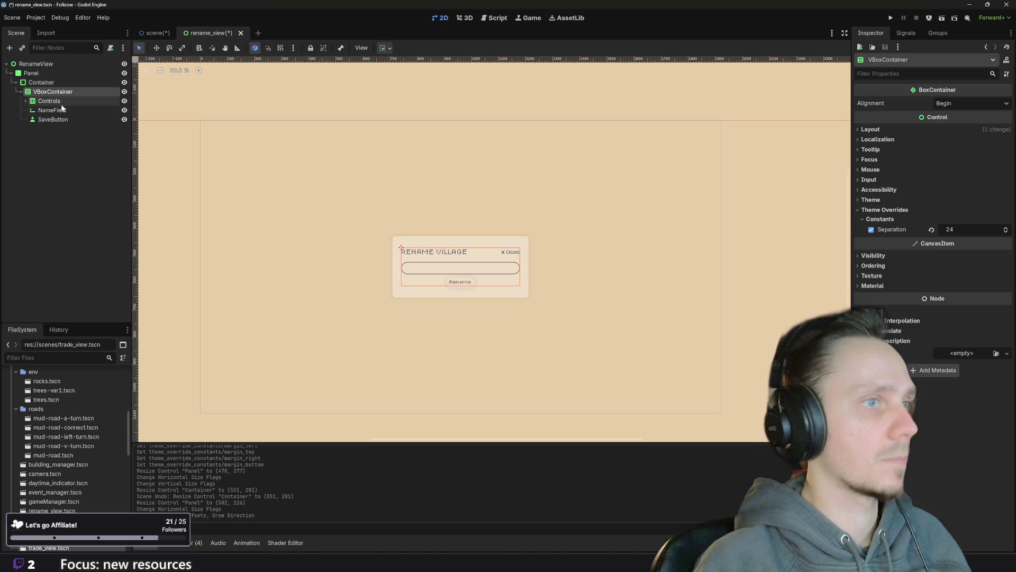
click(60, 108)
click(478, 329)
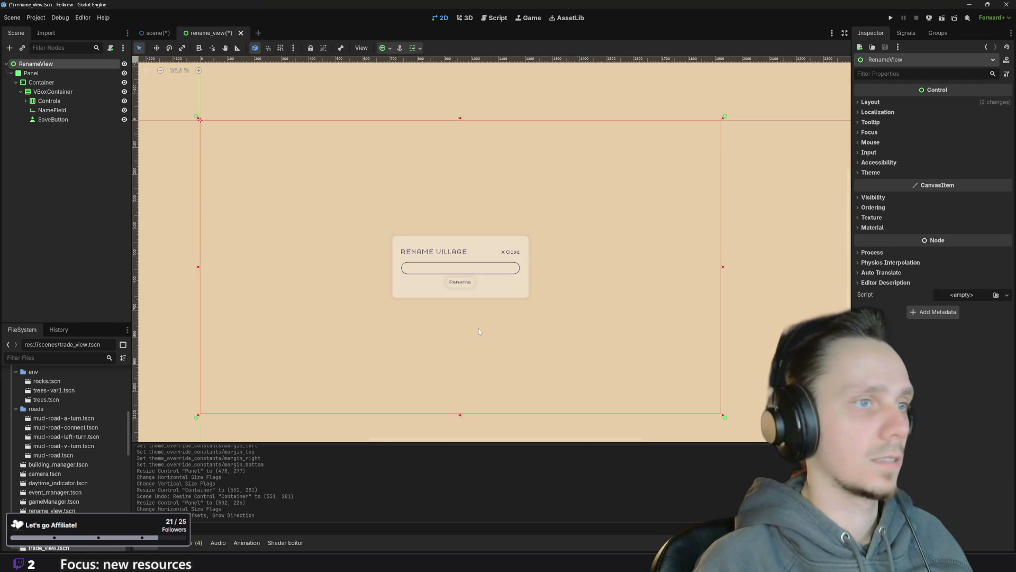
scroll(444, 258, up, 2)
click(445, 257)
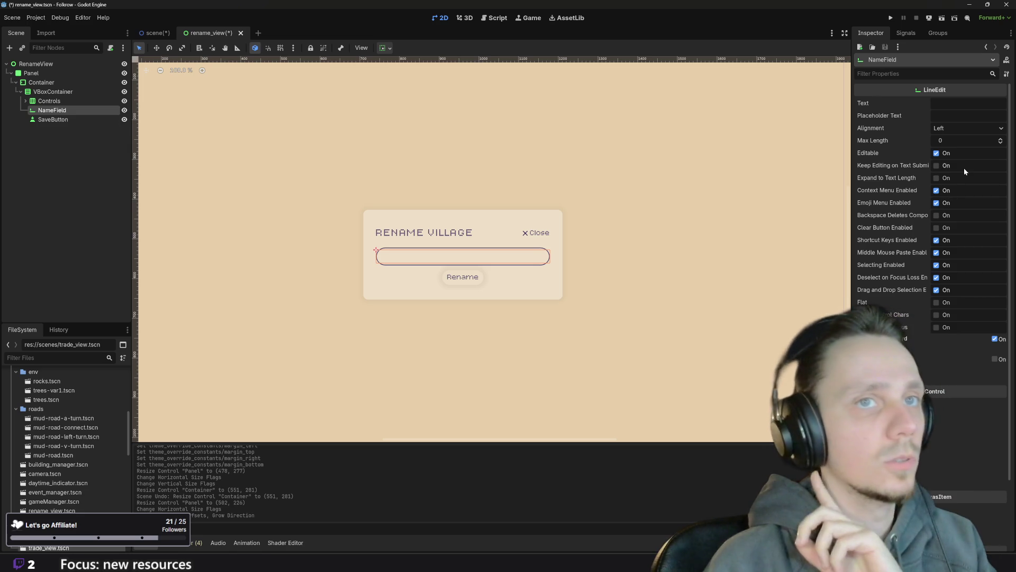
click(959, 139)
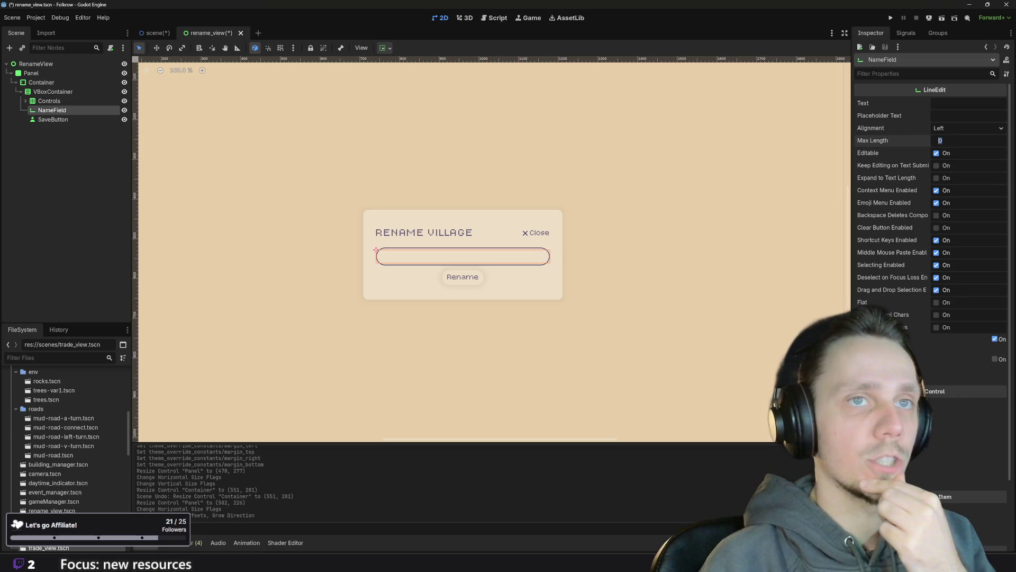
Enter test digits into the NameField's Text property, then clear it back to empty
click(968, 103)
text(1234567890)
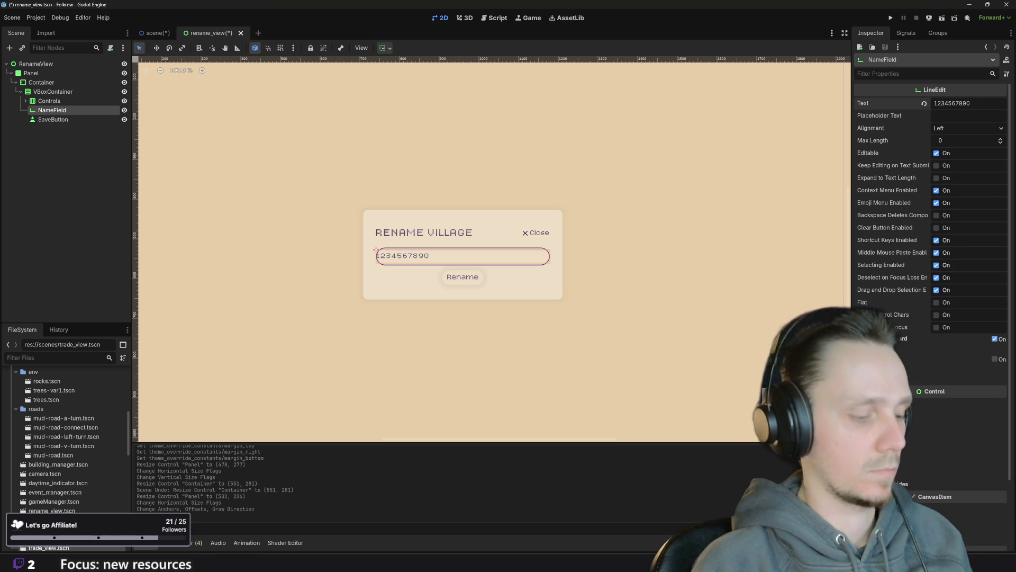
text(123456)
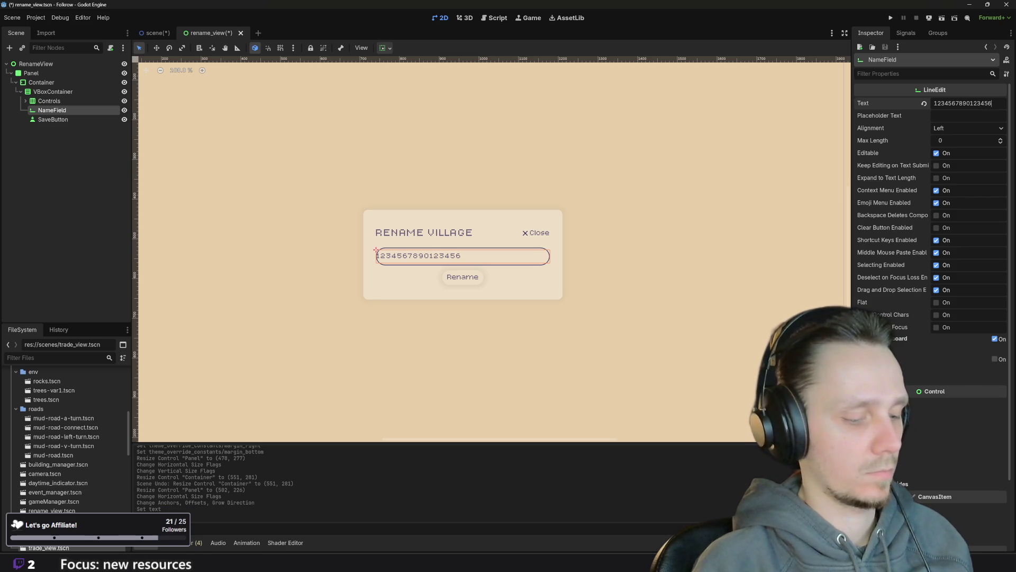
text(90)
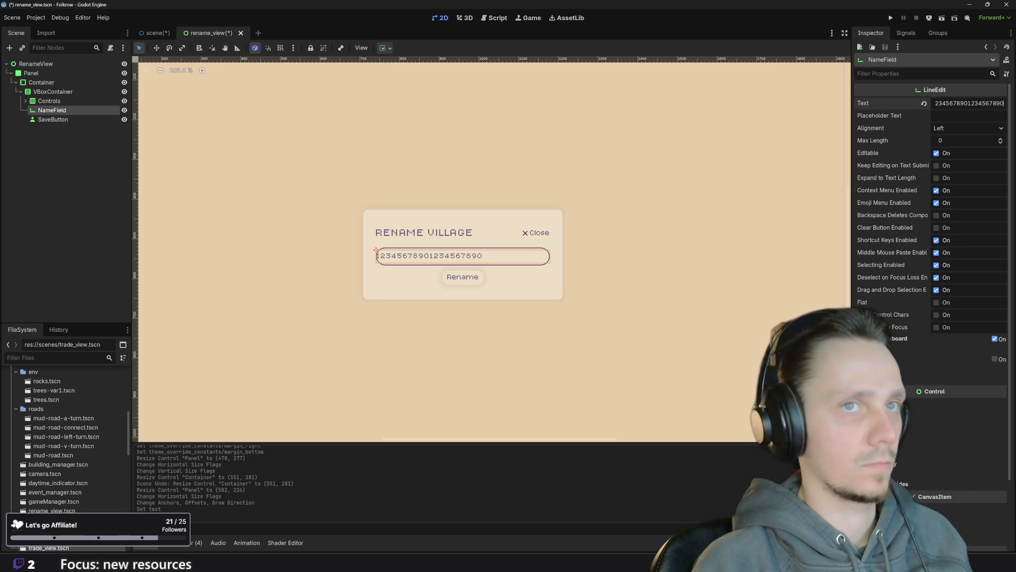
key(ctrl+a)
key(BackSpace)
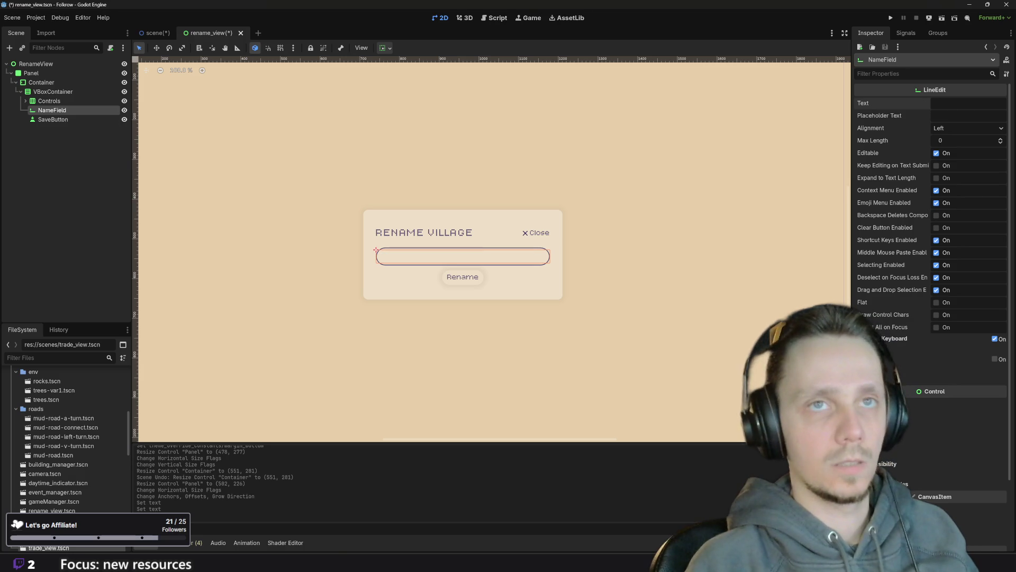
Set the NameField's Max Length to 20
click(959, 141)
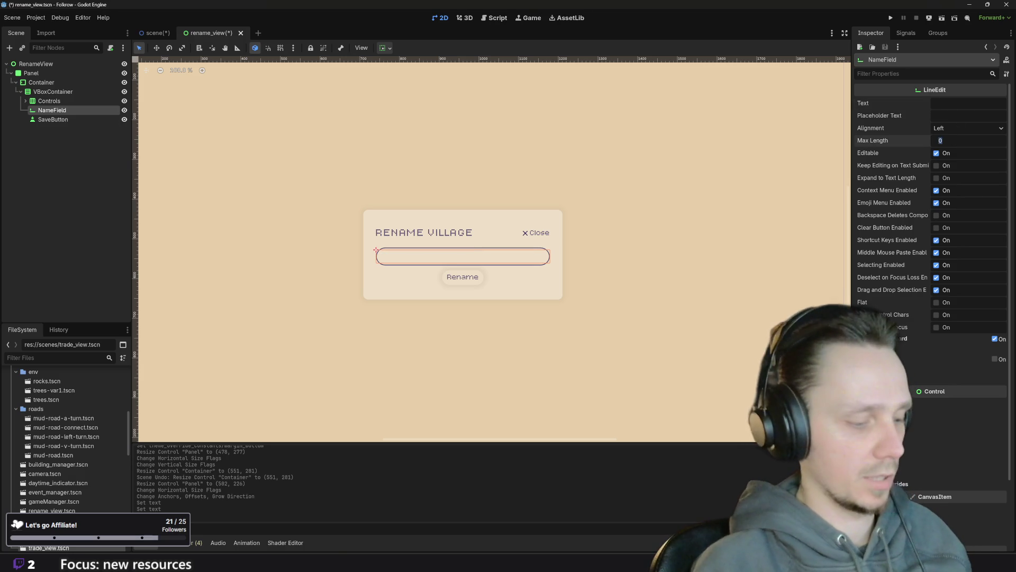
text(20)
key(Return)
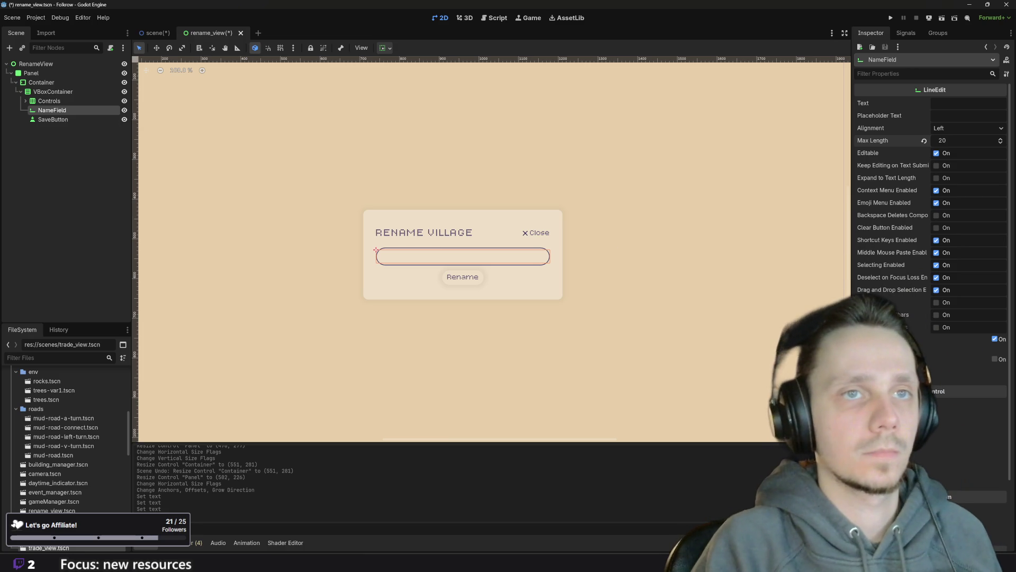
mouse_move(933, 225)
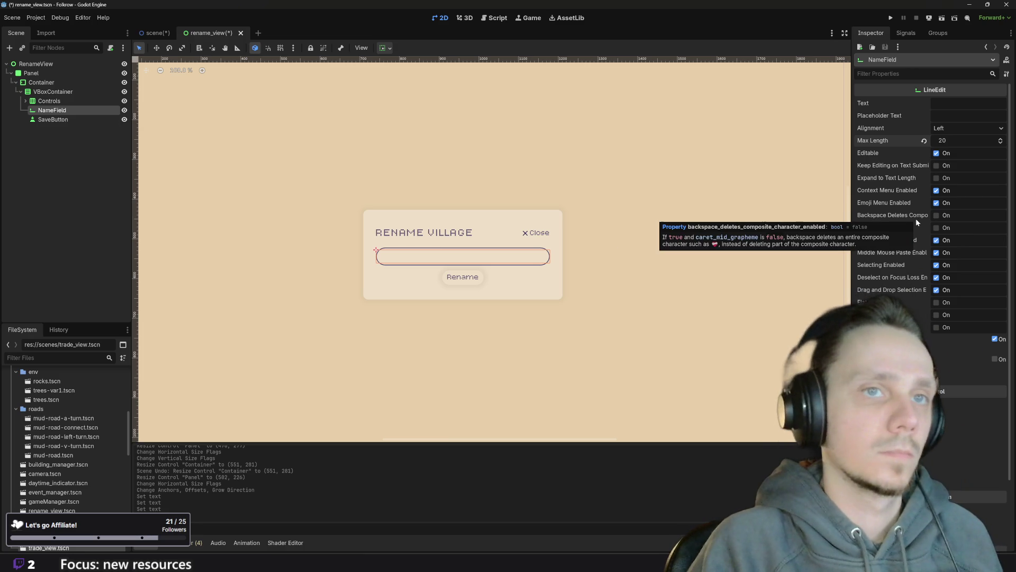
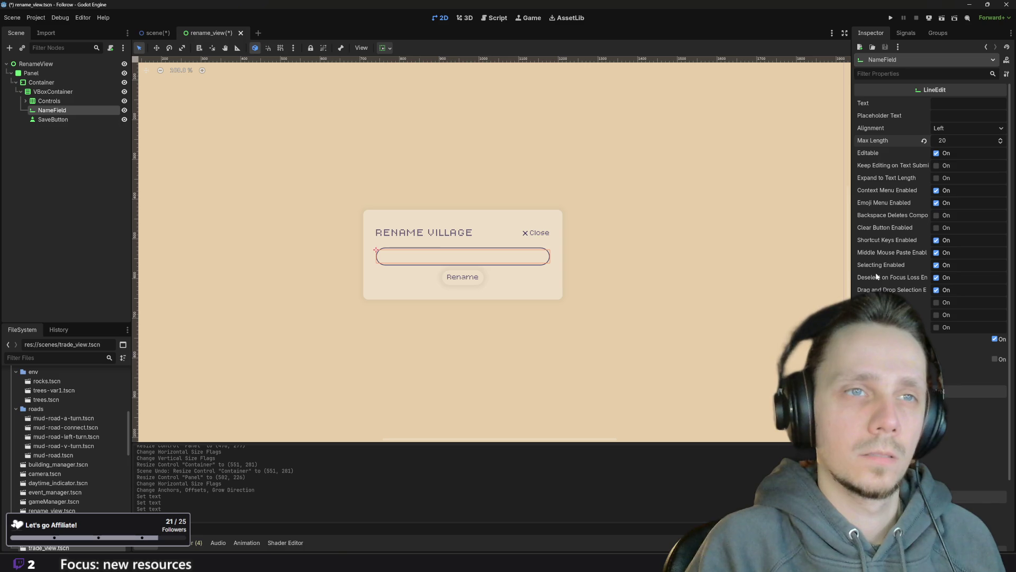
Uncheck Emoji Menu Enabled on the NameField, then select the SaveButton node
click(936, 204)
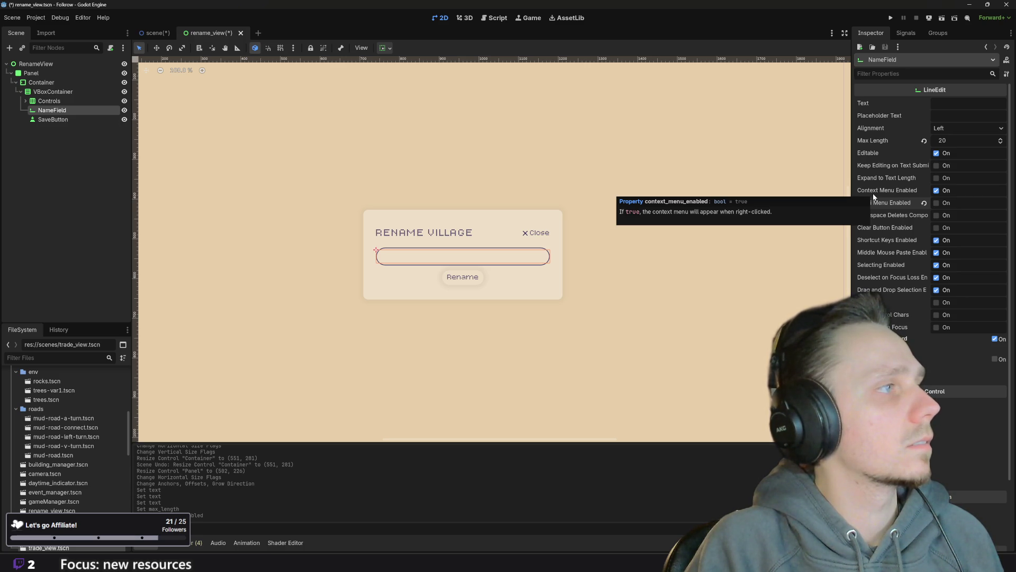
scroll(906, 300, down, 2)
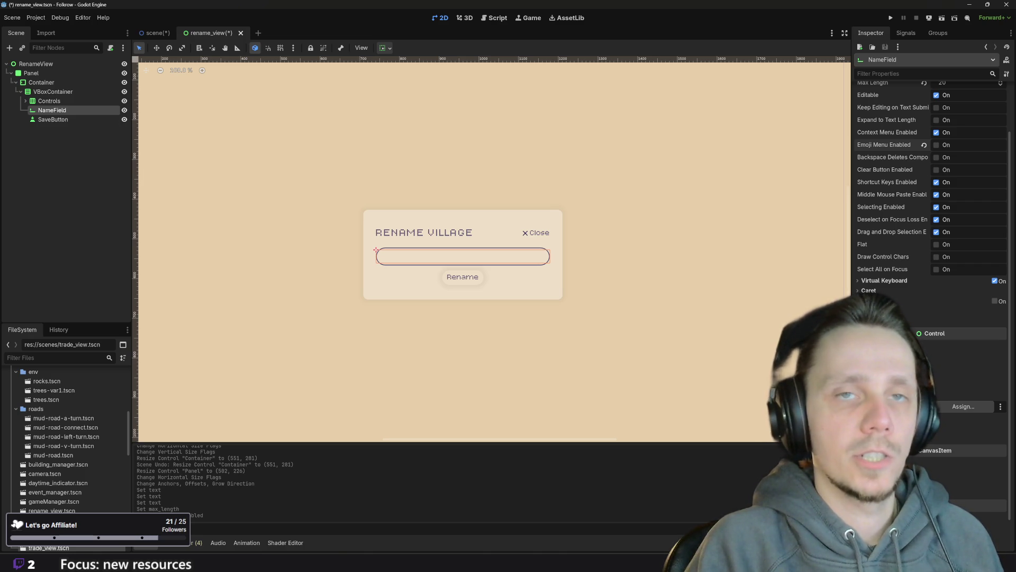
scroll(923, 284, up, 2)
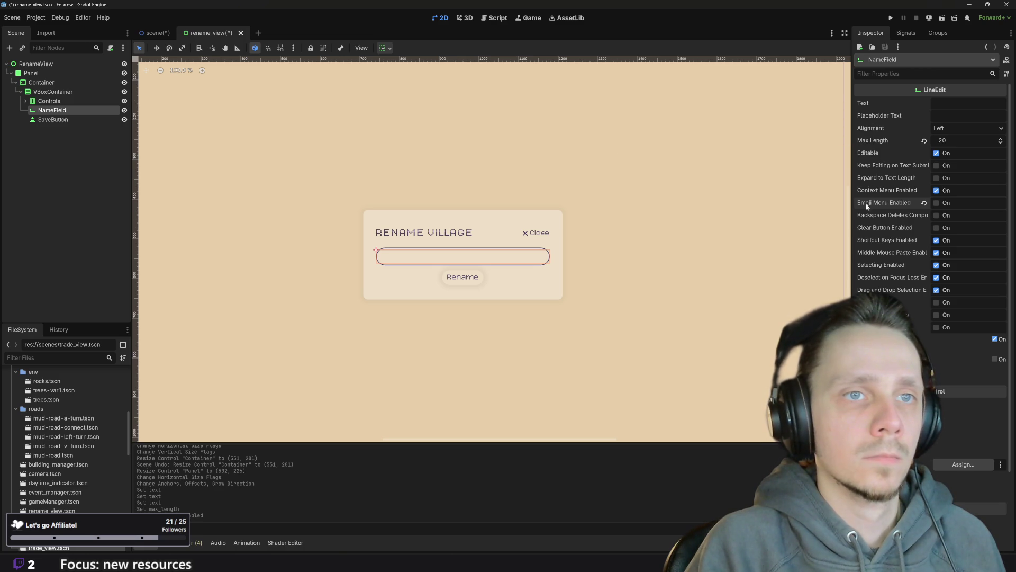
mouse_move(869, 216)
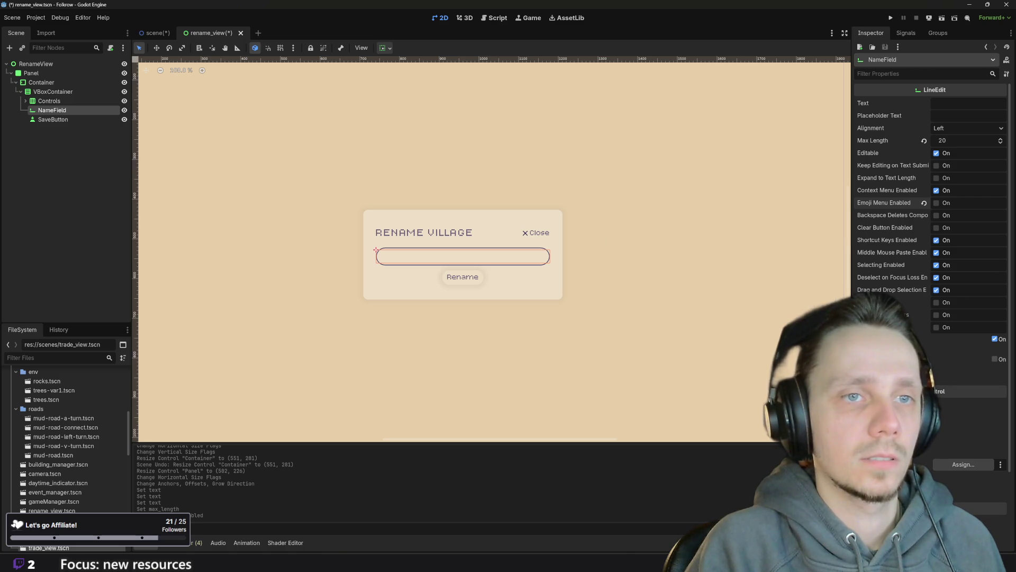
mouse_move(900, 358)
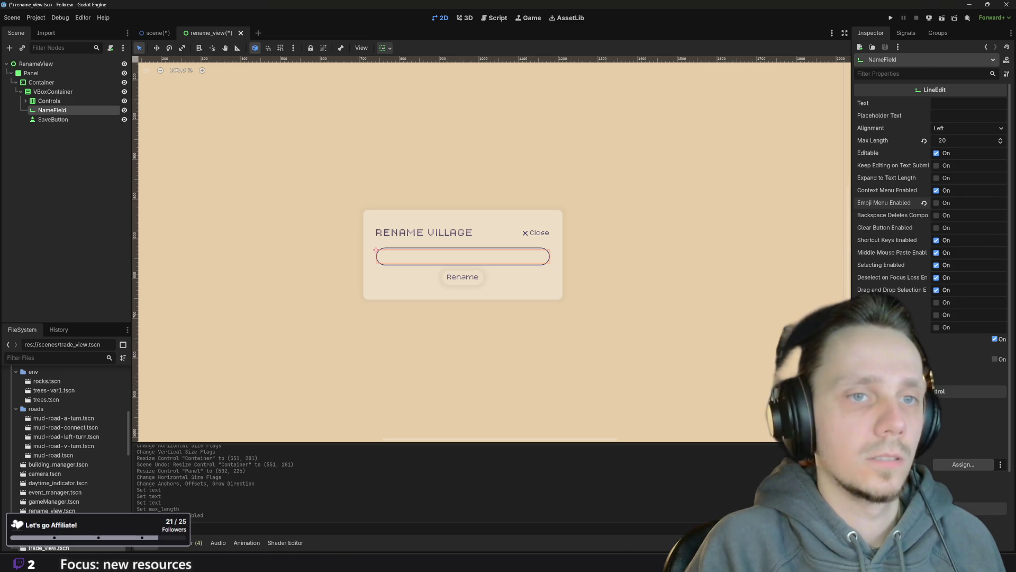
click(900, 350)
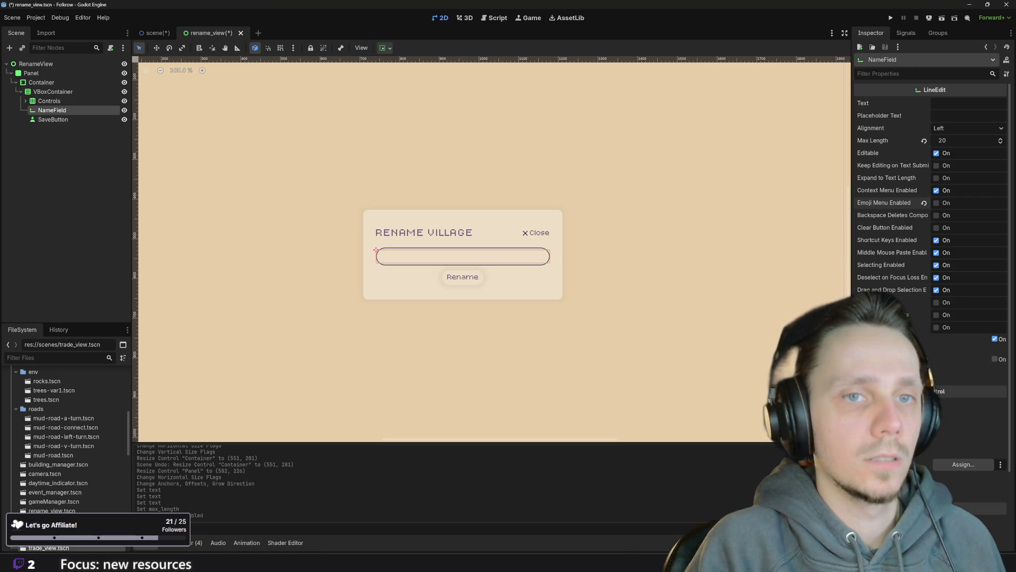
scroll(932, 212, down, 2)
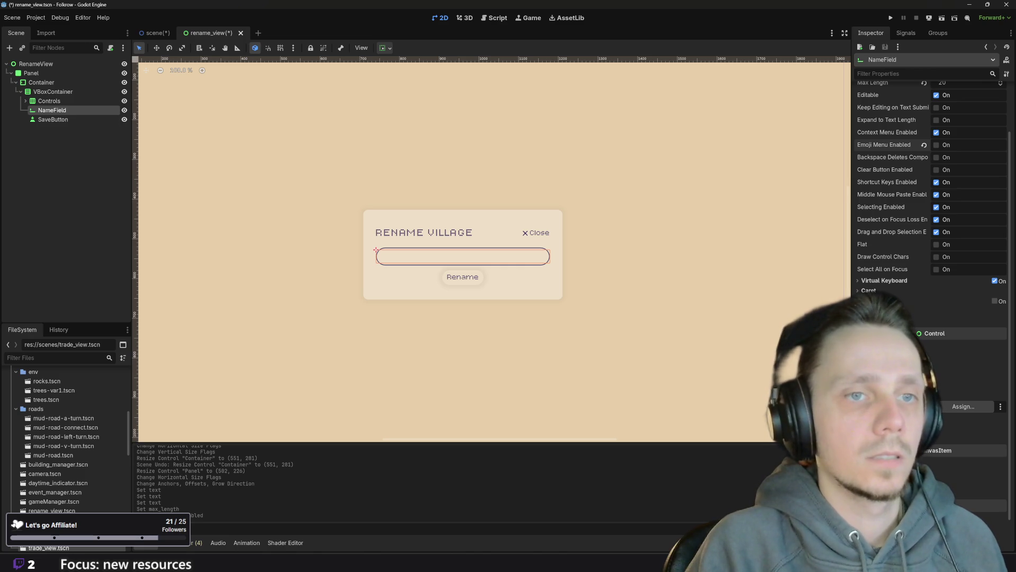
scroll(937, 371, down, 1)
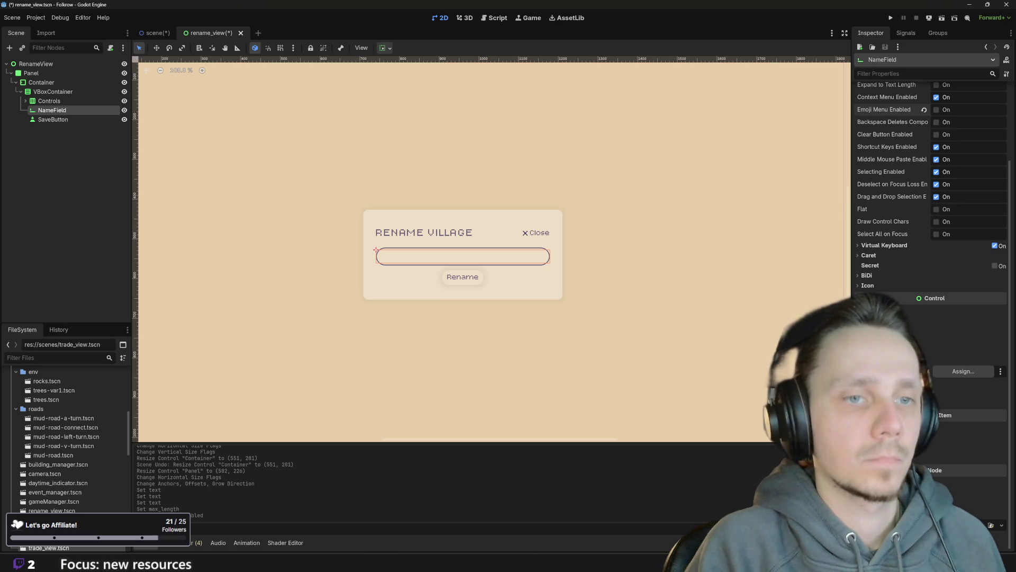
scroll(931, 211, up, 3)
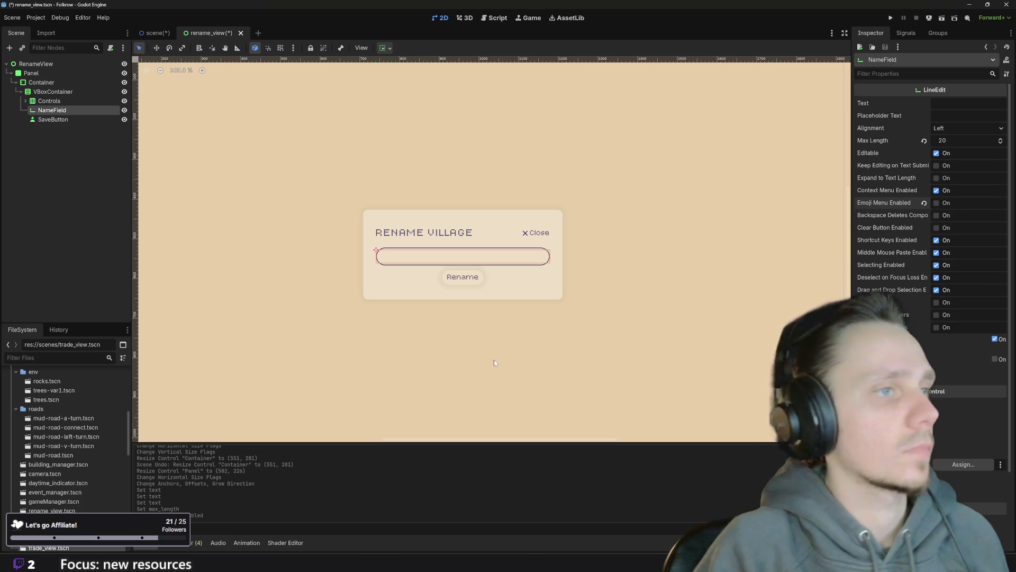
click(495, 281)
click(478, 277)
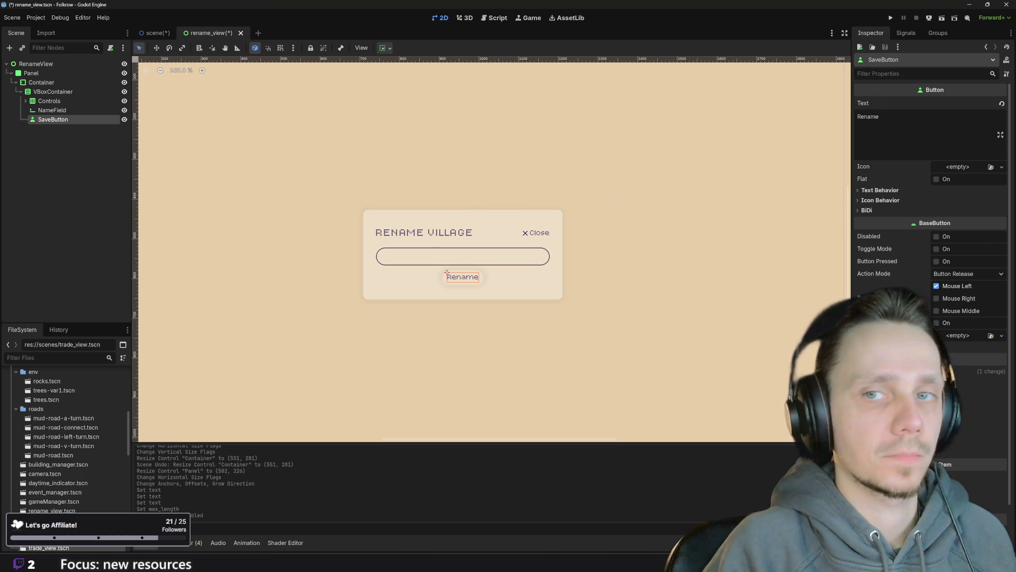
Set the VBoxContainer's Separation theme override to 32
scroll(545, 283, down, 4)
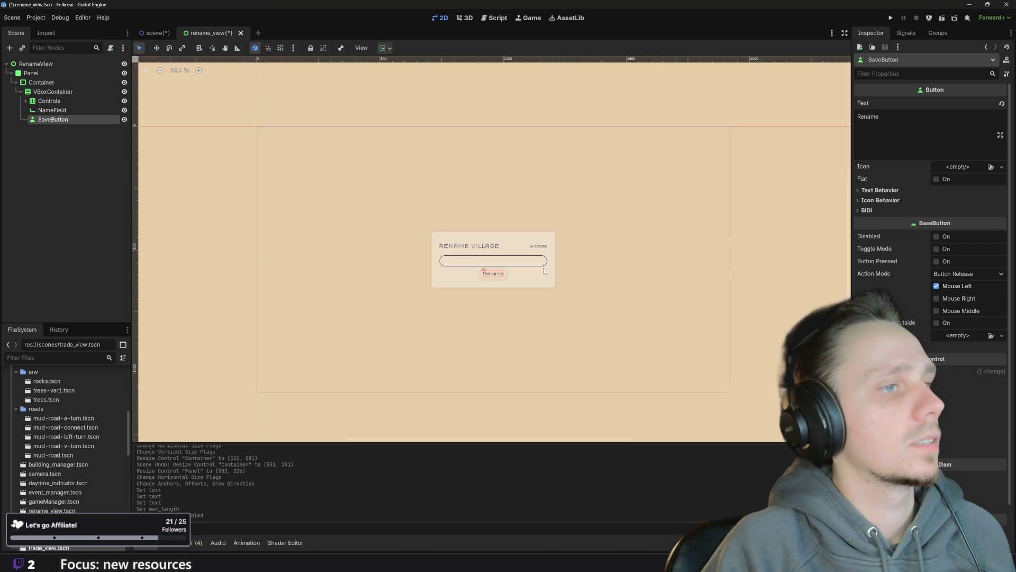
click(517, 300)
scroll(521, 275, up, 3)
scroll(523, 275, up, 3)
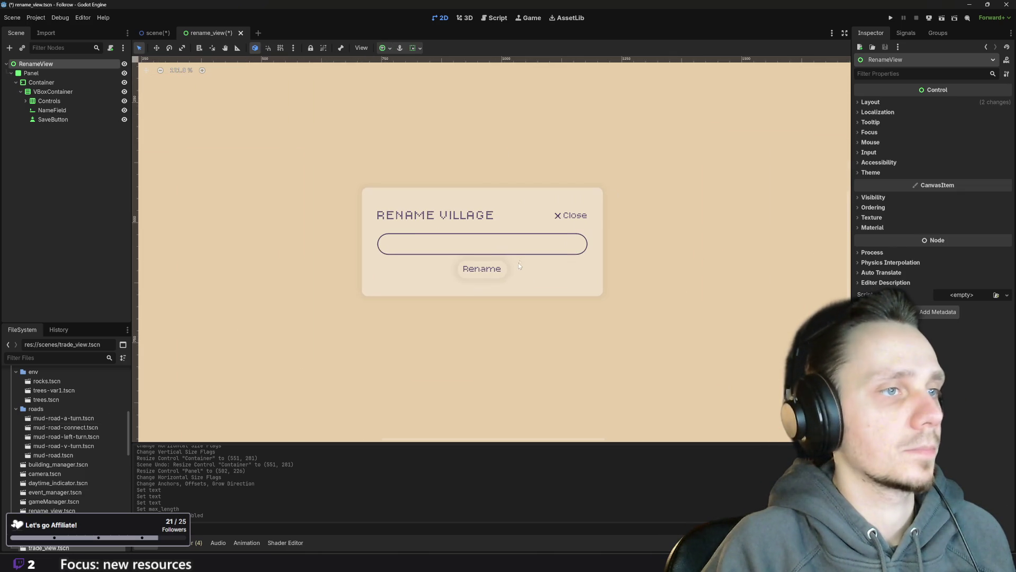
click(519, 259)
click(958, 233)
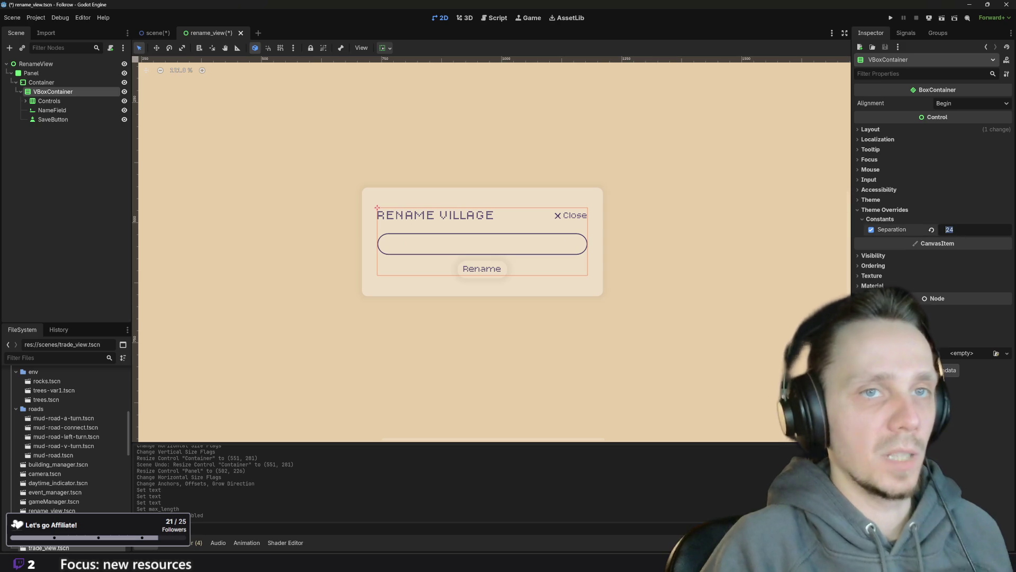
text(32)
key(Return)
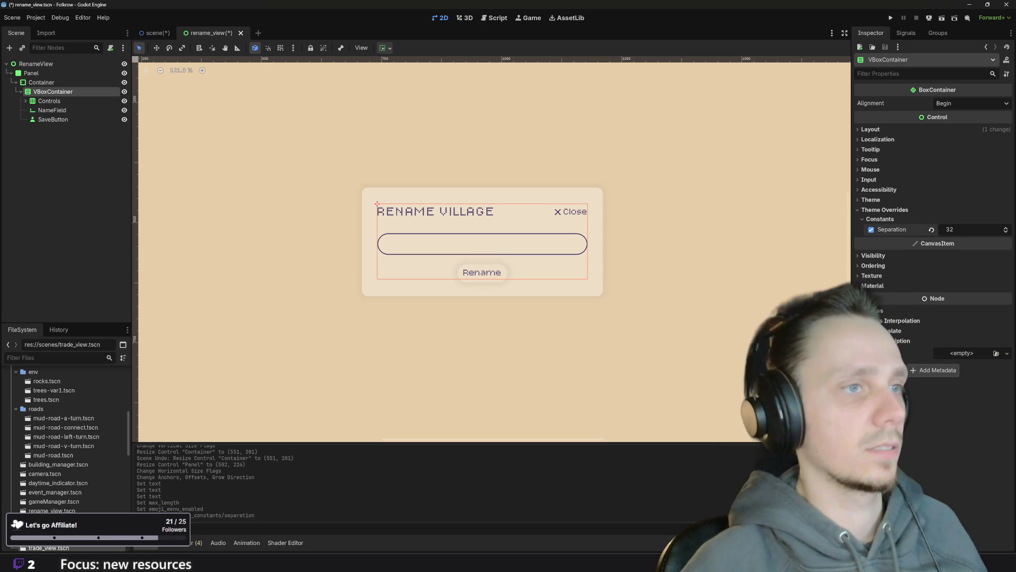
Nudge the Panel's bottom edge down slightly and save the rename_view scene
click(538, 289)
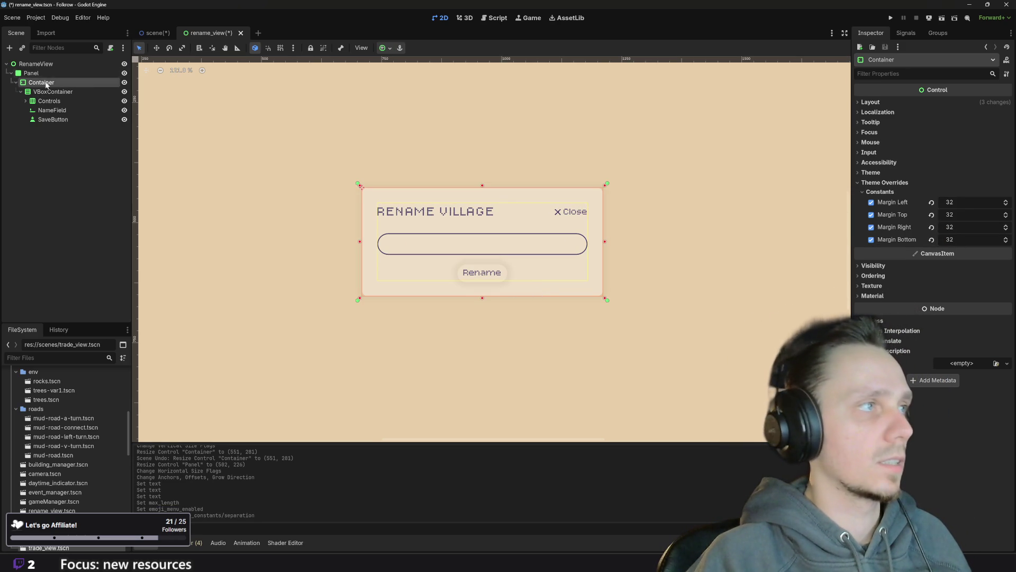
click(31, 73)
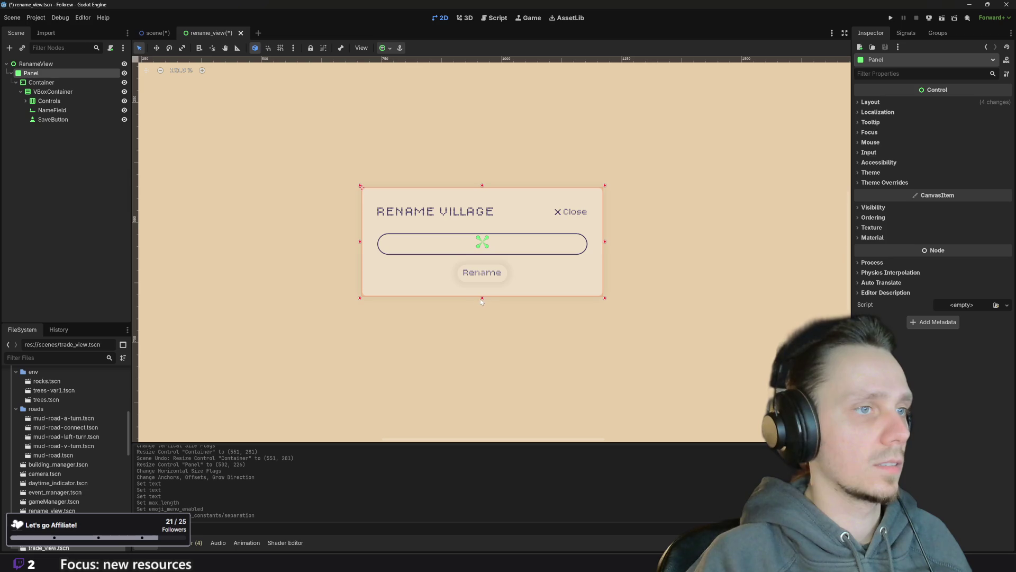
drag(482, 299, 487, 301)
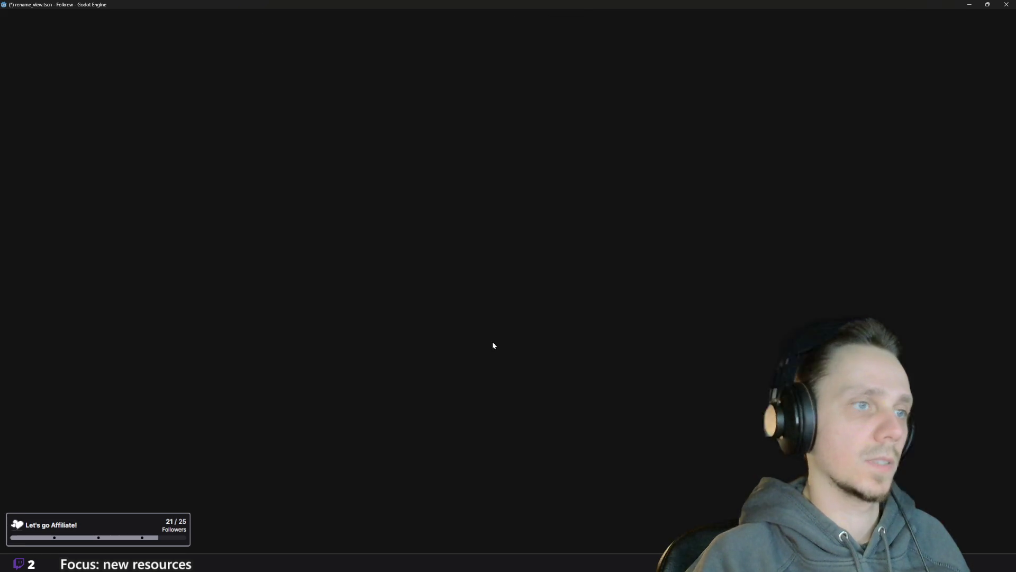
scroll(492, 343, down, 3)
click(492, 345)
key(alt+s)
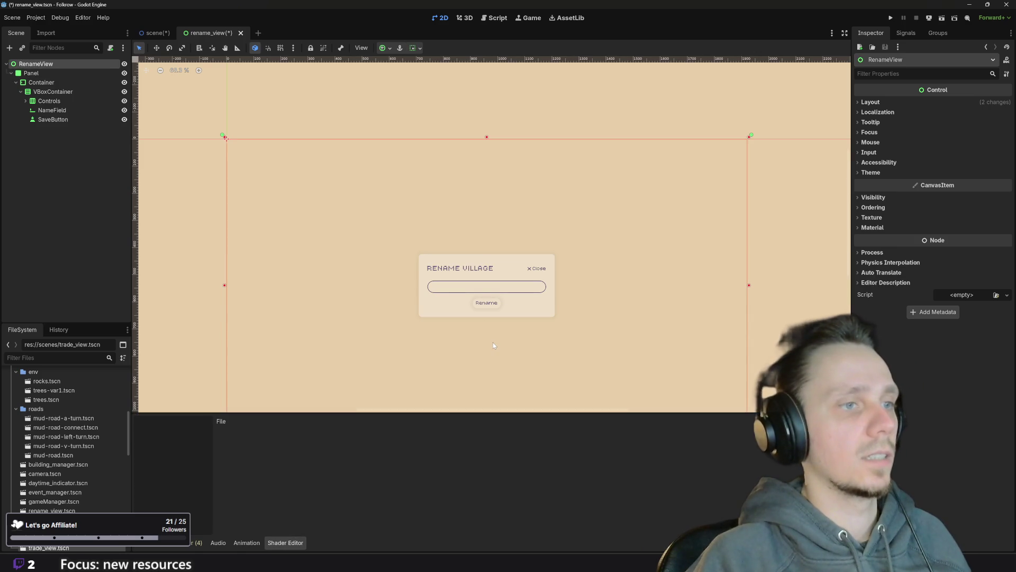
key(alt+s)
key(ctrl+s)
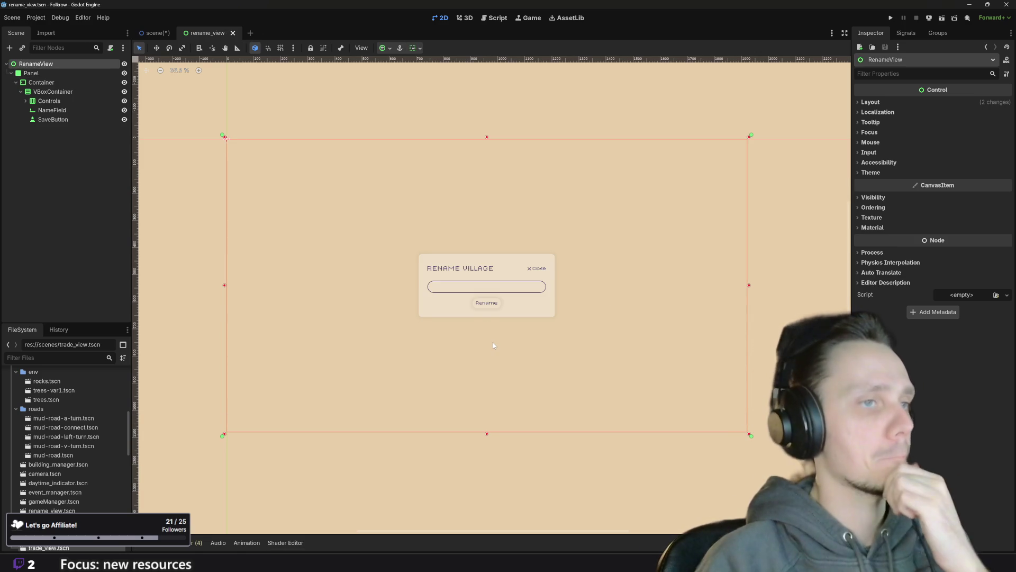
scroll(485, 259, up, 1)
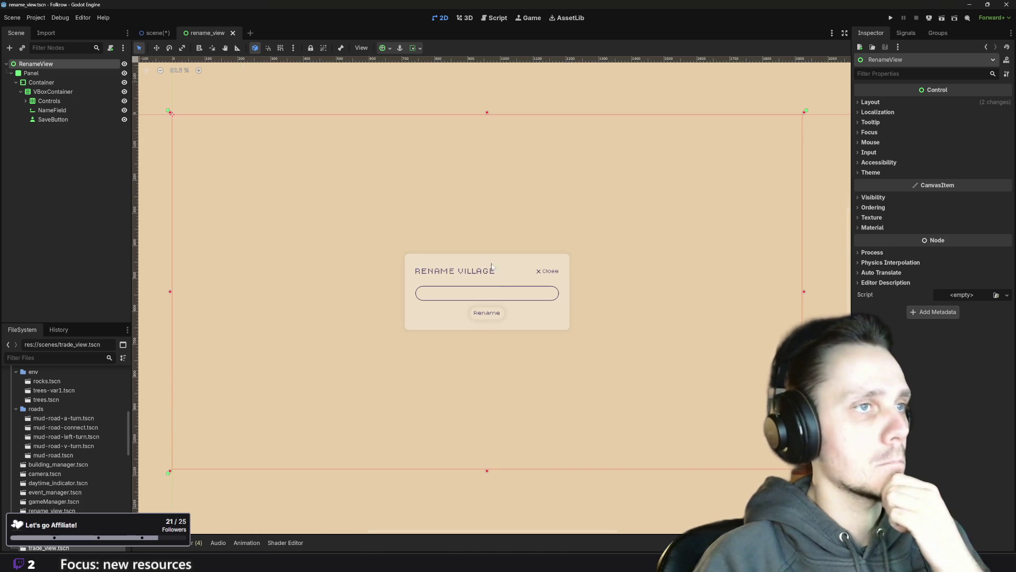
scroll(510, 319, down, 1)
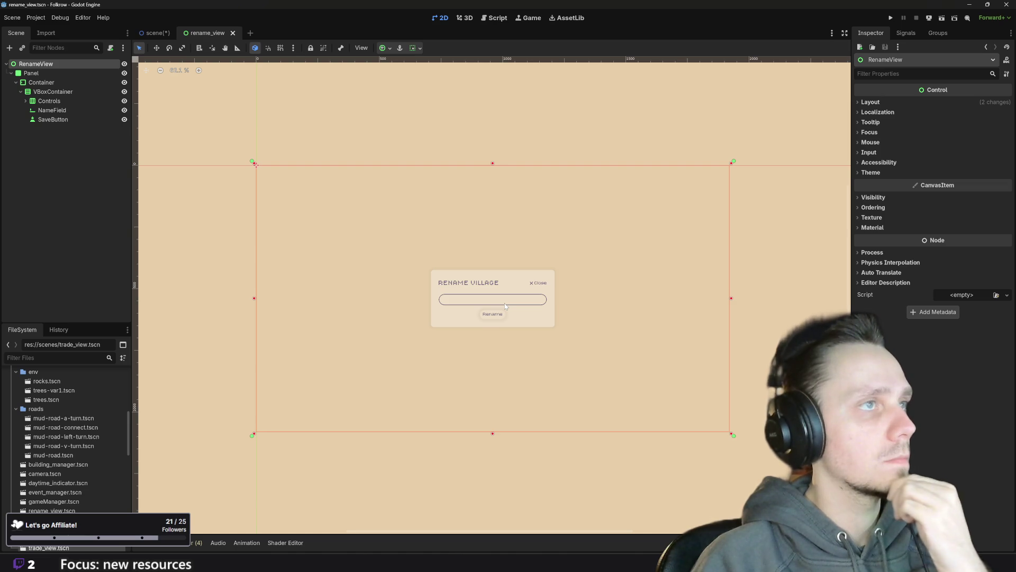
In the main game scene, add rename_view.tscn as an instance under the HUD
click(152, 33)
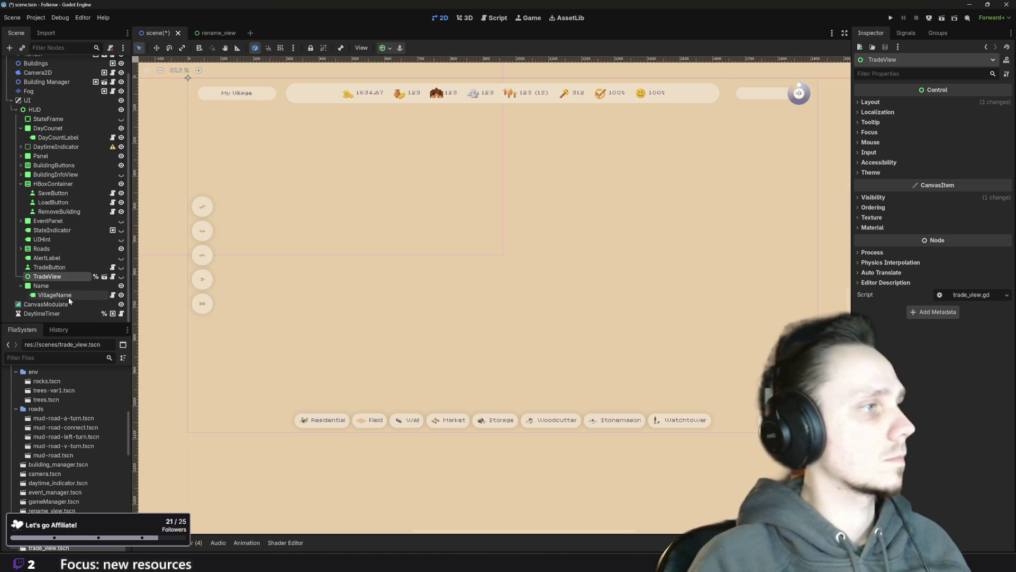
click(41, 286)
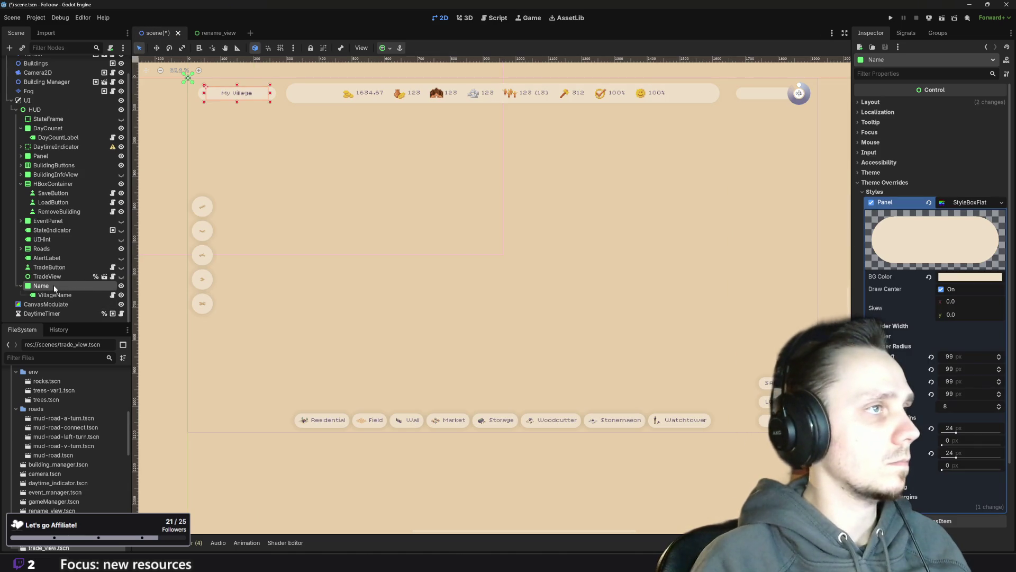
click(20, 287)
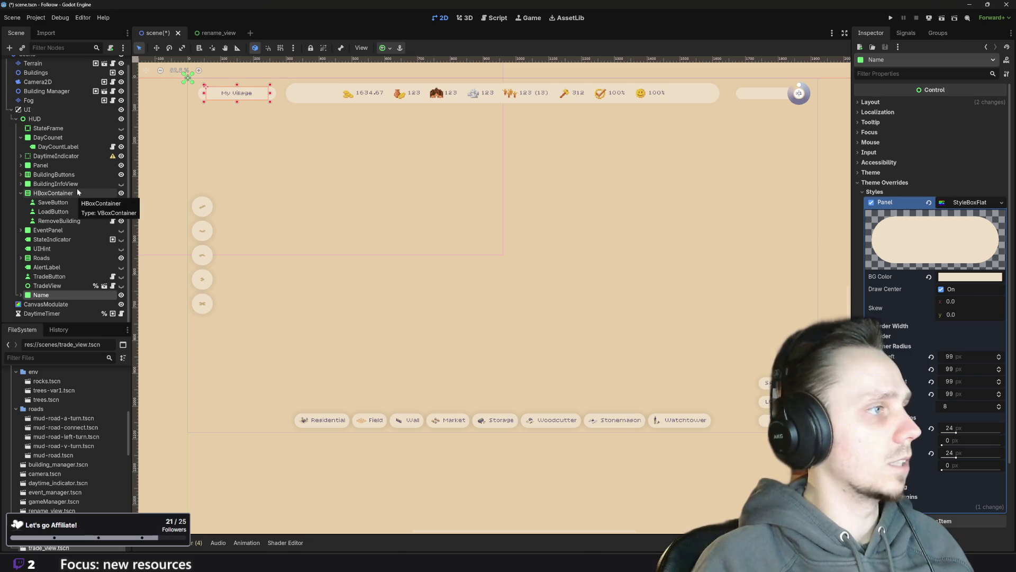
scroll(80, 445, down, 2)
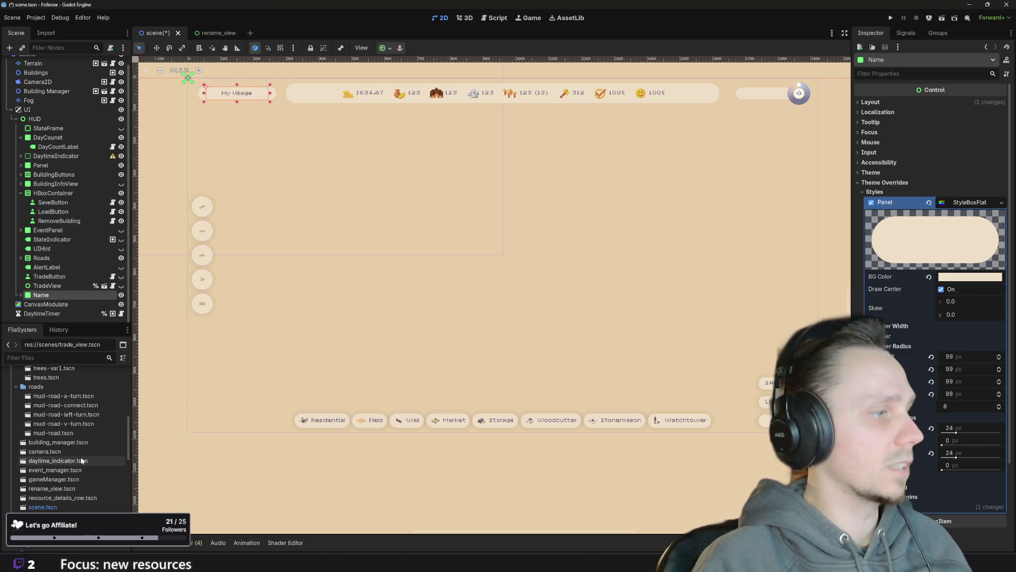
click(52, 490)
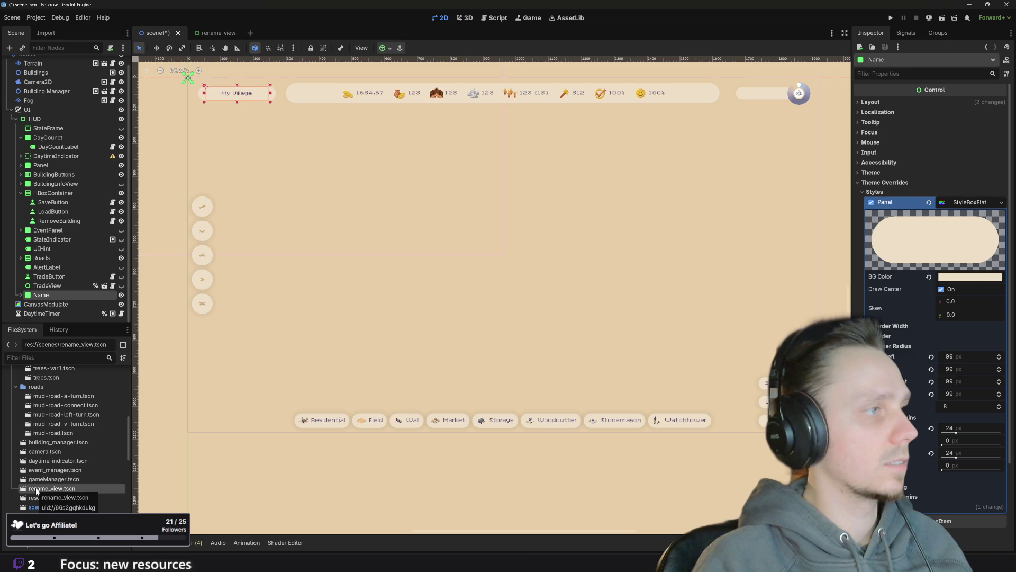
mouse_move(36, 491)
mouse_down()
mouse_move(34, 111)
mouse_move(40, 121)
mouse_up()
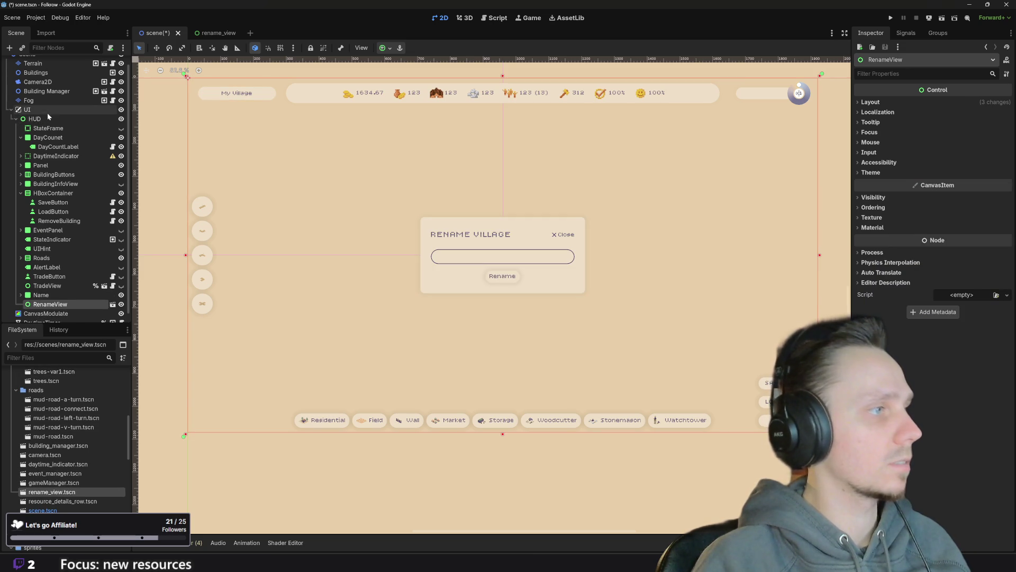
scroll(363, 323, down, 3)
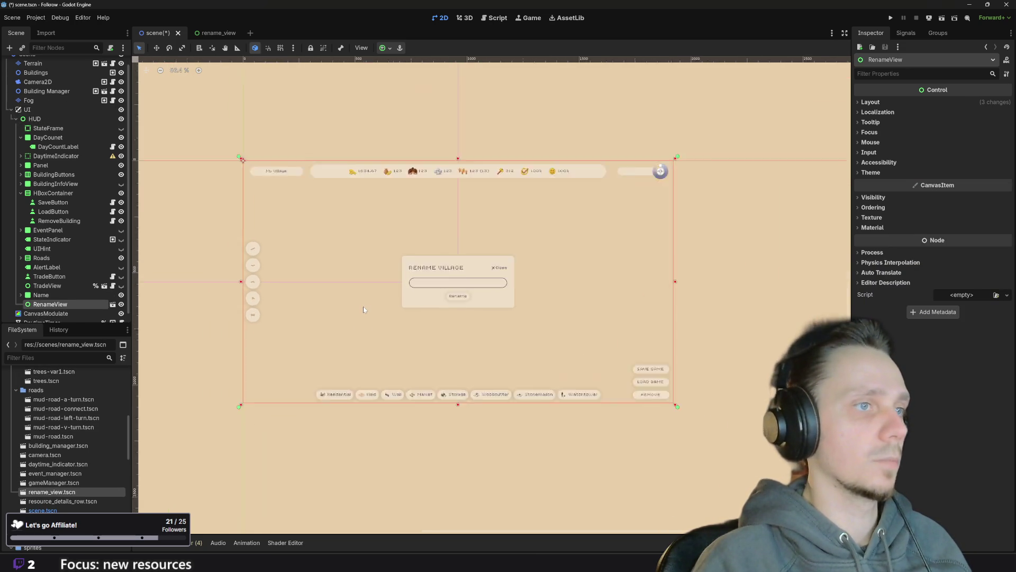
scroll(364, 309, up, 3)
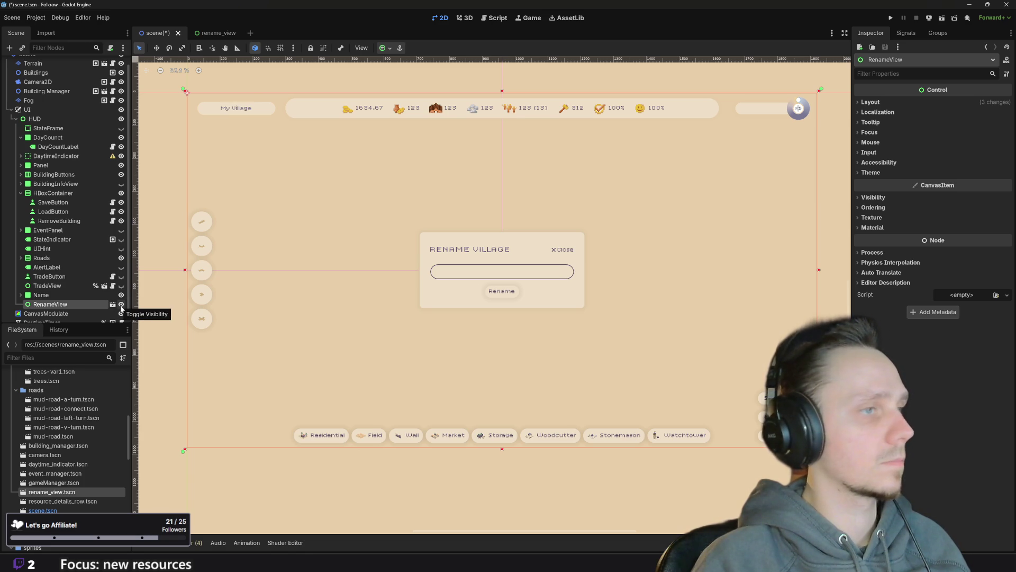
scroll(446, 312, down, 4)
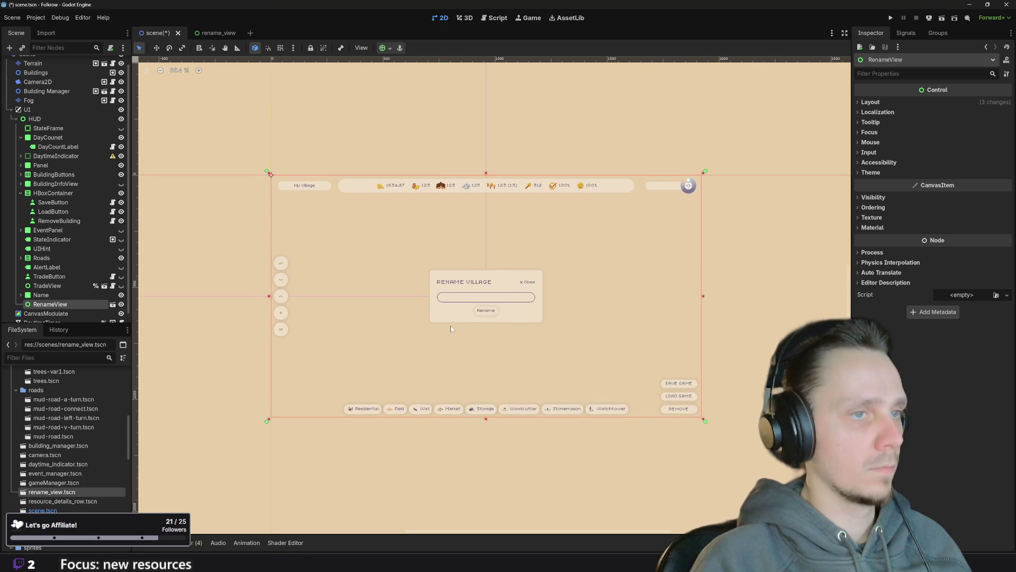
scroll(433, 317, up, 3)
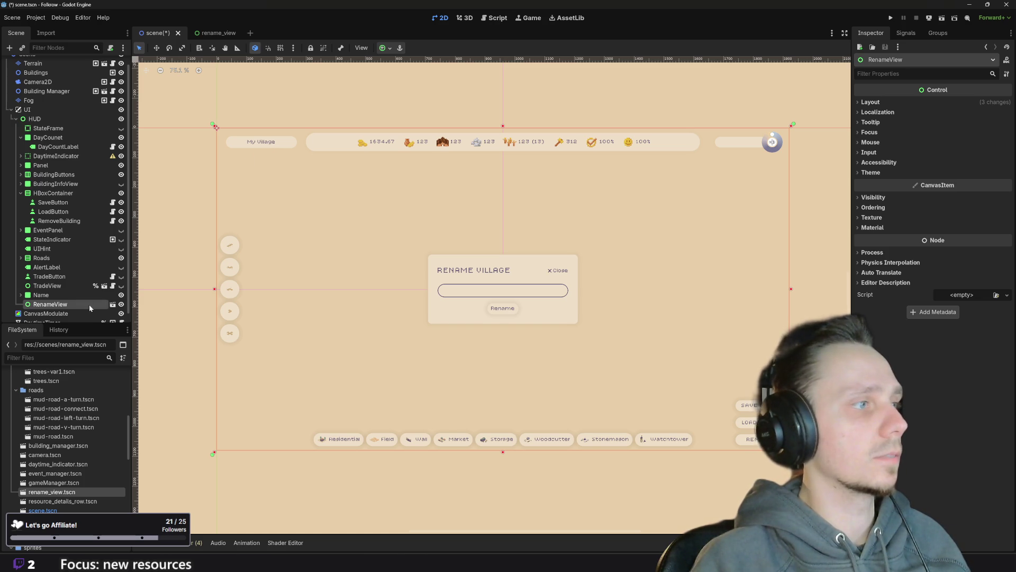
Expand the Name panel to show its VillageName label and begin attaching a script to Name
click(253, 148)
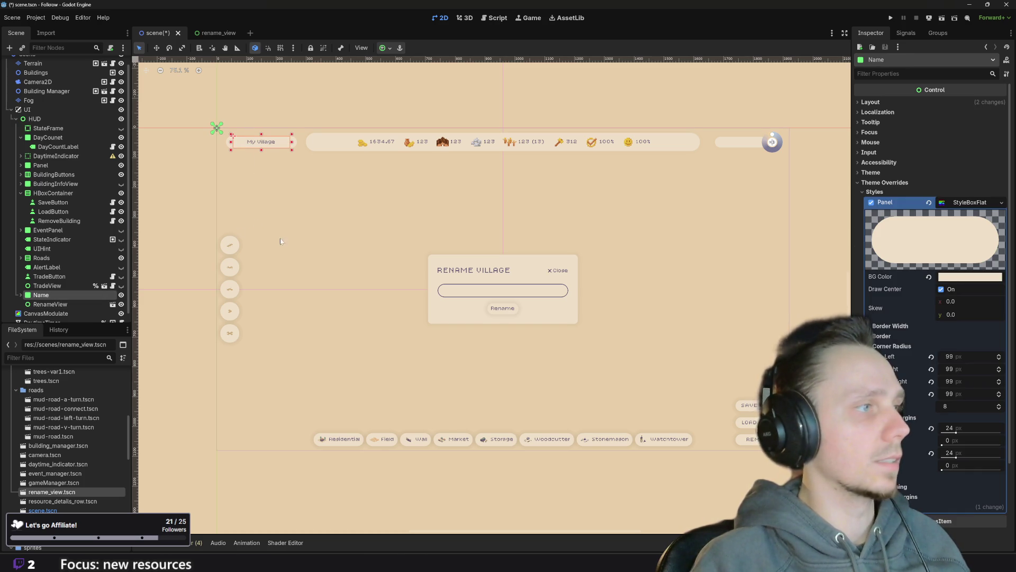
click(21, 295)
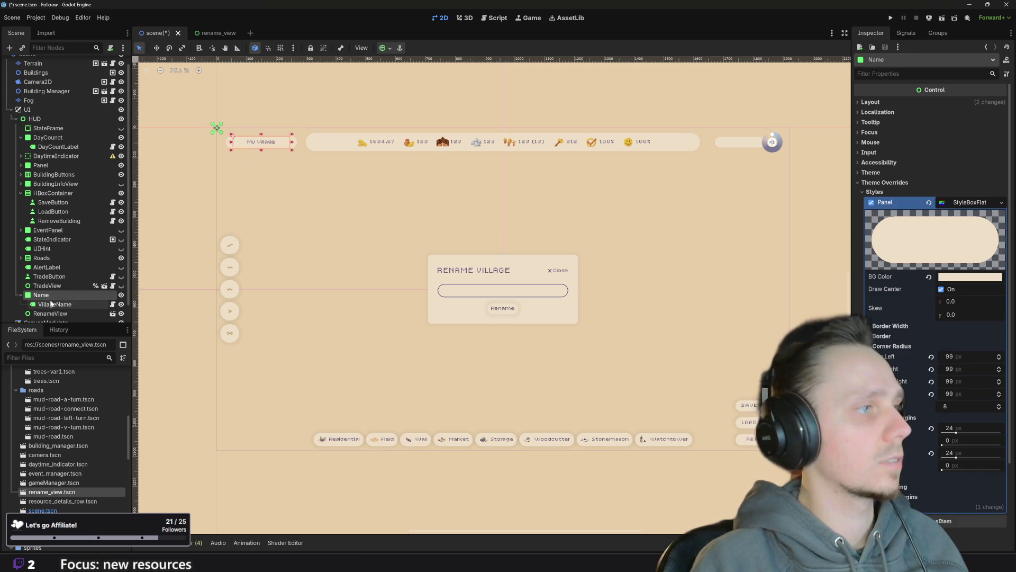
click(51, 303)
click(50, 296)
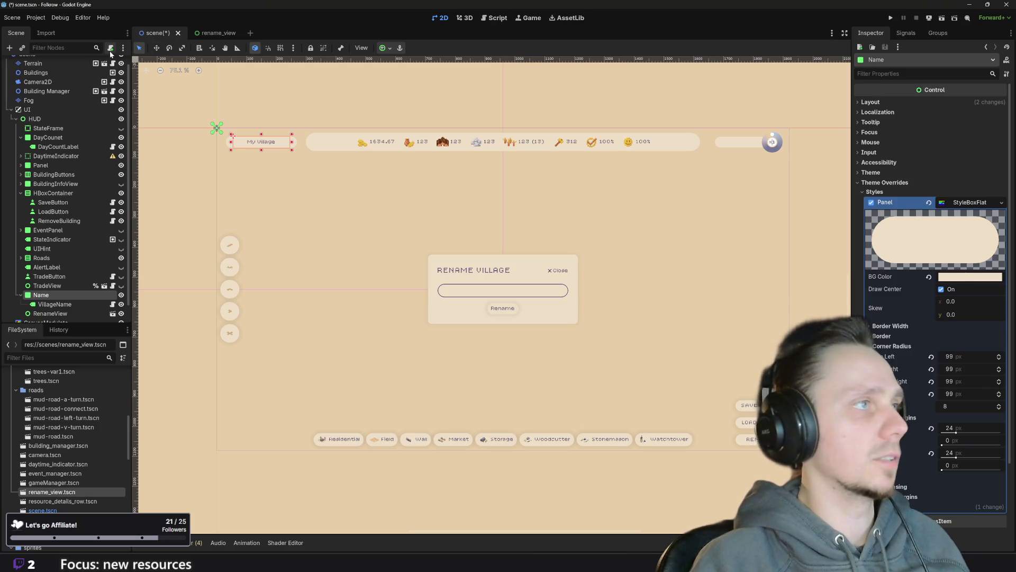
click(110, 49)
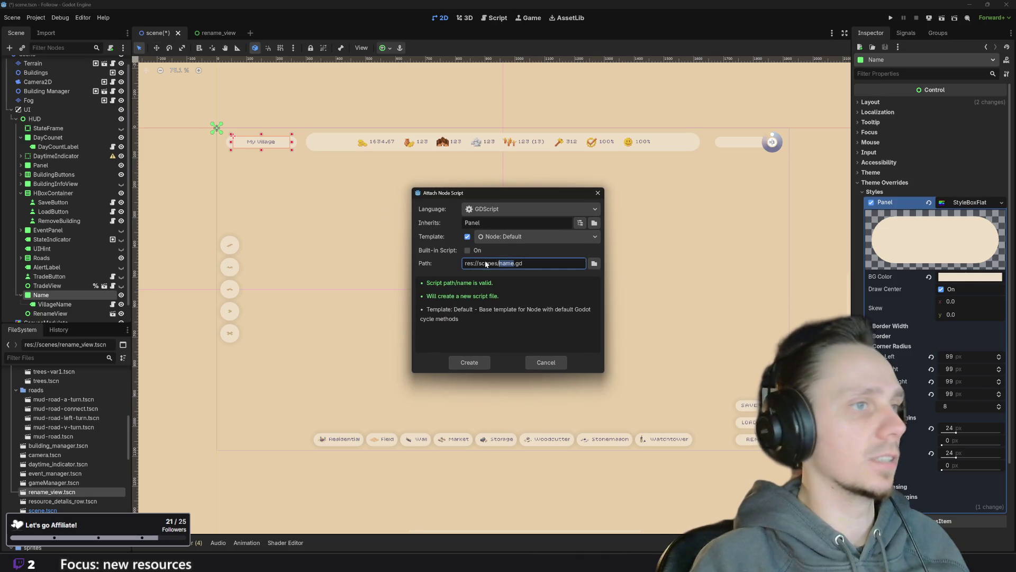
Change the script path to res://scripts/name_panel.gd and create it
key(Right)
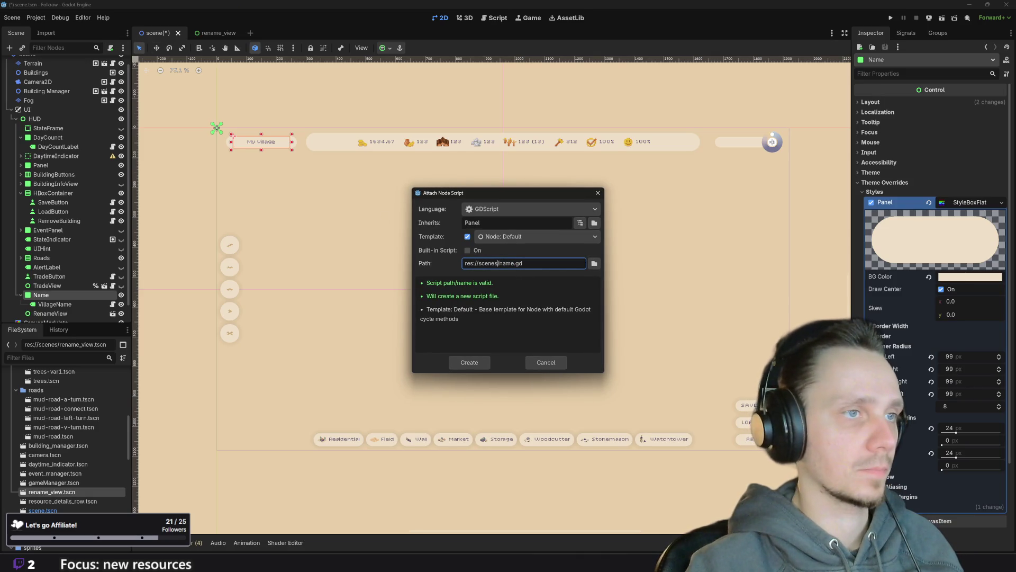
text(scripts)
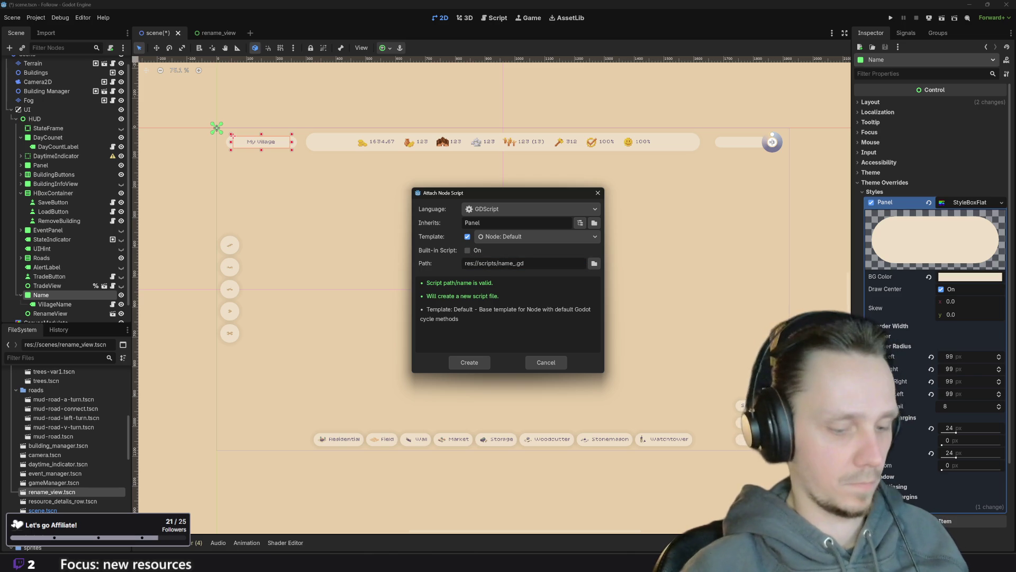
text(panel)
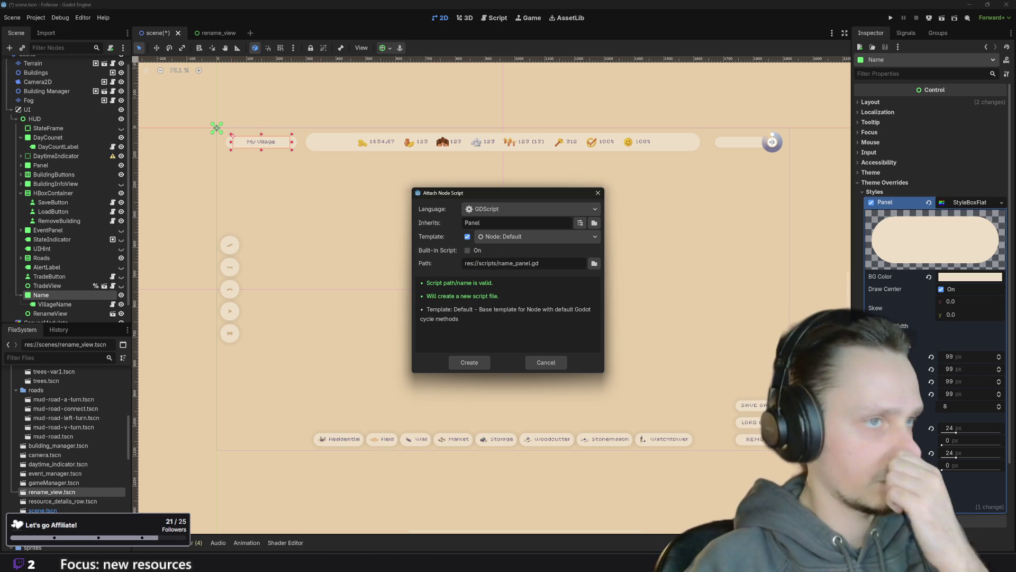
click(477, 363)
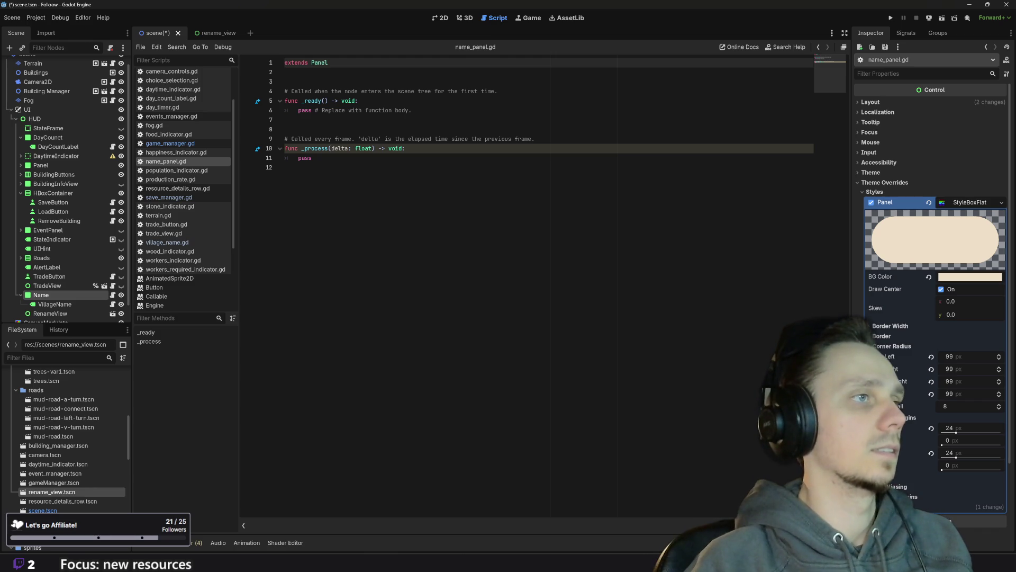
Delete the template _ready and _process code and review the Name panel's signals
key(ctrl+End)
key(shift+Up)
key(shift+Up)
key(shift+Up)
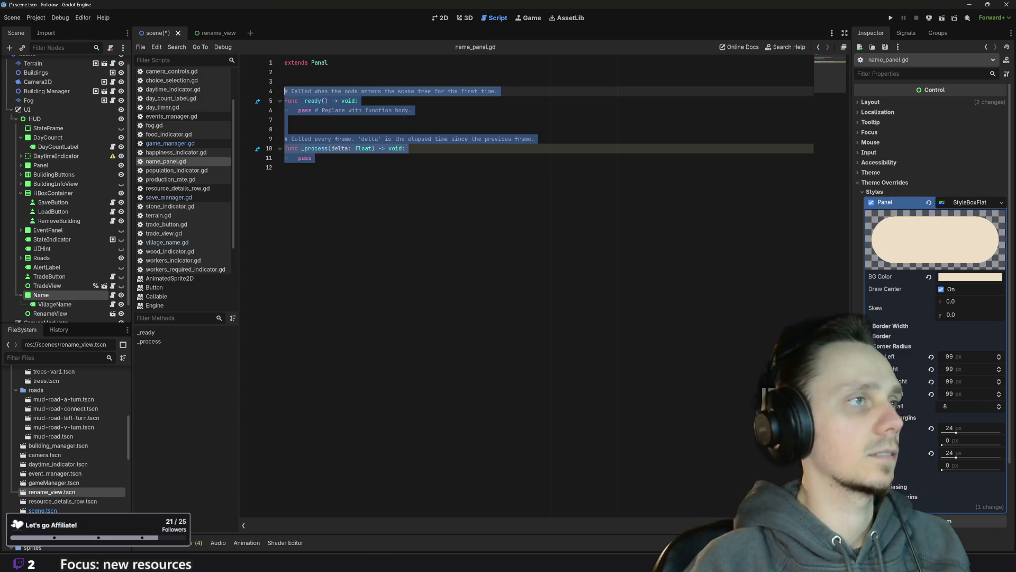
key(BackSpace)
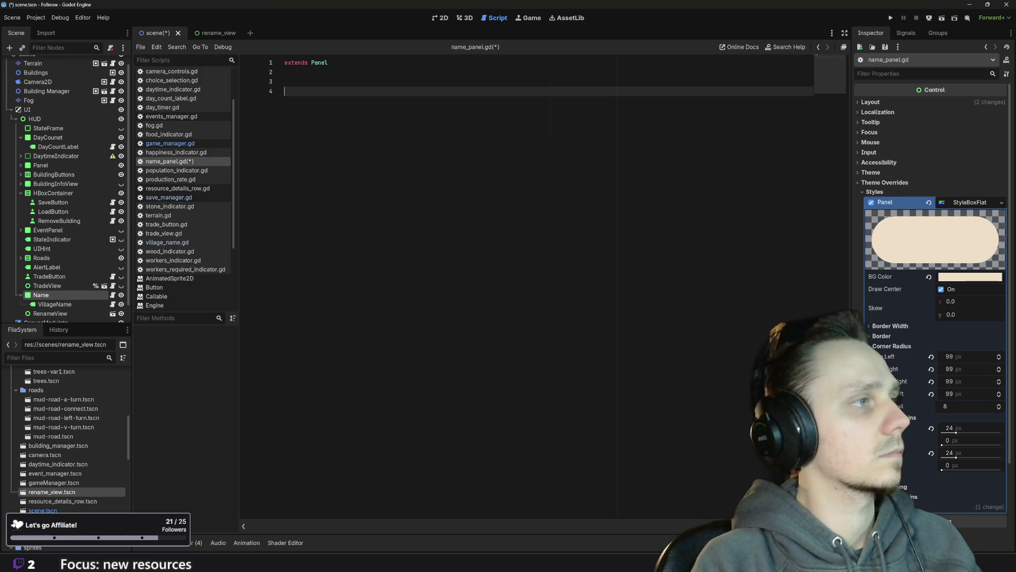
click(905, 34)
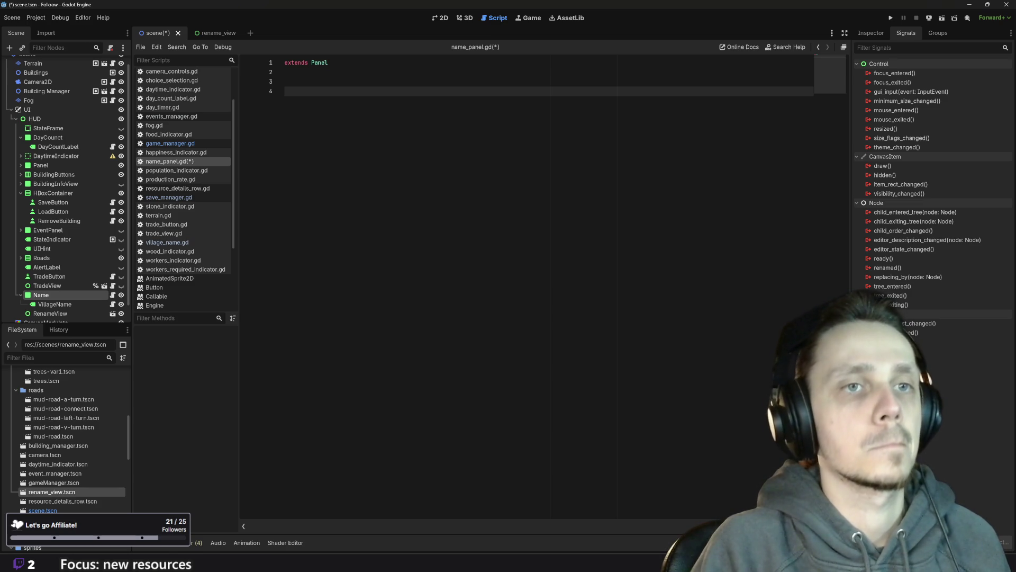
mouse_move(900, 323)
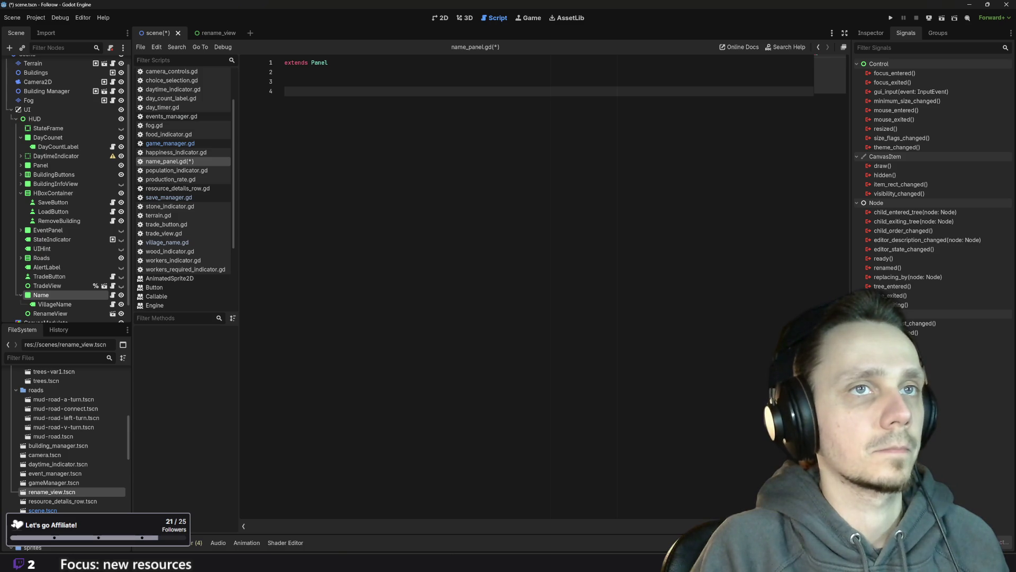
click(870, 32)
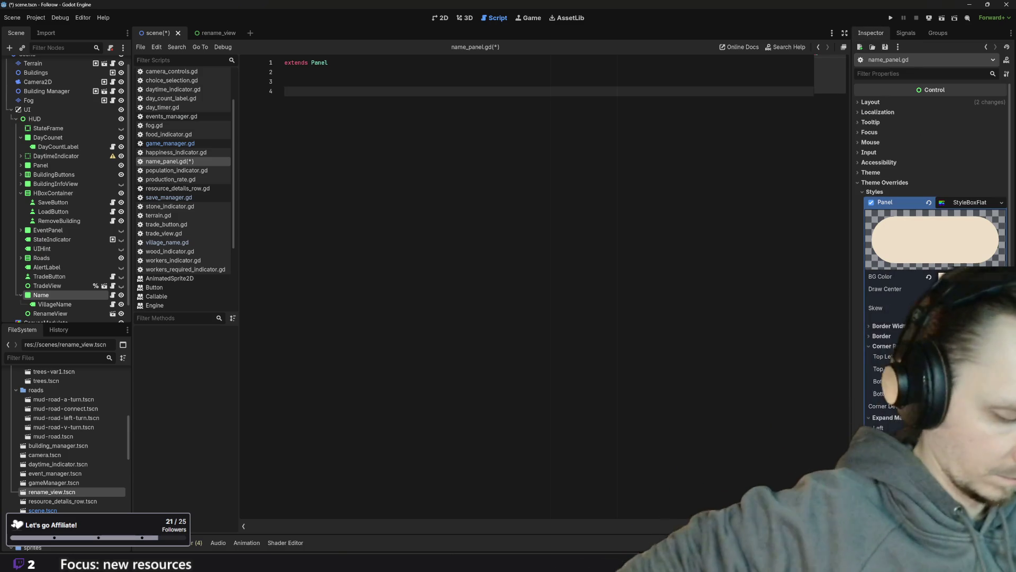
Add an _input(event: InputEvent) function stub and open Node._input's documentation
key(BackSpace)
text(func inpu)
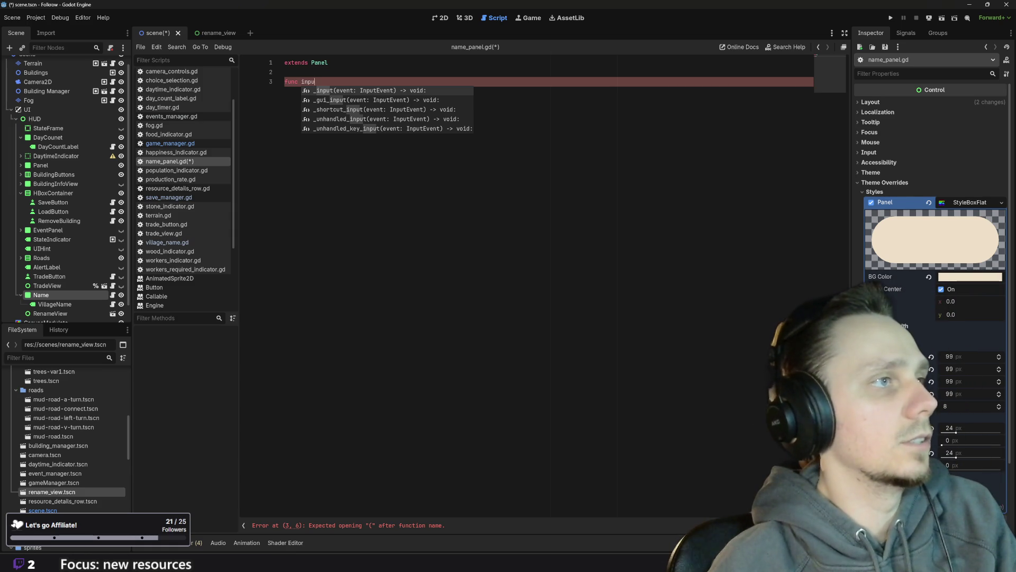
key(Return)
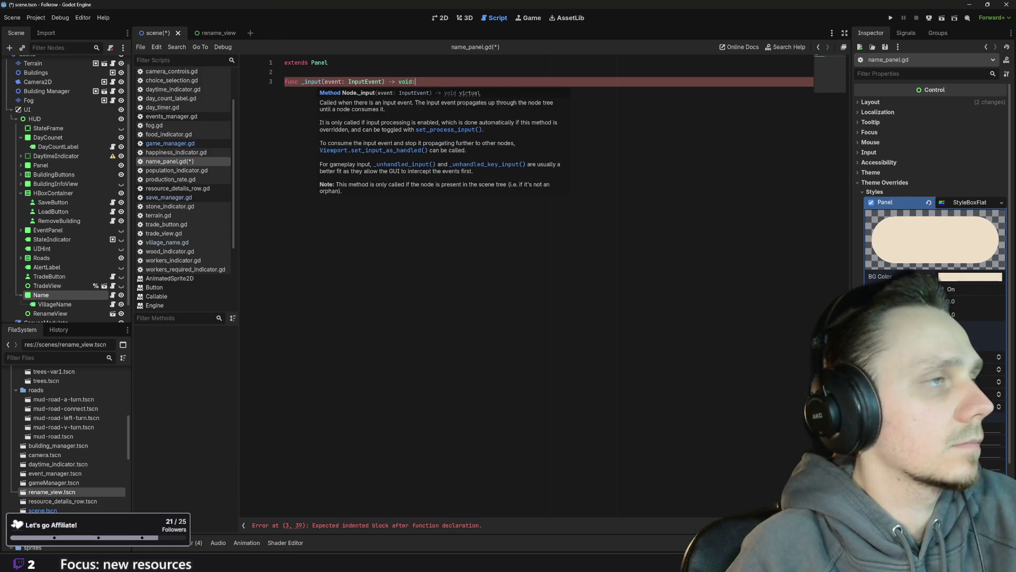
click(349, 93)
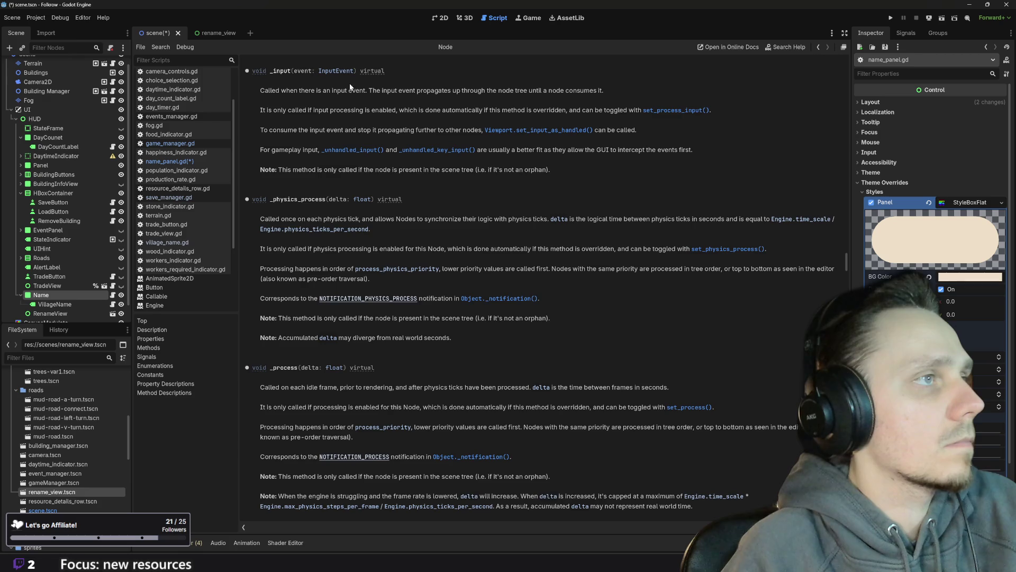
Open the InputEvent class reference and read the is_pressed, is_echo and related method descriptions
click(337, 71)
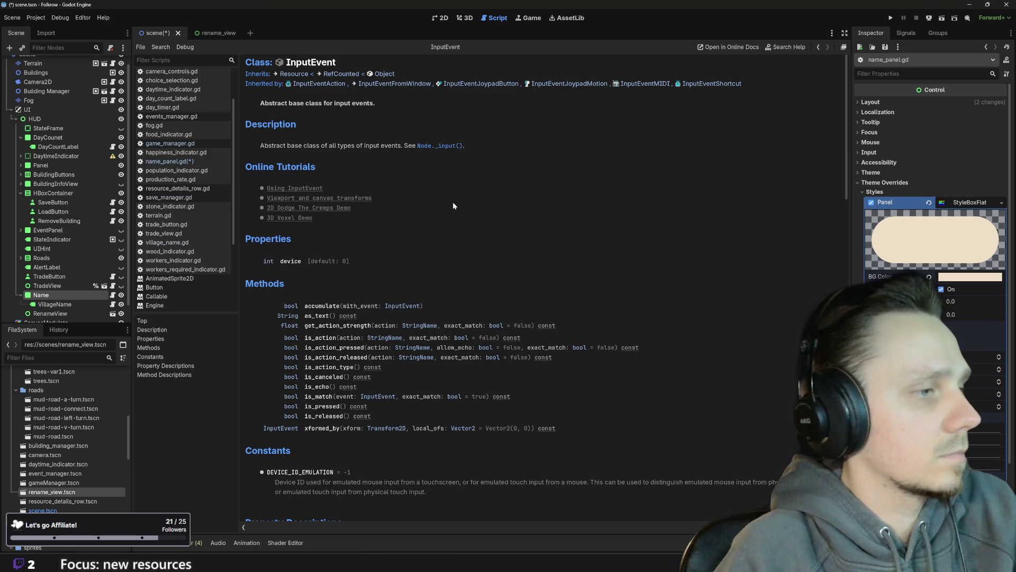
click(313, 406)
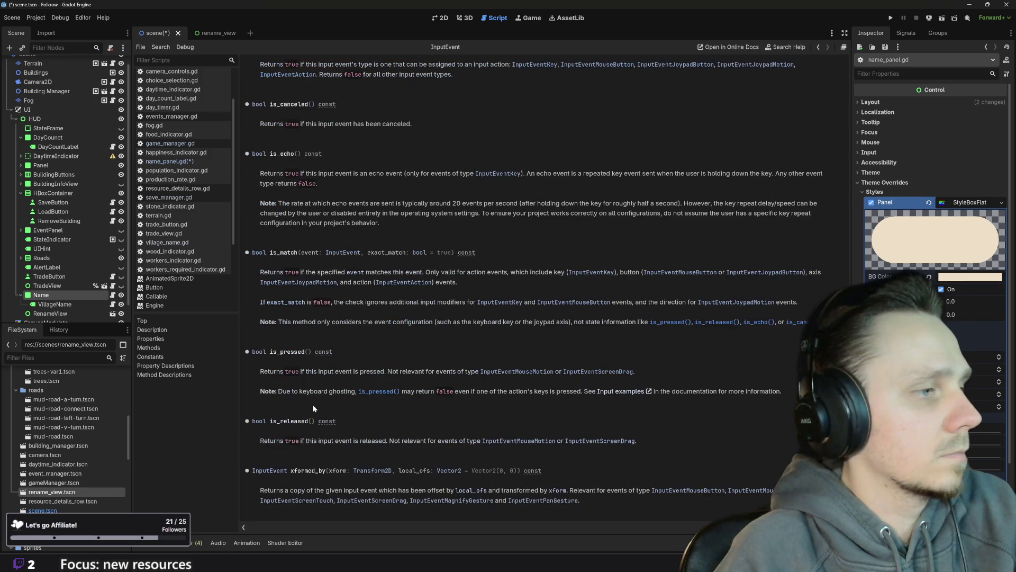
scroll(342, 230, up, 2)
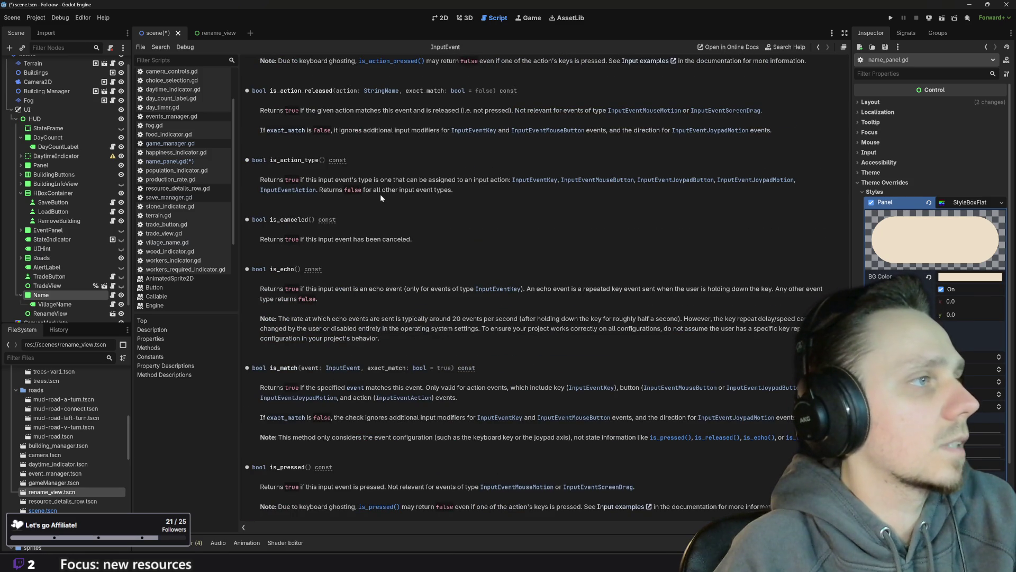
scroll(381, 196, up, 2)
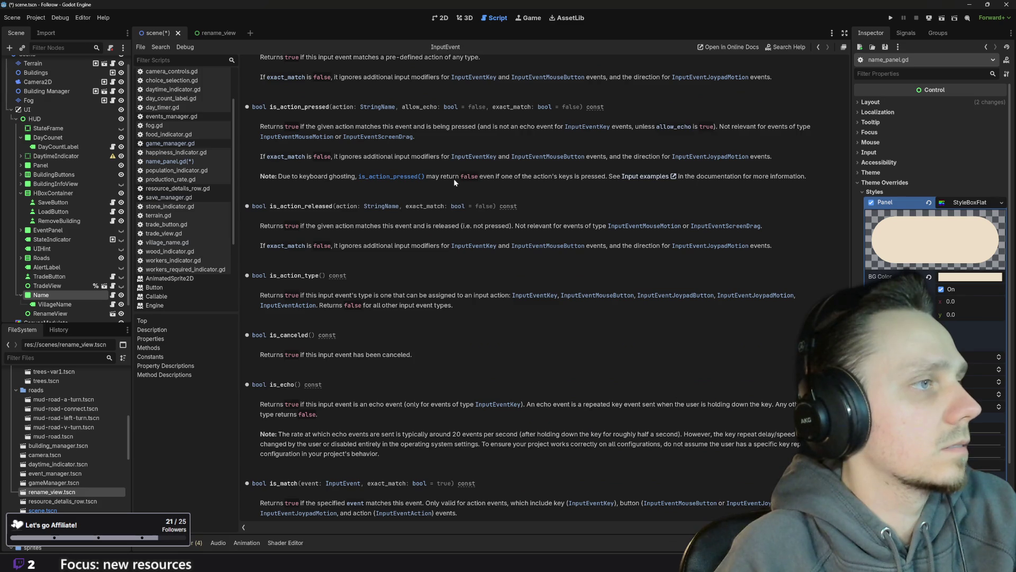
scroll(454, 179, up, 3)
scroll(454, 179, down, 6)
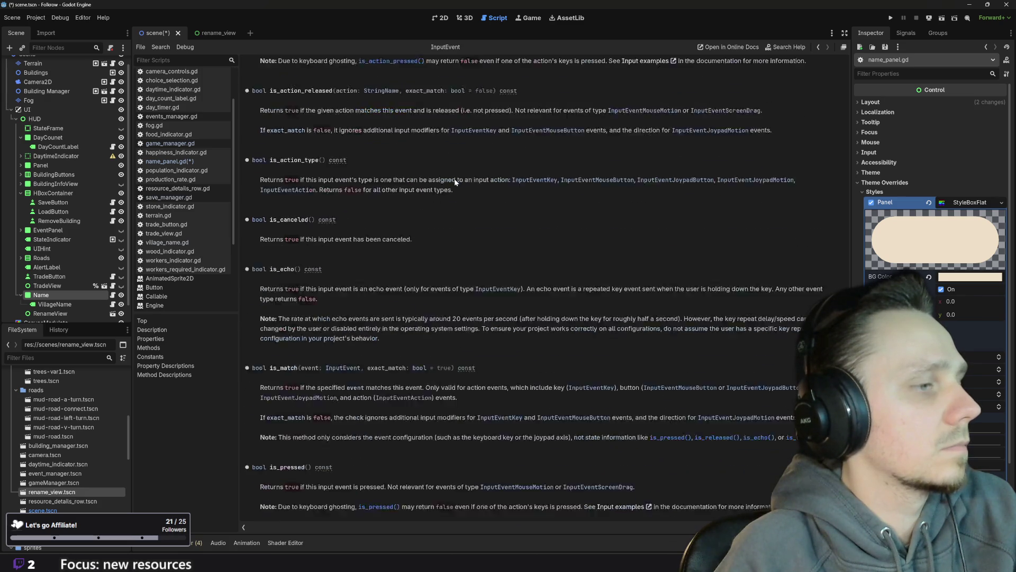
scroll(455, 180, down, 1)
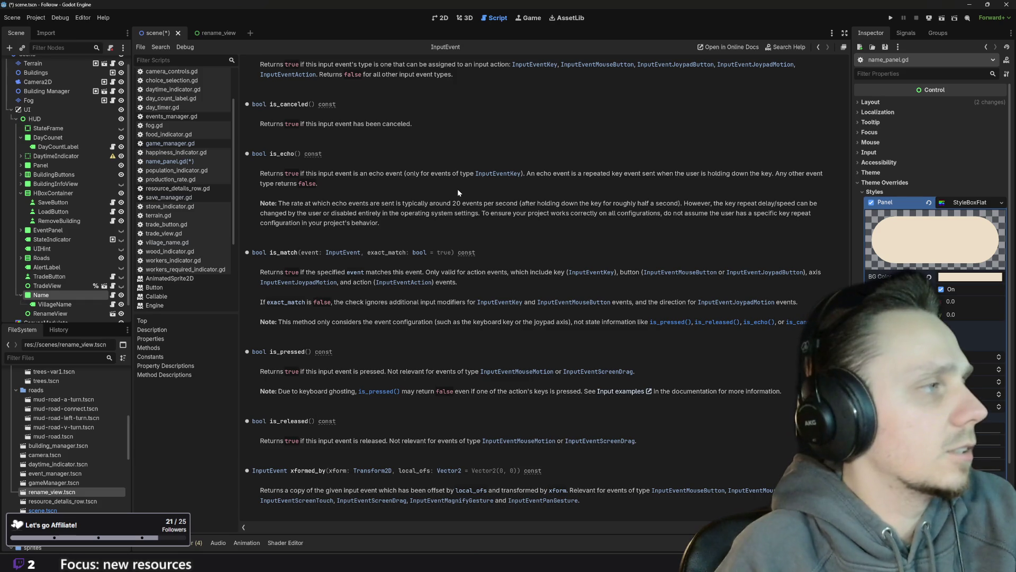
scroll(87, 185, up, 1)
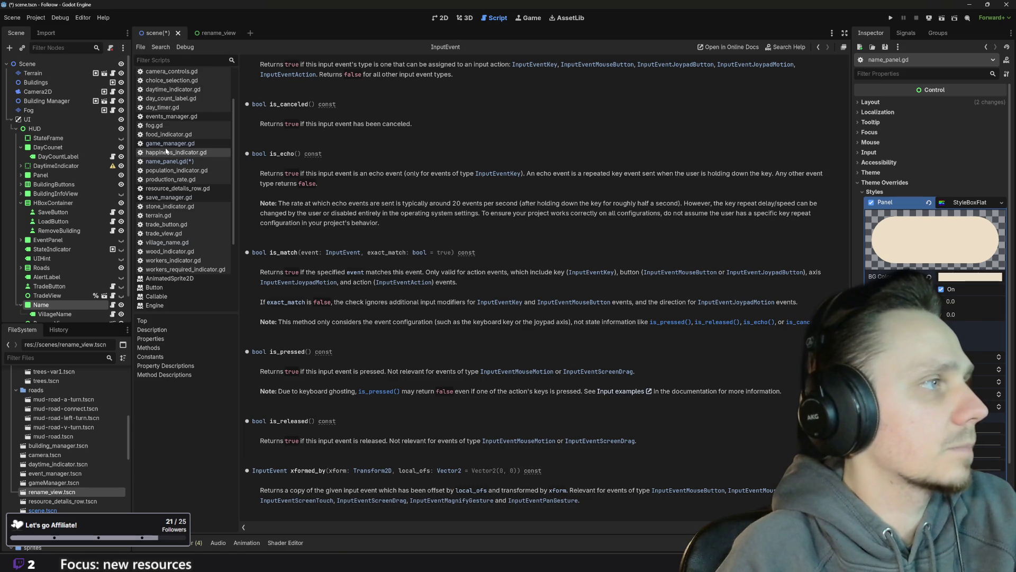
scroll(177, 187, up, 2)
scroll(174, 158, up, 1)
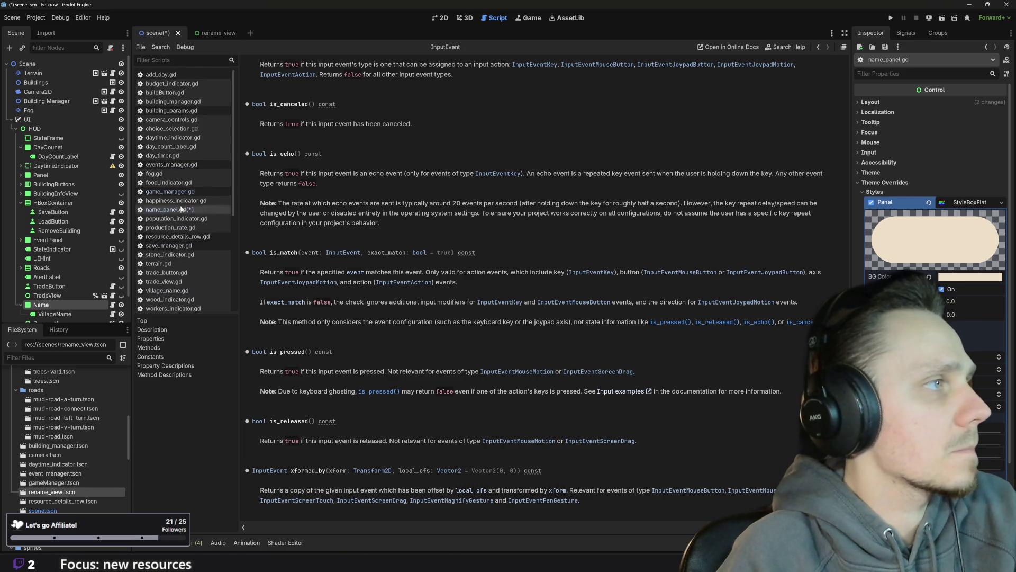
Open camera_controls.gd and review its _input zoom and pan handling
click(171, 119)
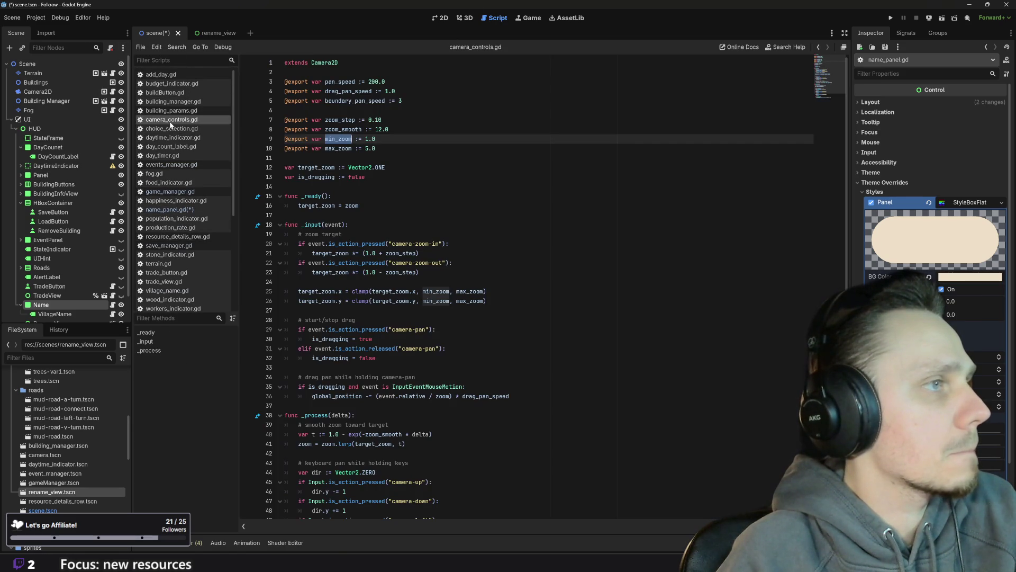
scroll(468, 292, down, 3)
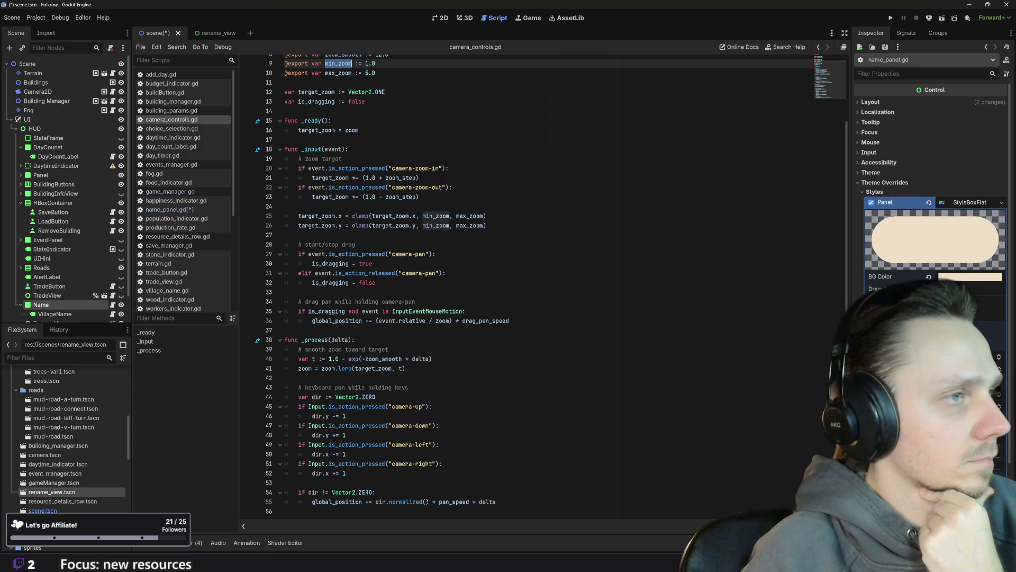
scroll(529, 286, up, 3)
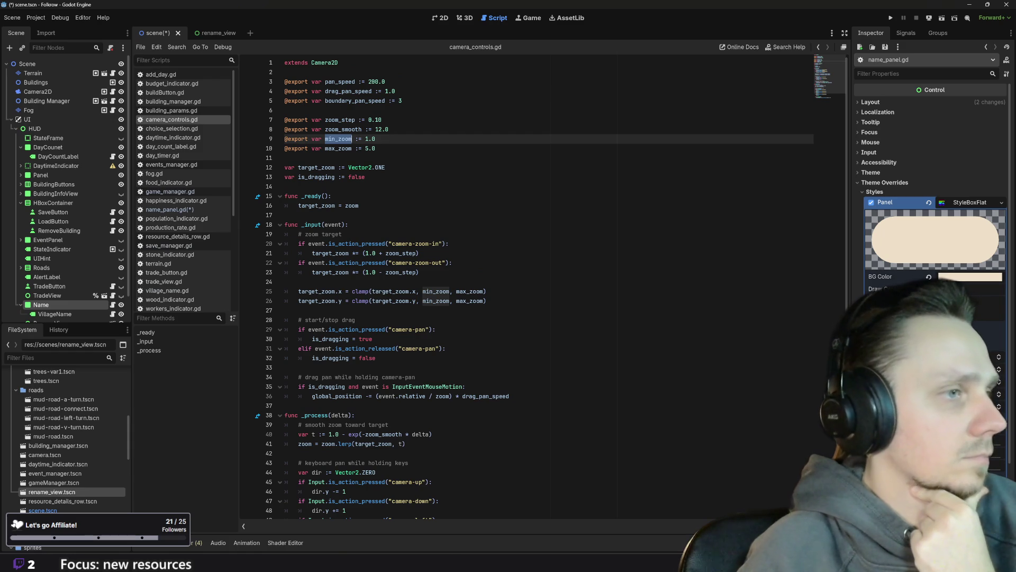
mouse_move(468, 292)
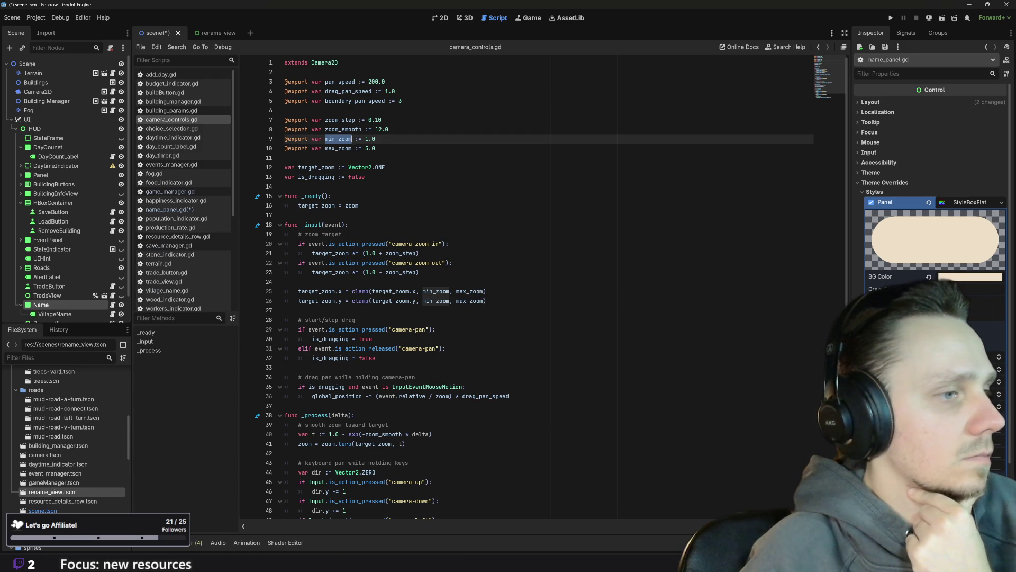
scroll(468, 291, down, 3)
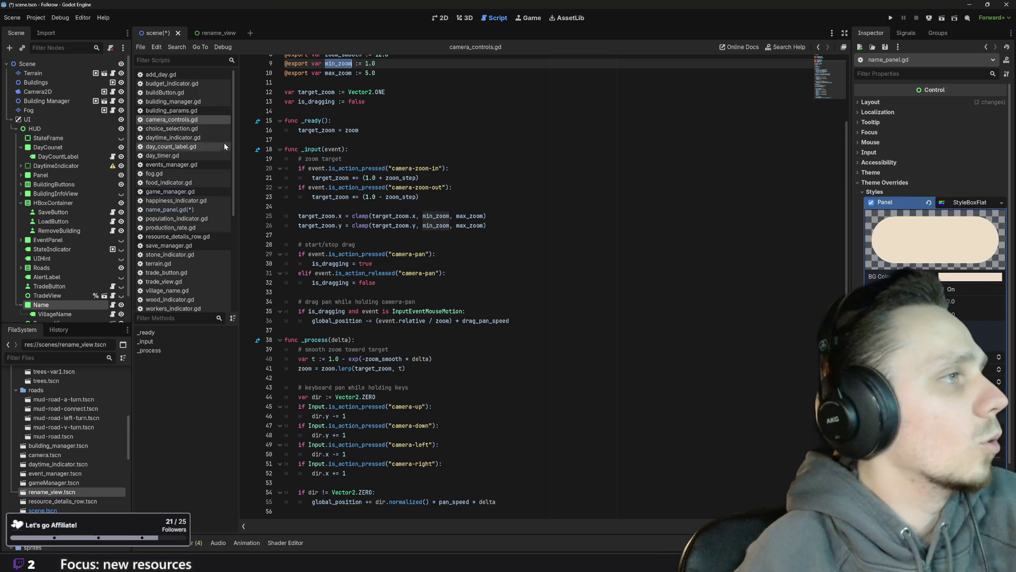
Open building_manager.gd and scroll down to its _input mouse-button handling
click(174, 102)
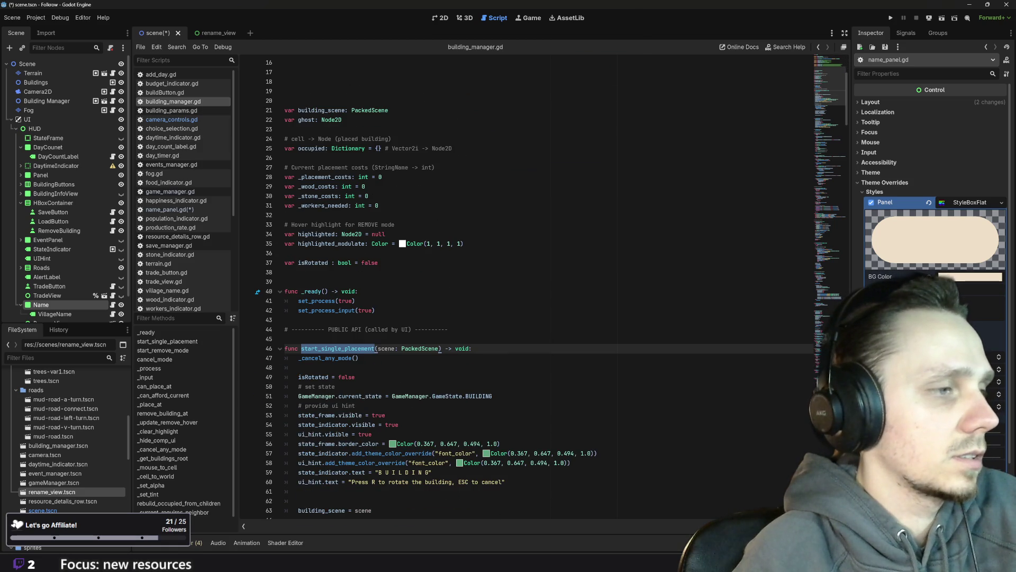
scroll(530, 286, down, 5)
scroll(529, 286, down, 1)
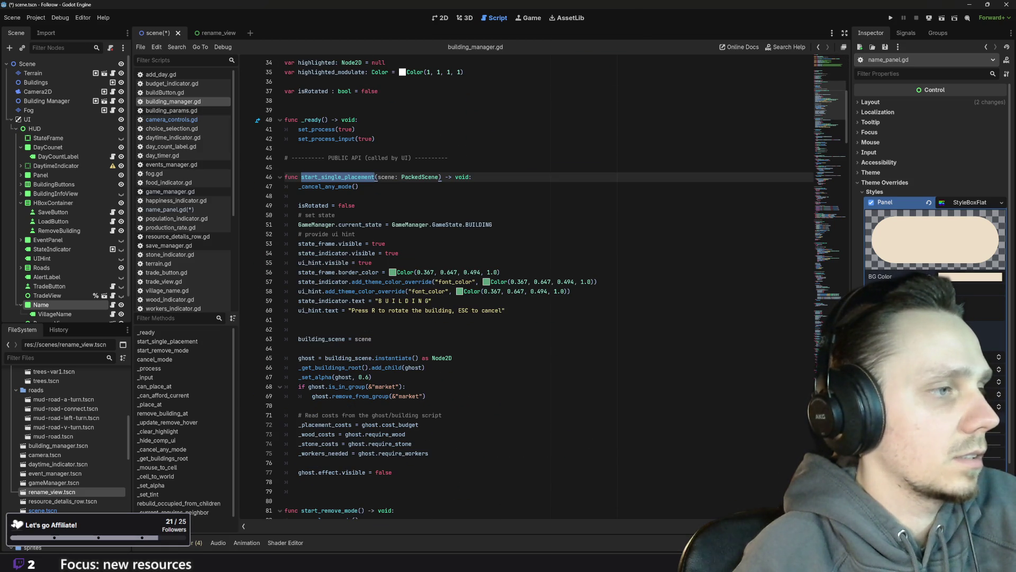
scroll(530, 286, down, 5)
scroll(530, 286, down, 7)
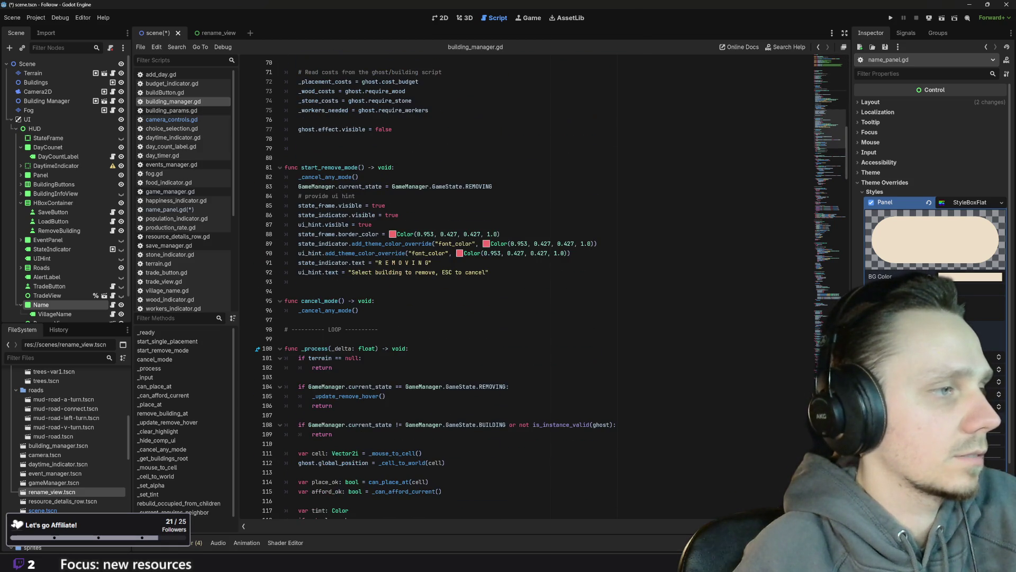
scroll(530, 286, down, 4)
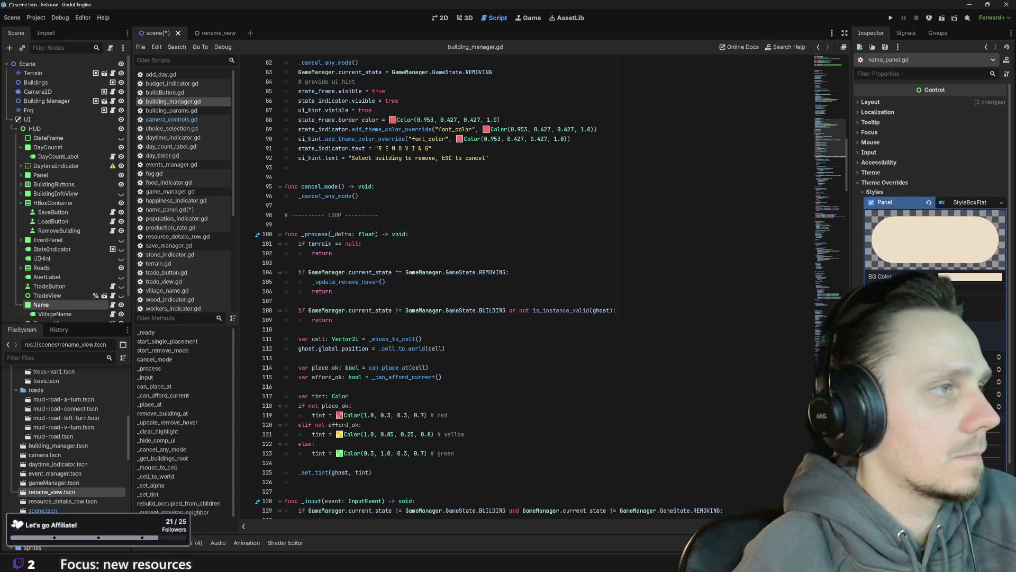
scroll(529, 286, down, 2)
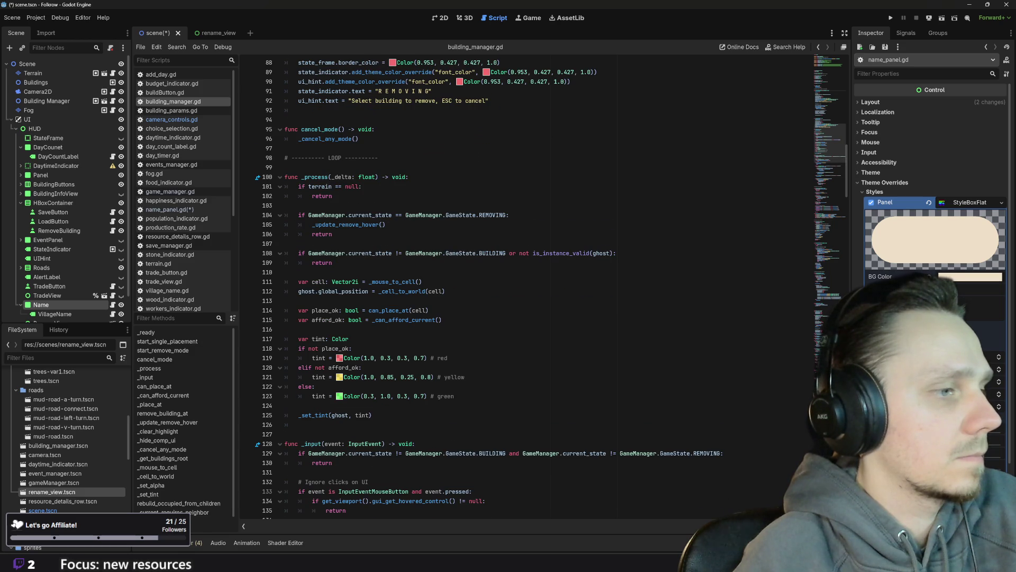
scroll(529, 286, down, 3)
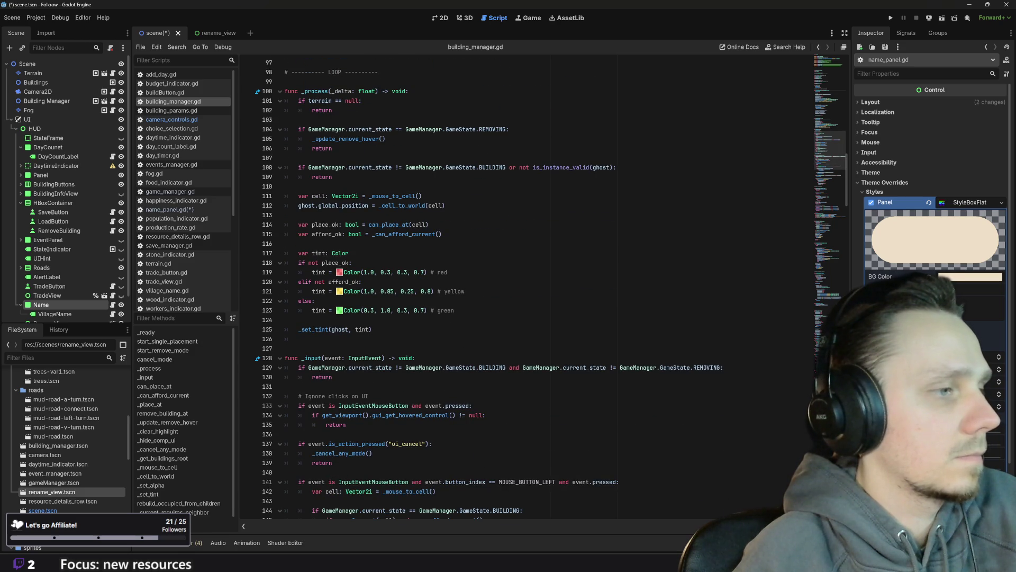
scroll(529, 286, down, 3)
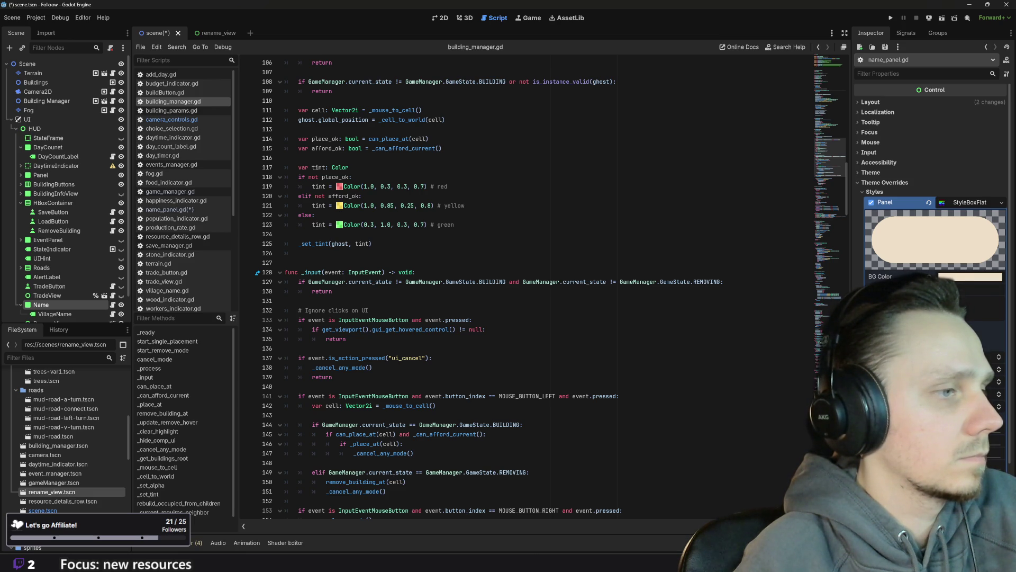
scroll(526, 288, down, 3)
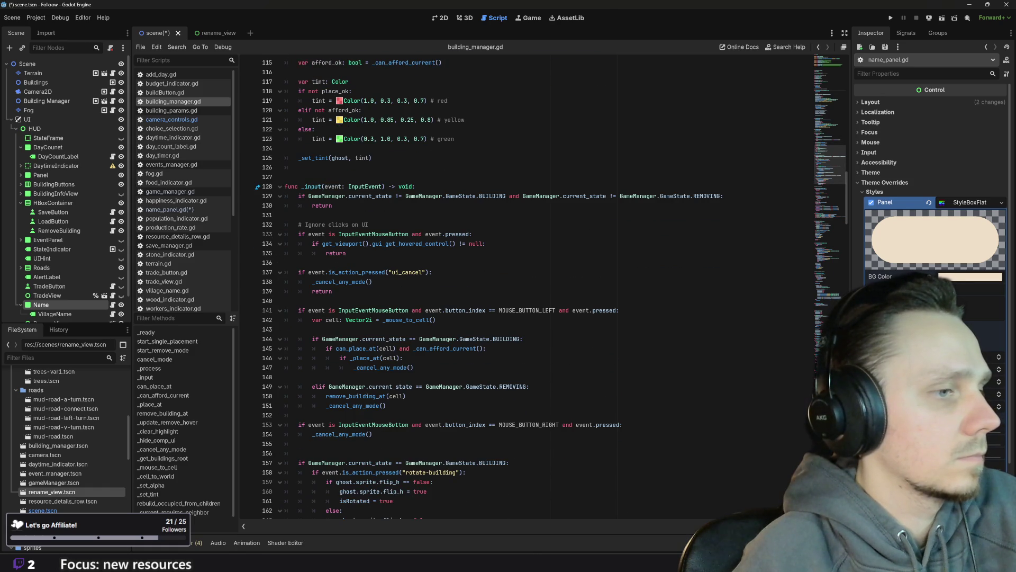
mouse_move(360, 434)
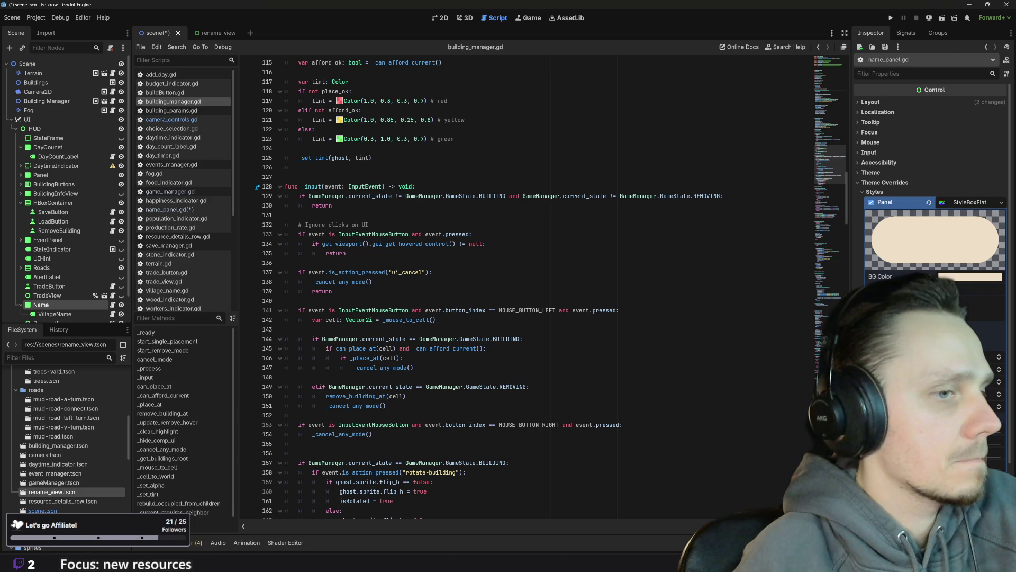
Select and copy the right-mouse-button press condition on line 153
click(623, 424)
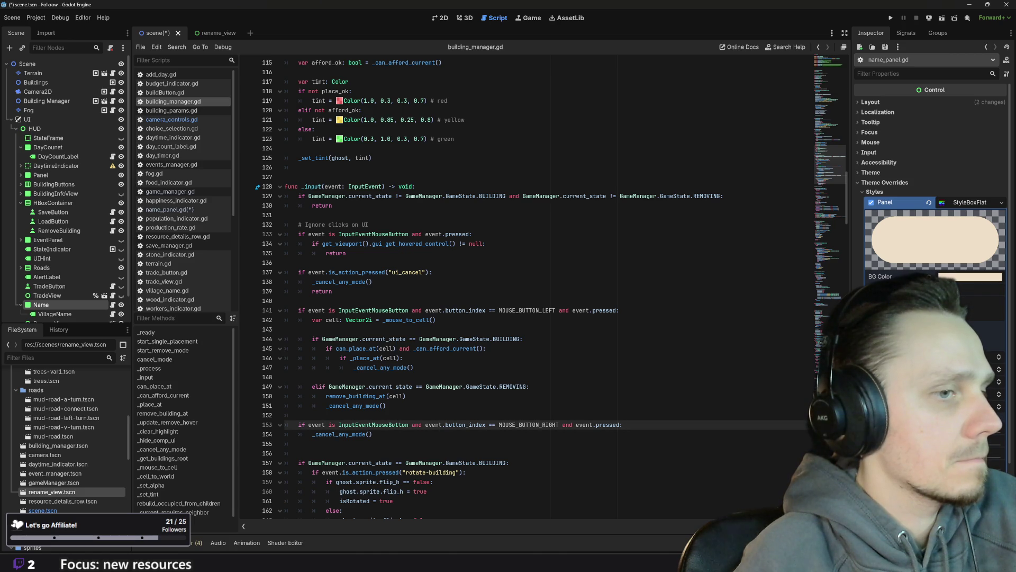
key(shift+Home)
key(ctrl+c)
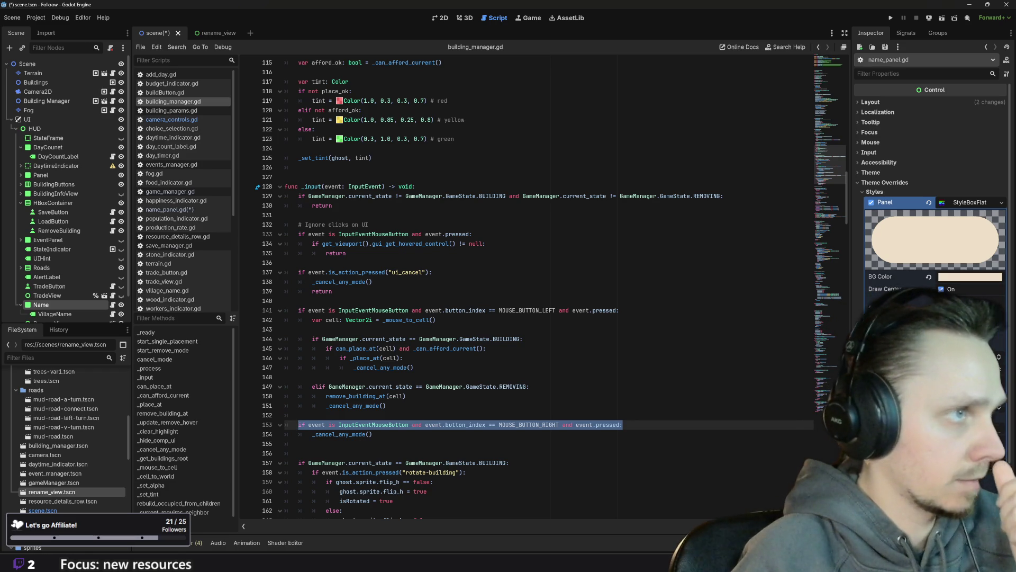
click(215, 35)
click(173, 32)
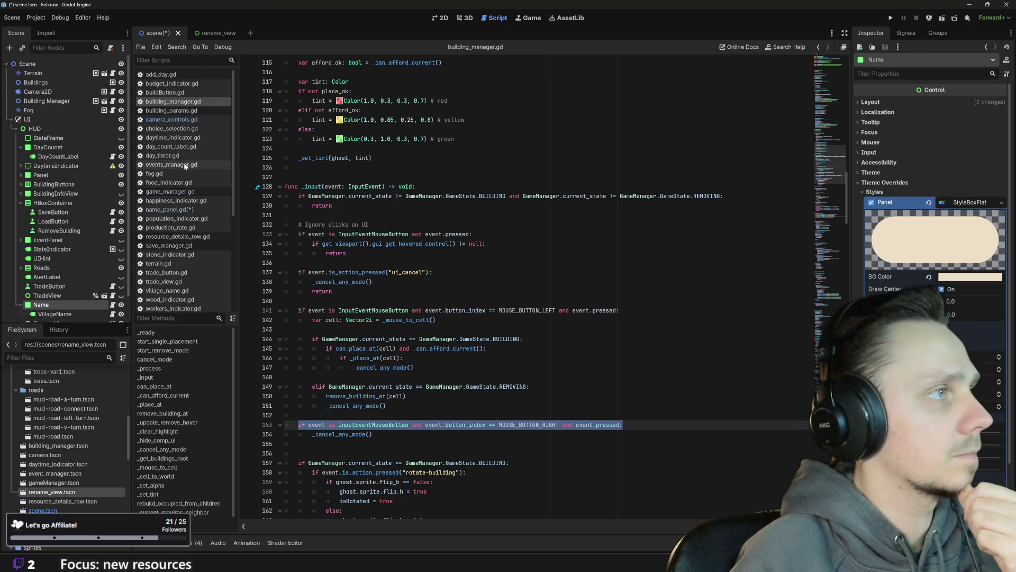
Paste the right-click condition into name_panel.gd's _input and start an indented line beneath it
click(169, 210)
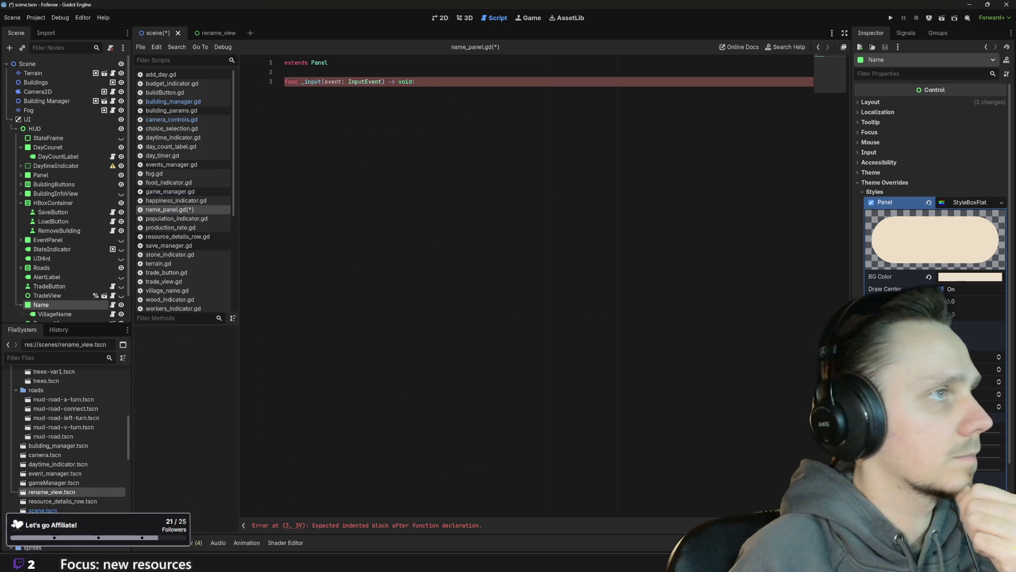
drag(416, 81, 342, 81)
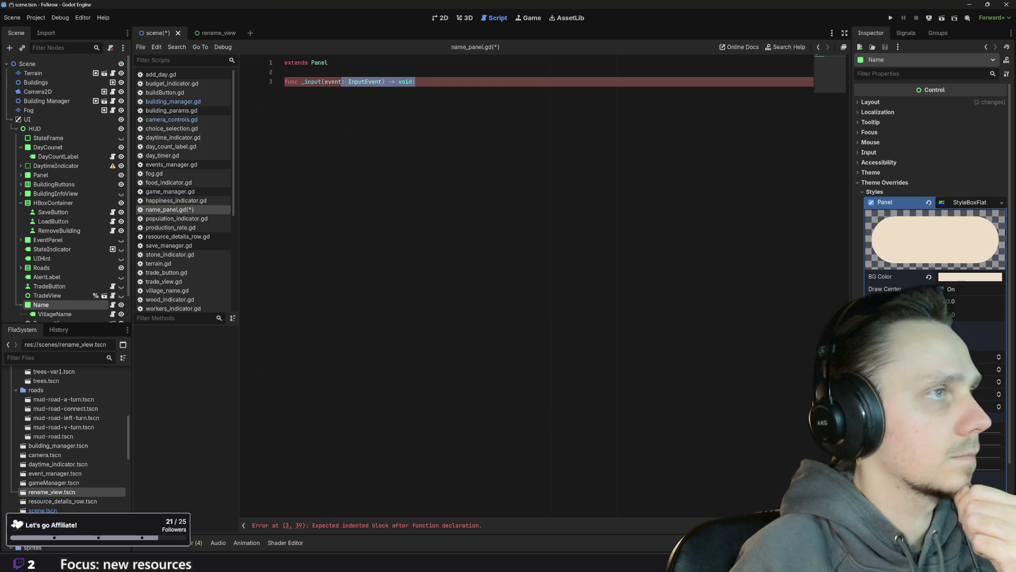
click(416, 82)
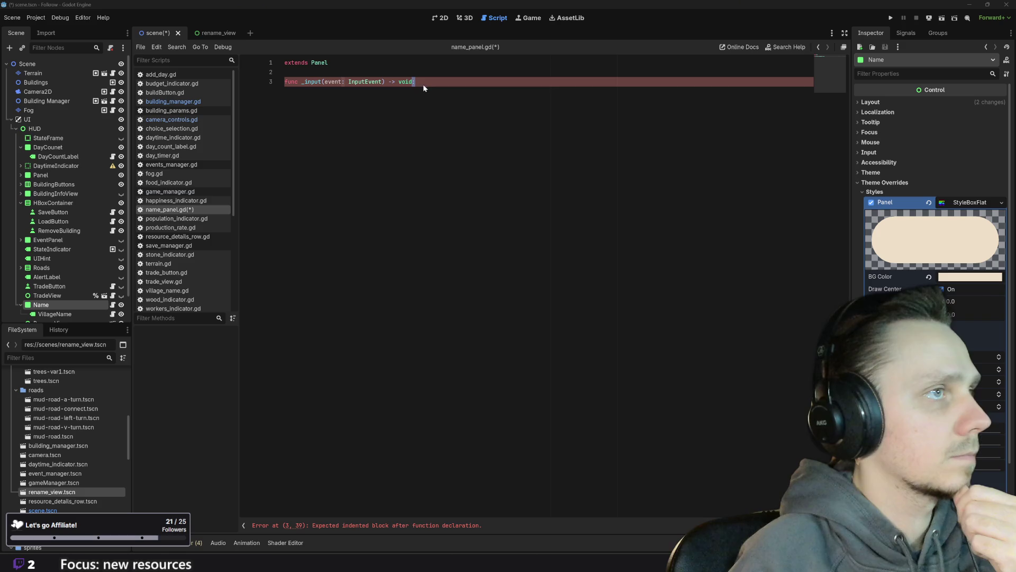
key(Return)
key(ctrl+v)
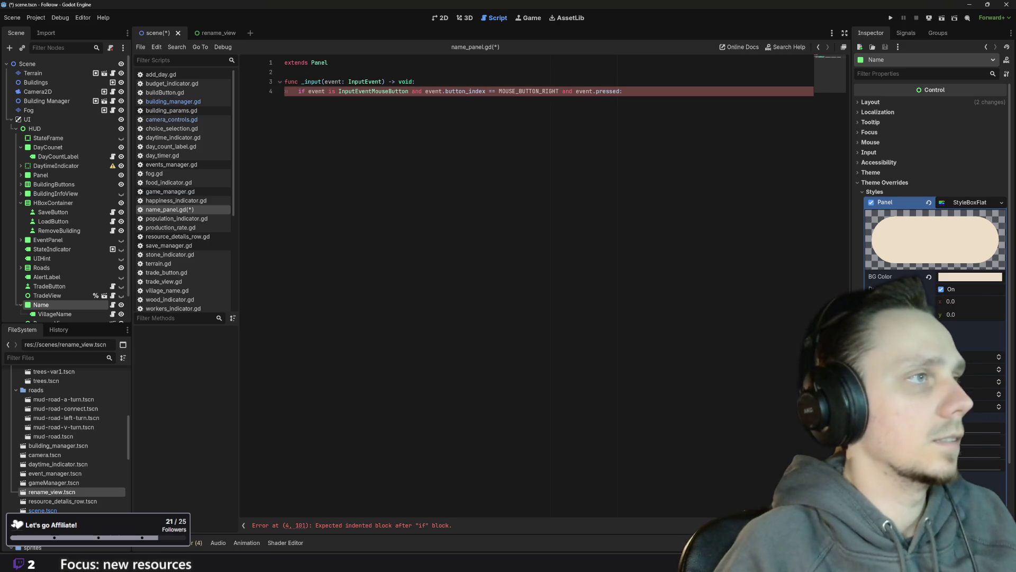
double_click(317, 91)
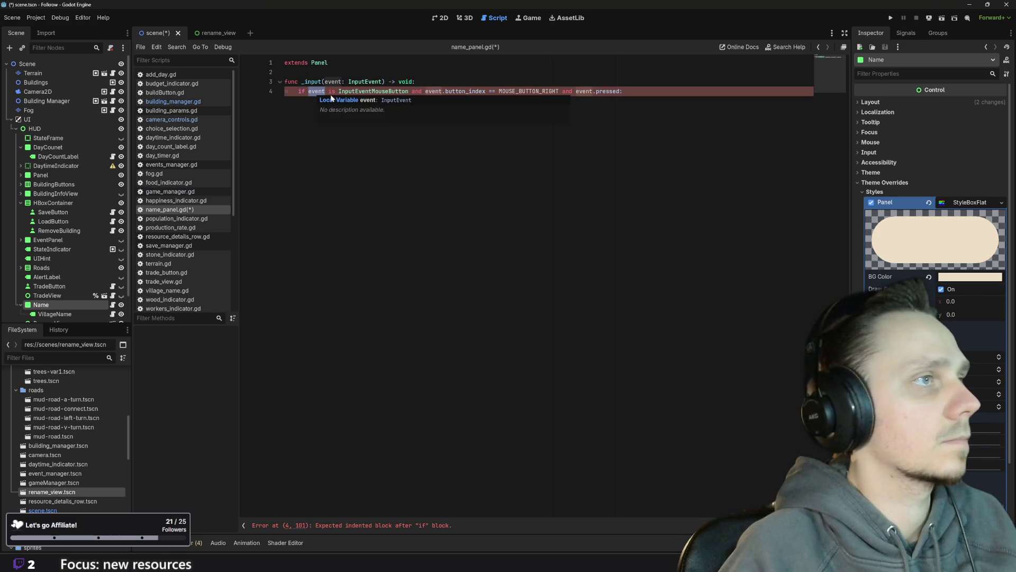
key(Escape)
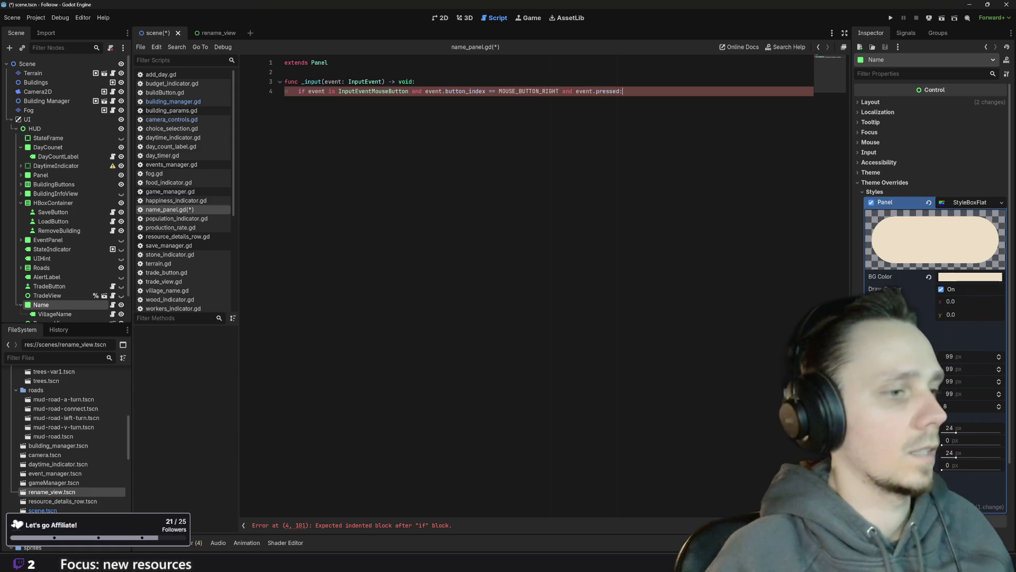
key(Return)
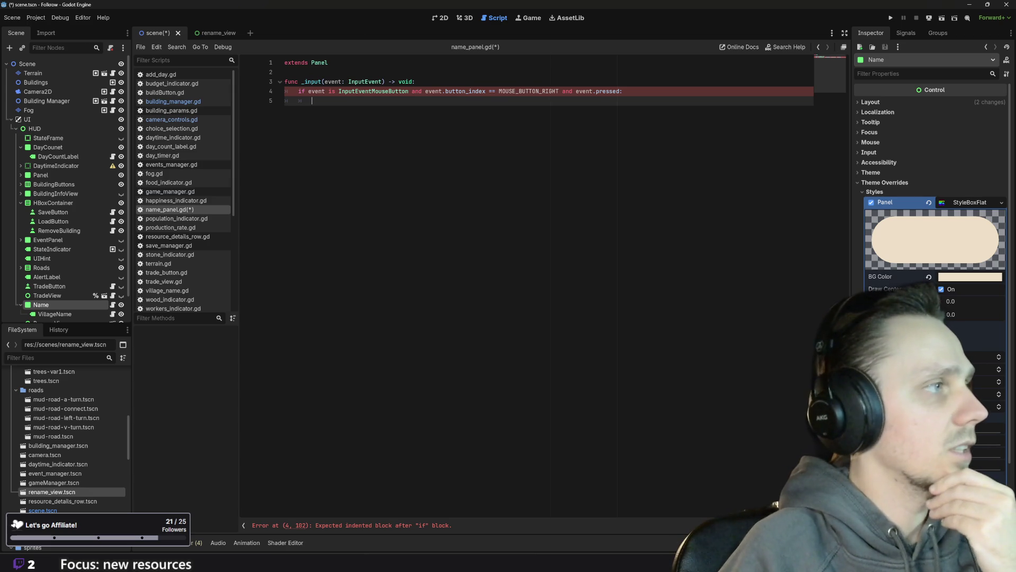
scroll(83, 255, down, 1)
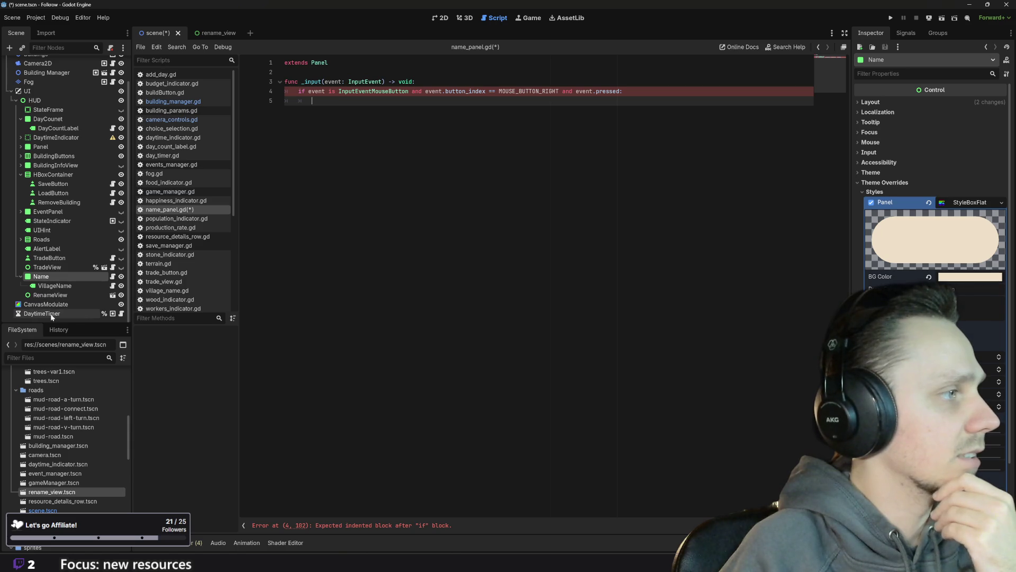
click(51, 295)
drag(50, 298, 296, 72)
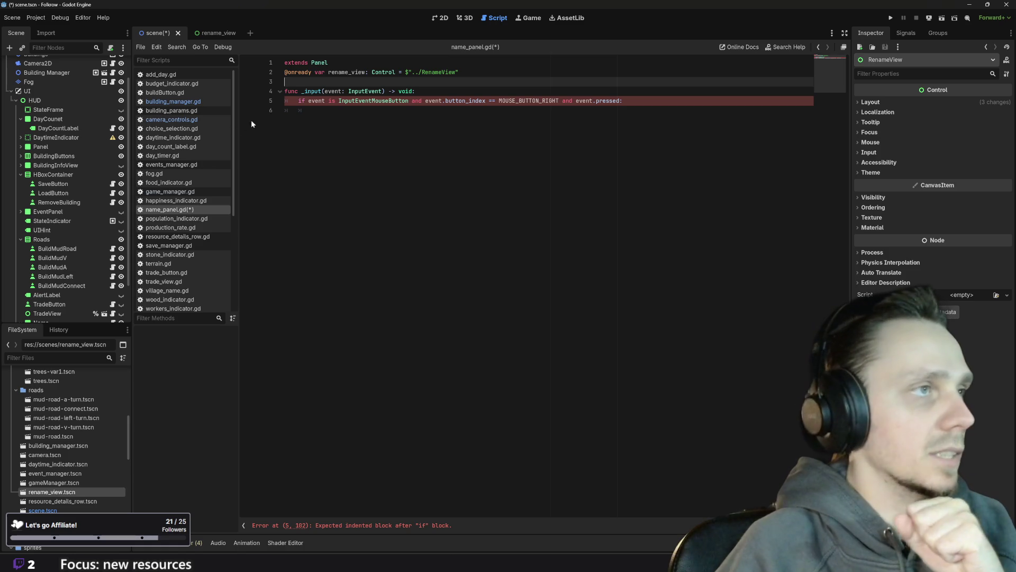
click(305, 110)
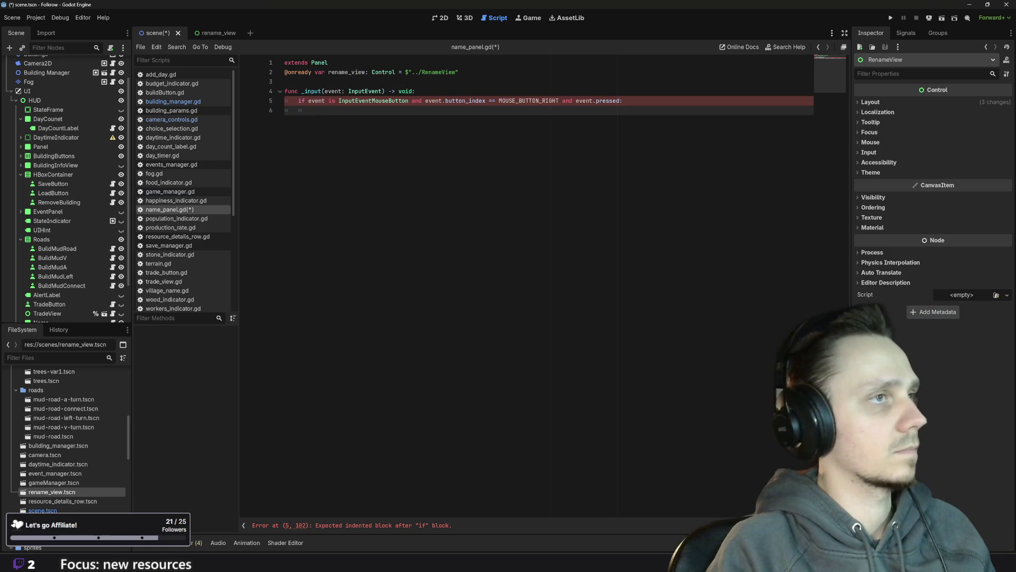
text(if)
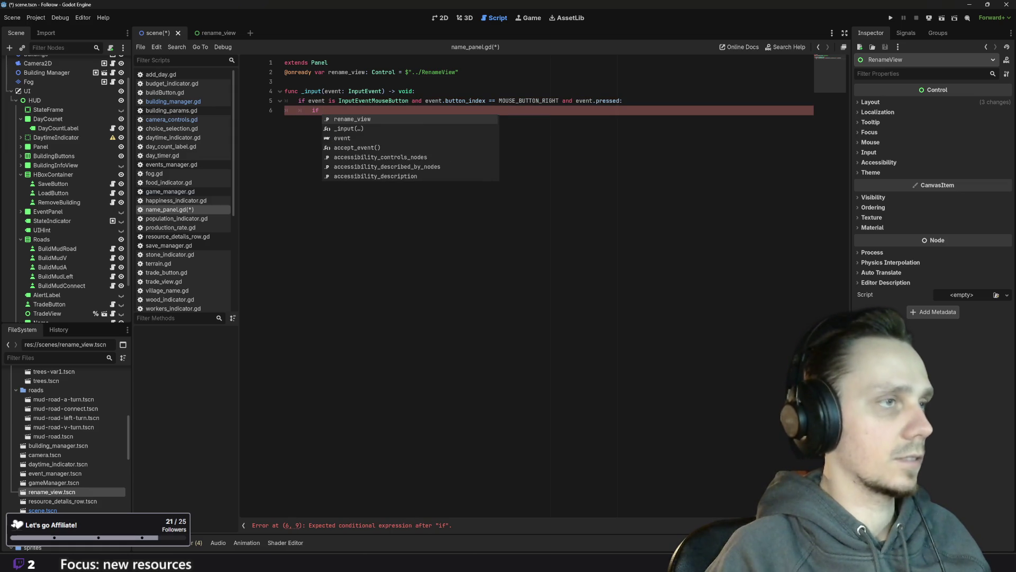
text( ren)
key(Return)
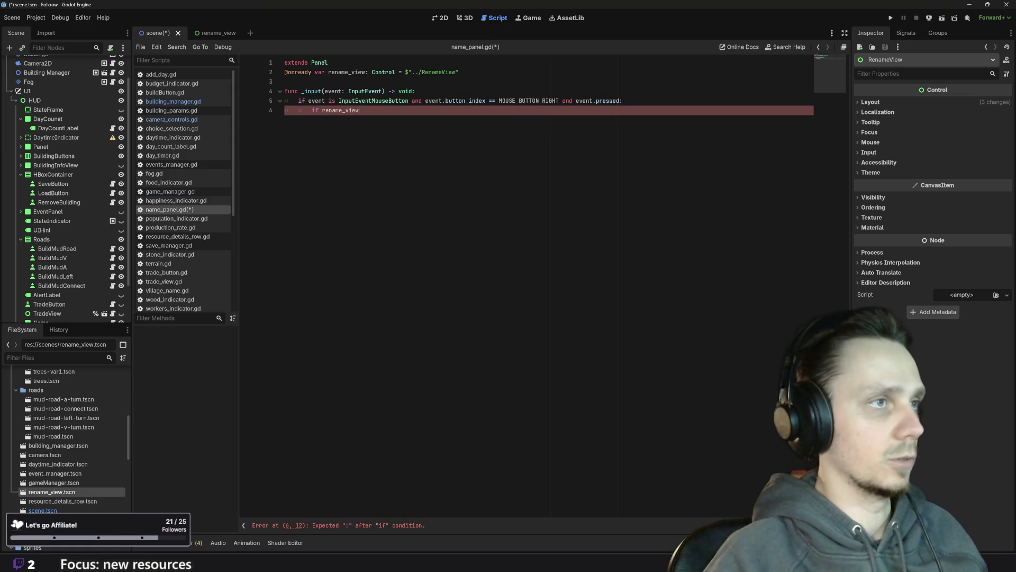
text(.vis)
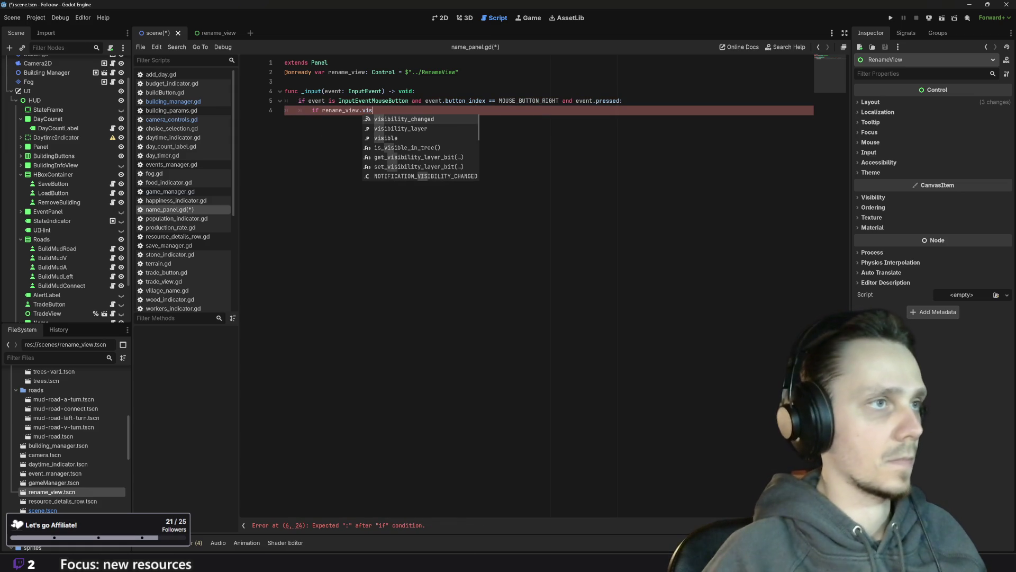
key(Return)
text(== tru)
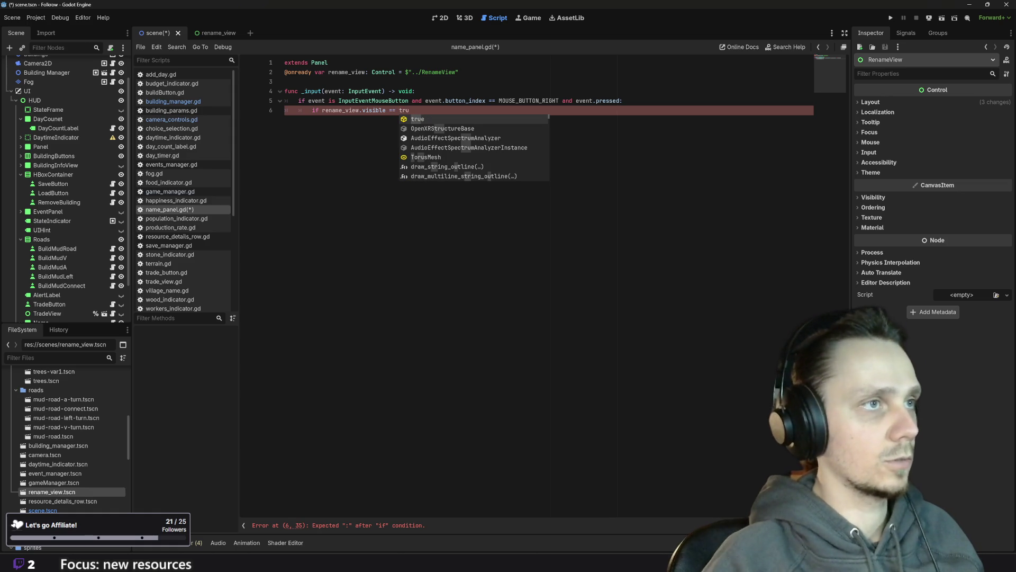
key(Return)
key(Return)
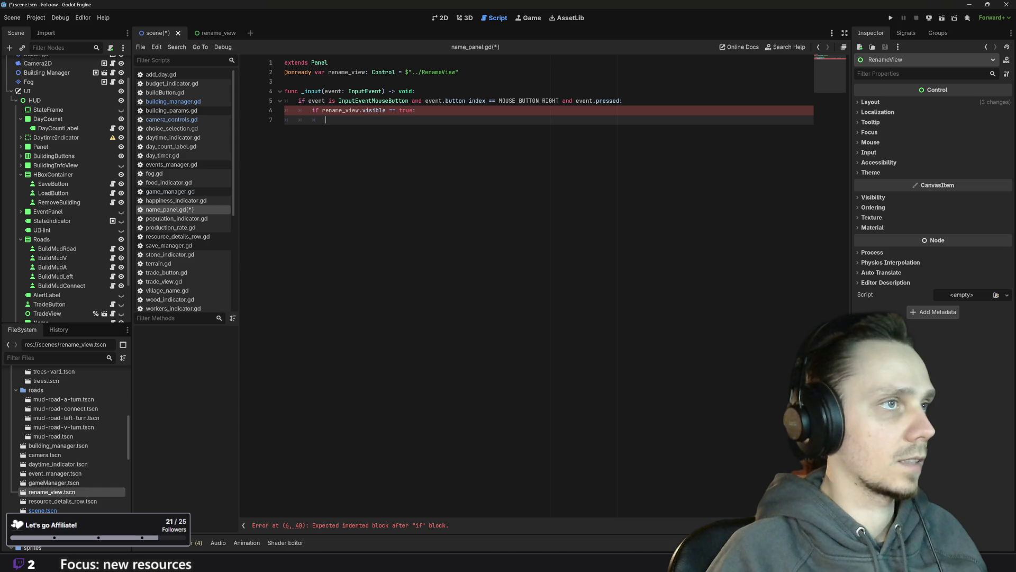
Set rename_view.visible to false, or true in the else branch, then save and run the game
drag(392, 110, 321, 110)
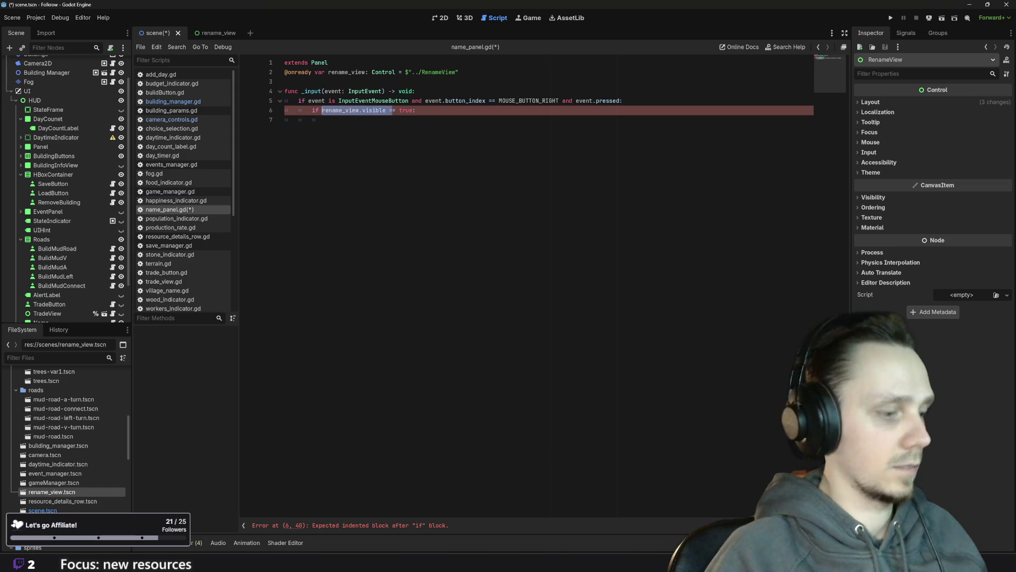
key(ctrl+c)
key(Down)
key(ctrl+v)
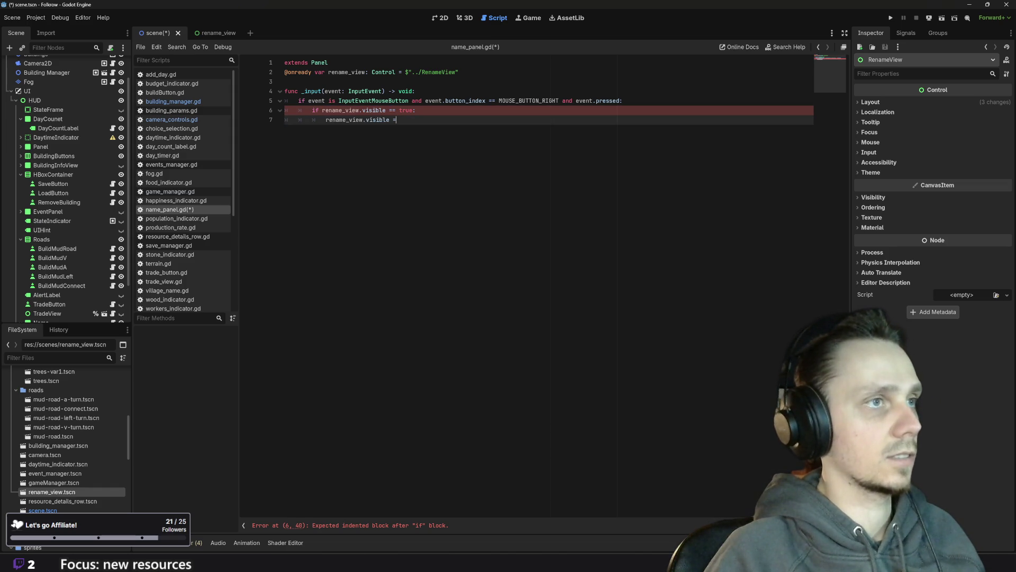
text(= false)
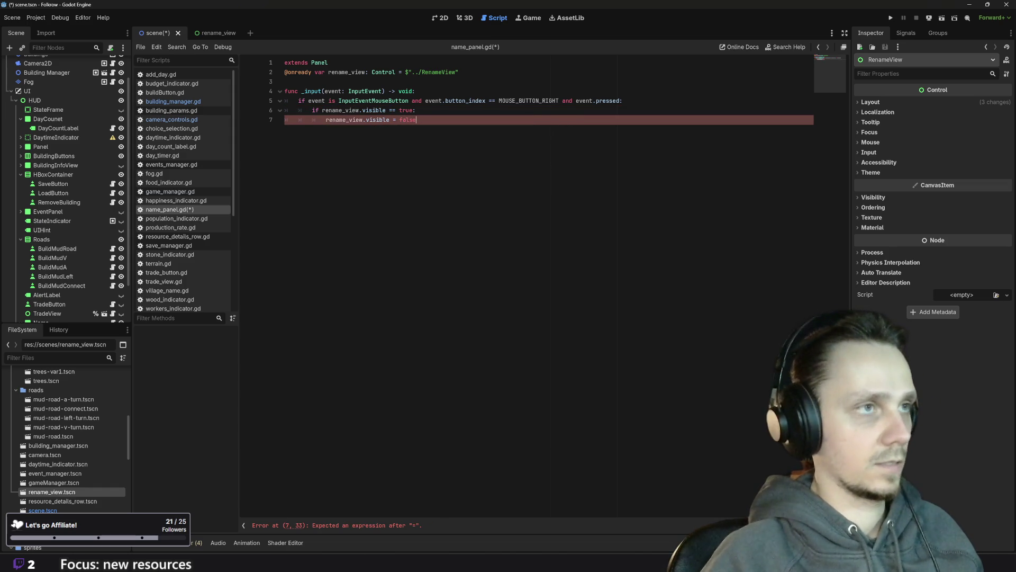
key(Return)
text(else:)
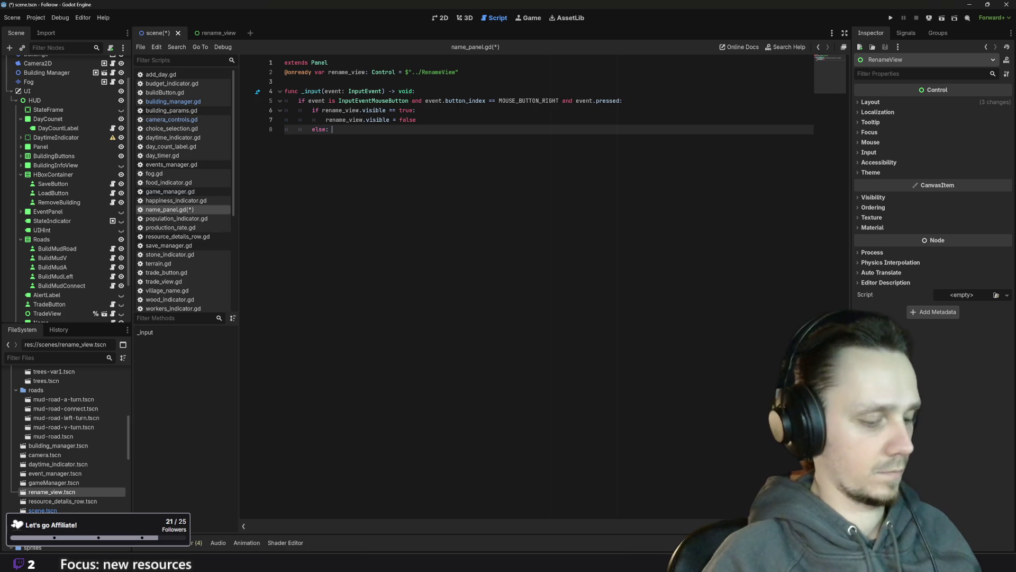
key(ctrl+v)
text(= )
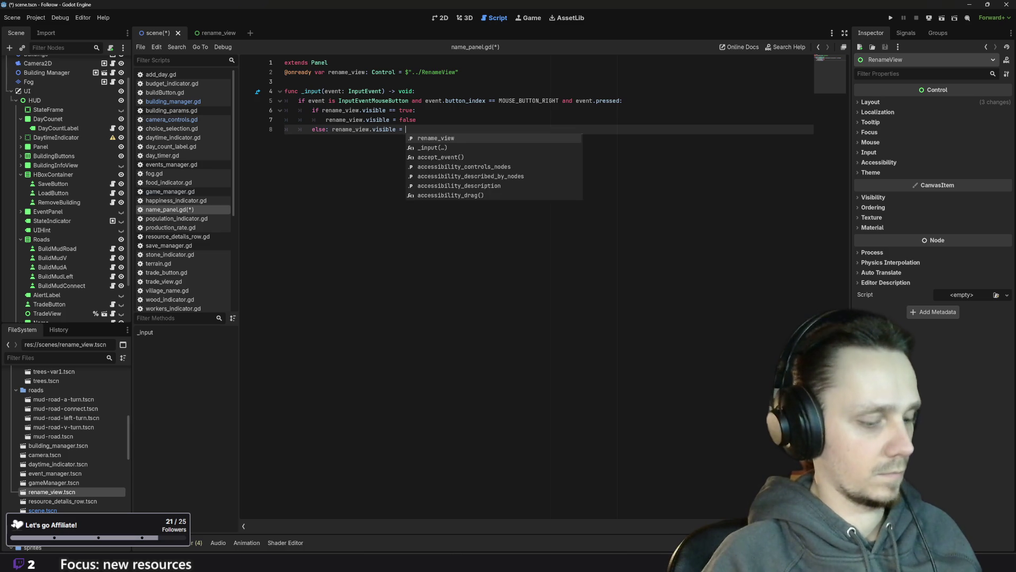
text(tre)
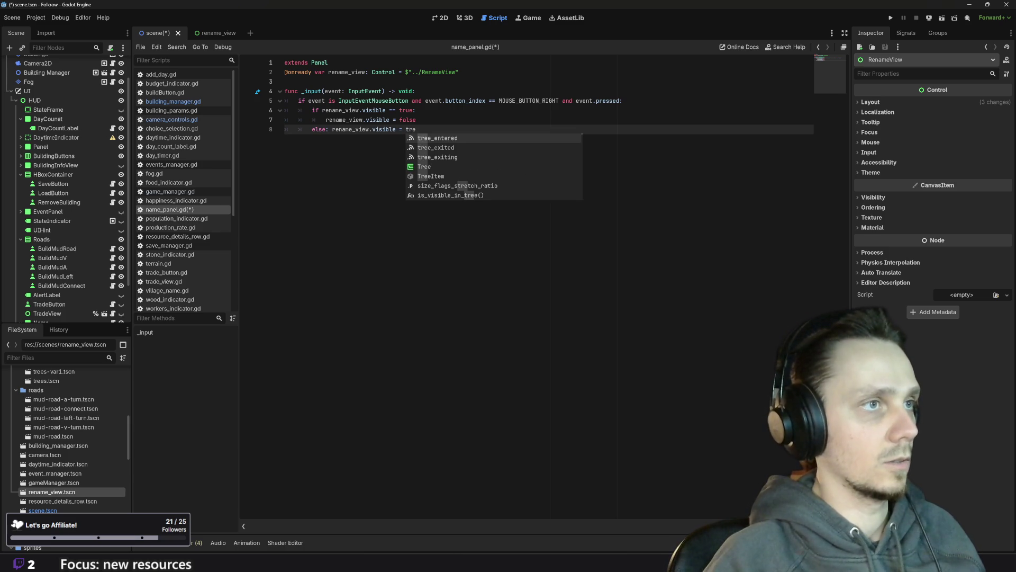
key(Down)
key(Down)
key(Up)
key(BackSpace)
text(u)
key(Return)
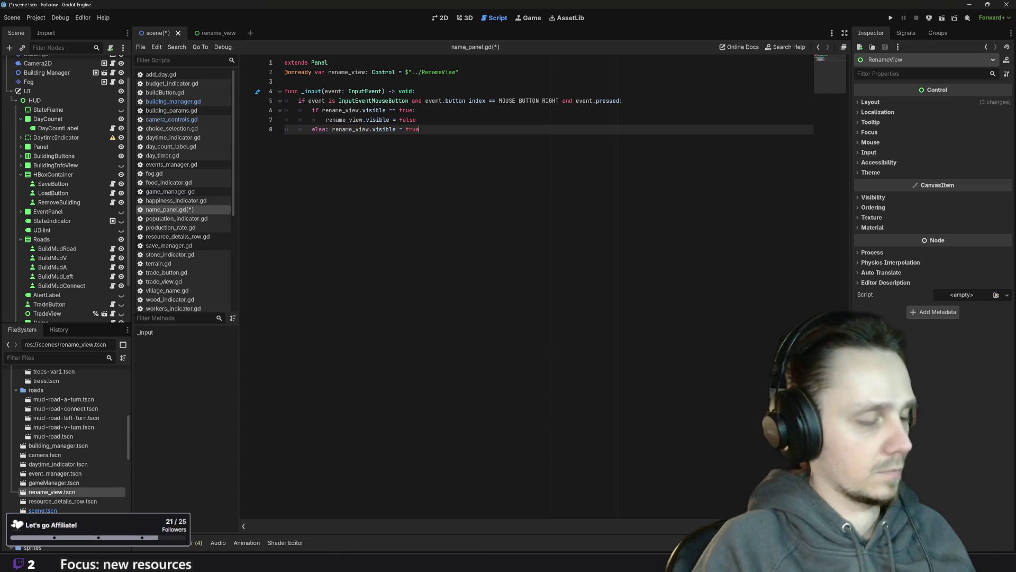
key(ctrl+s)
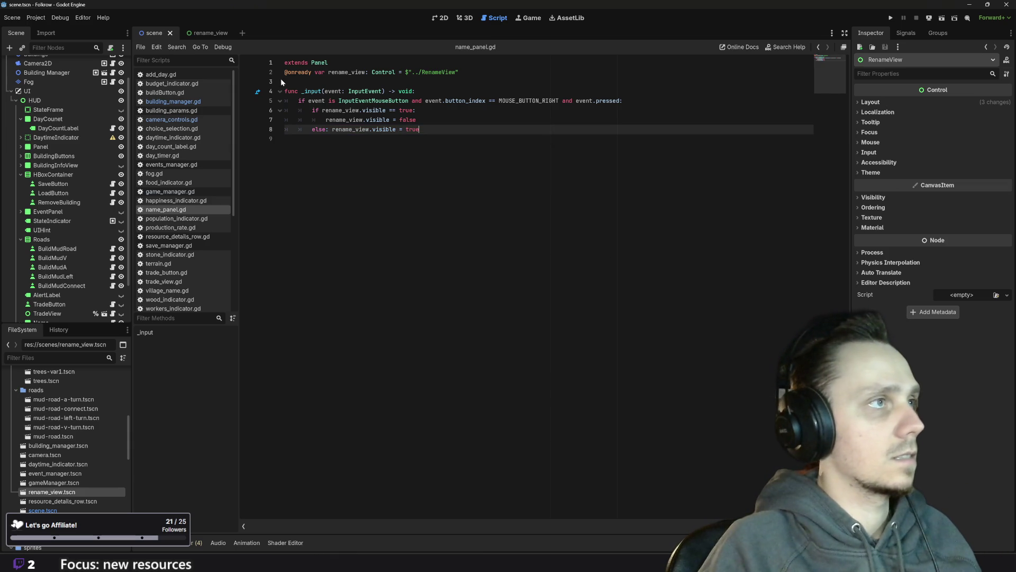
click(892, 19)
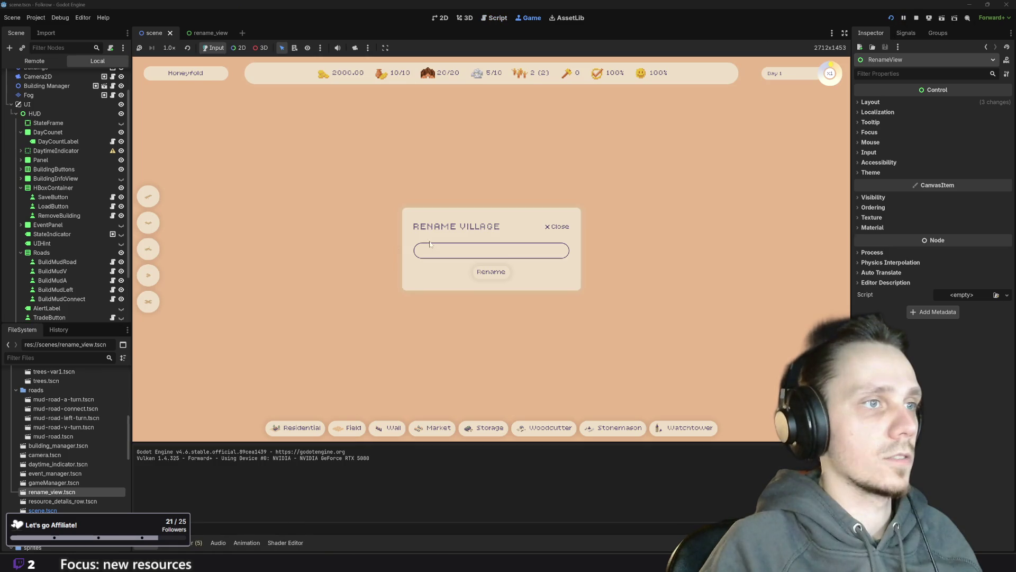
Type the test text 'sdfsdfsdf' into the running game's Rename Village field
click(444, 247)
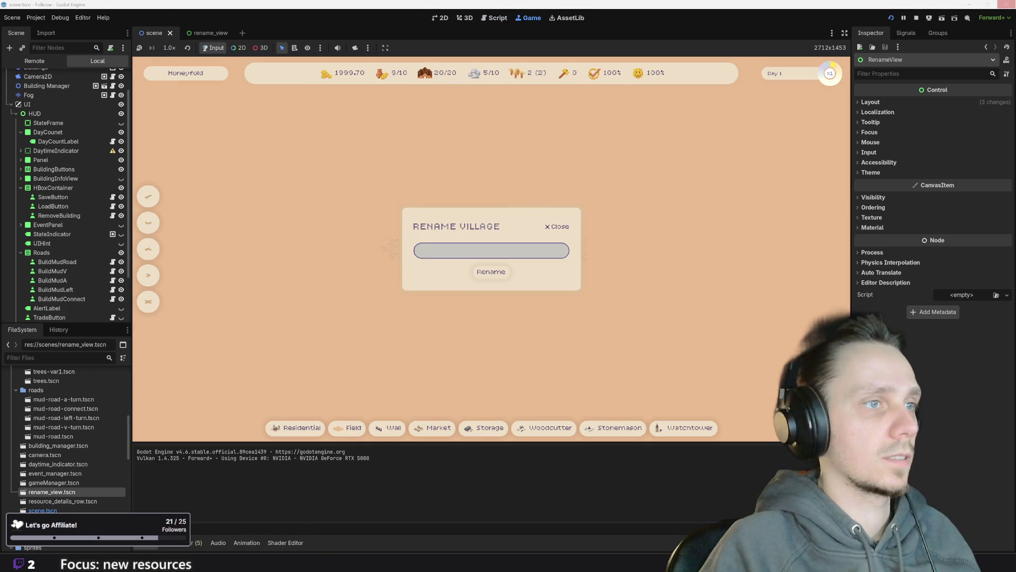
text(sdfsdfsdf)
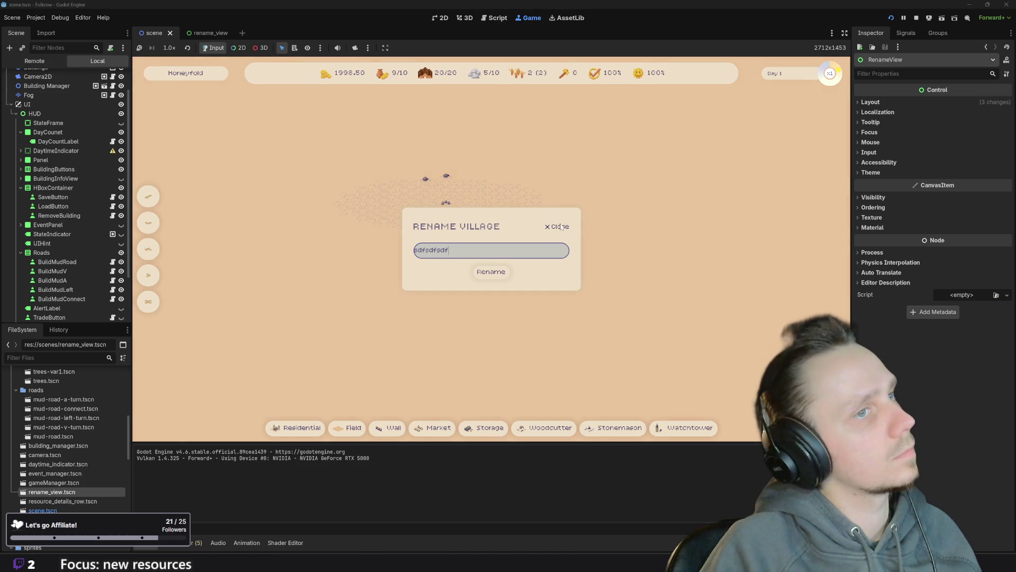
click(543, 219)
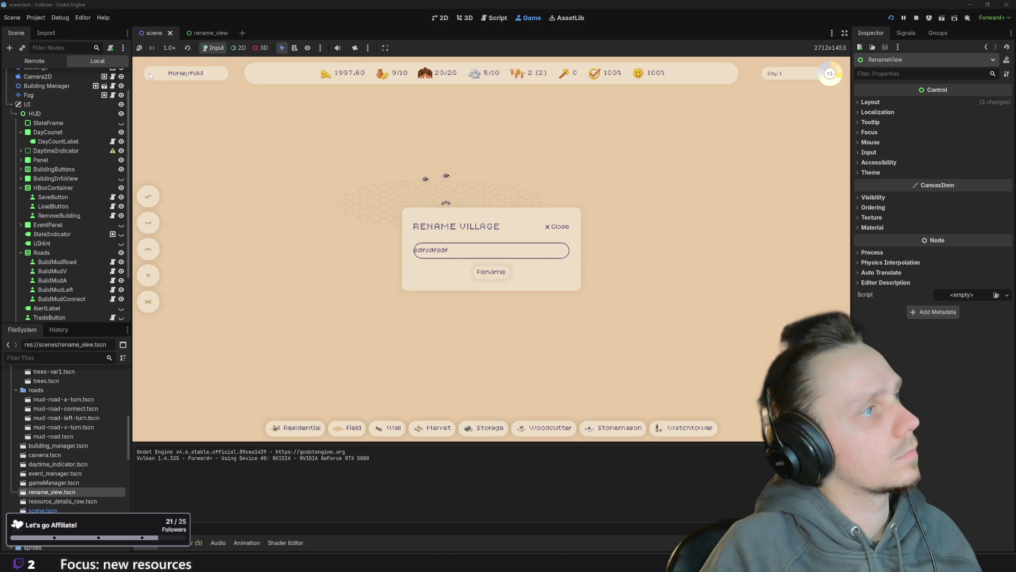
Glance at the browser's issues board, then stop the running game
key(alt+Tab)
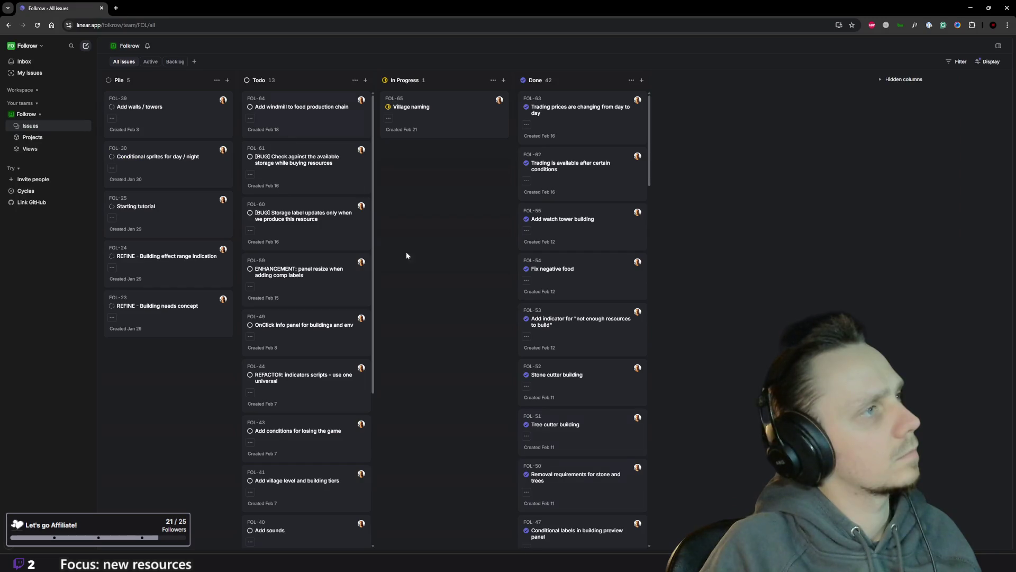
key(alt+Tab)
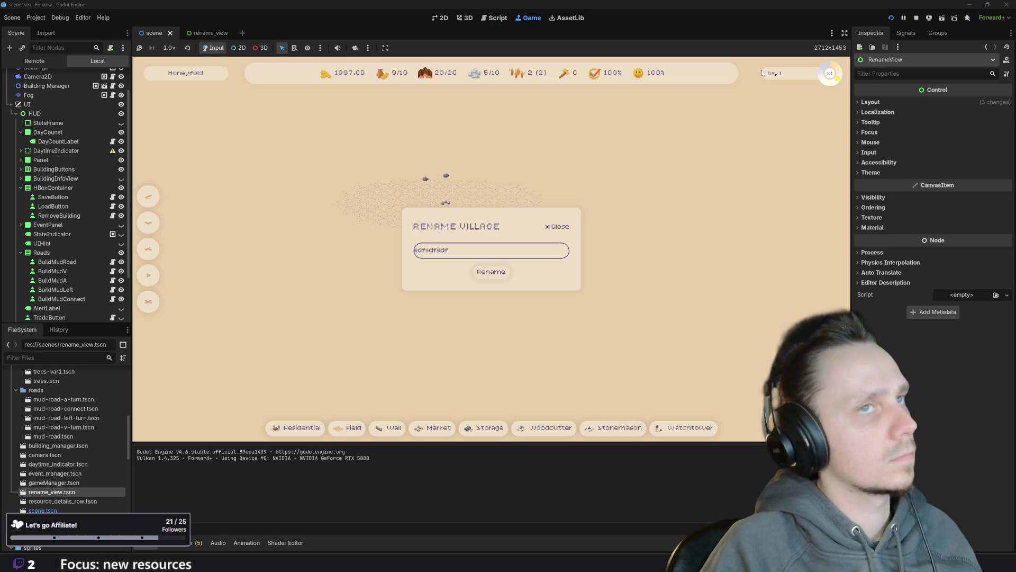
click(917, 18)
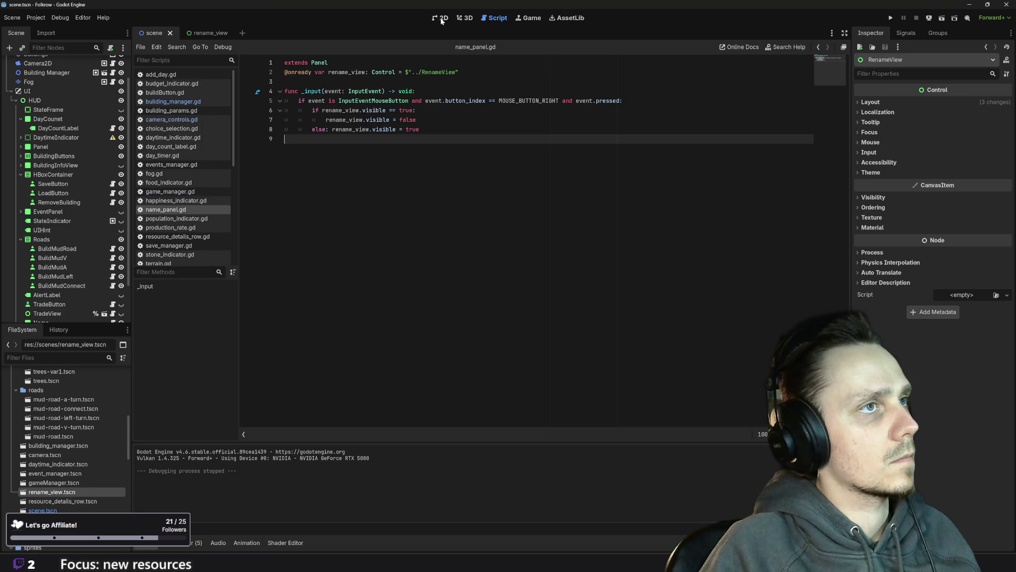
Hide the RenameView node in the main scene, save, and run the game to confirm it starts hidden
click(442, 19)
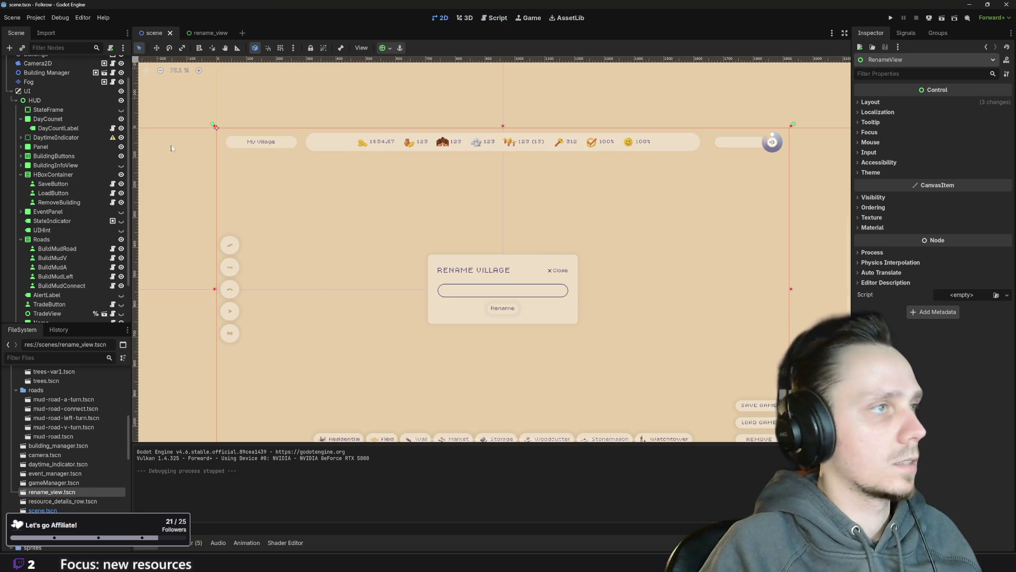
scroll(66, 305, down, 3)
click(61, 276)
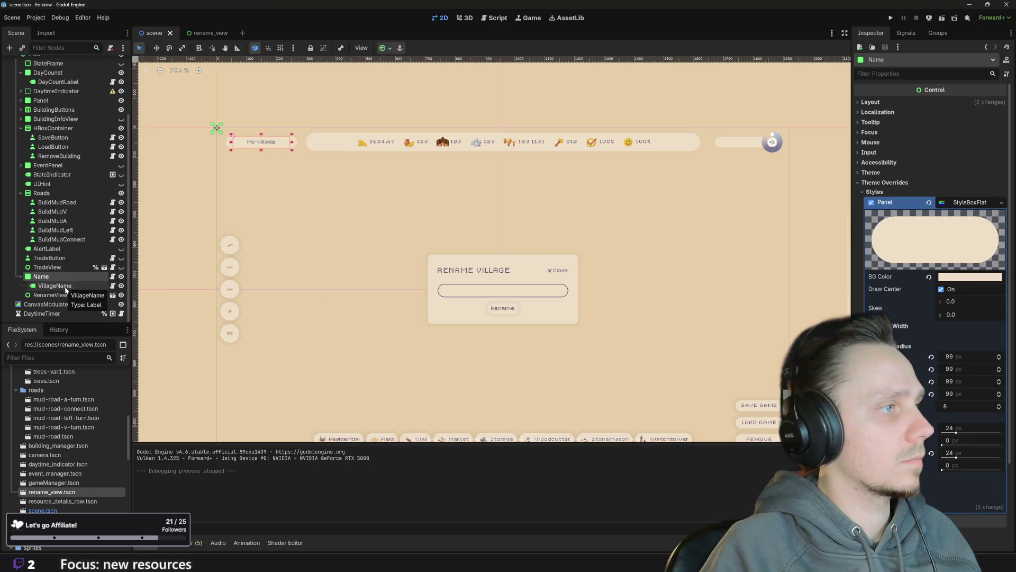
click(61, 296)
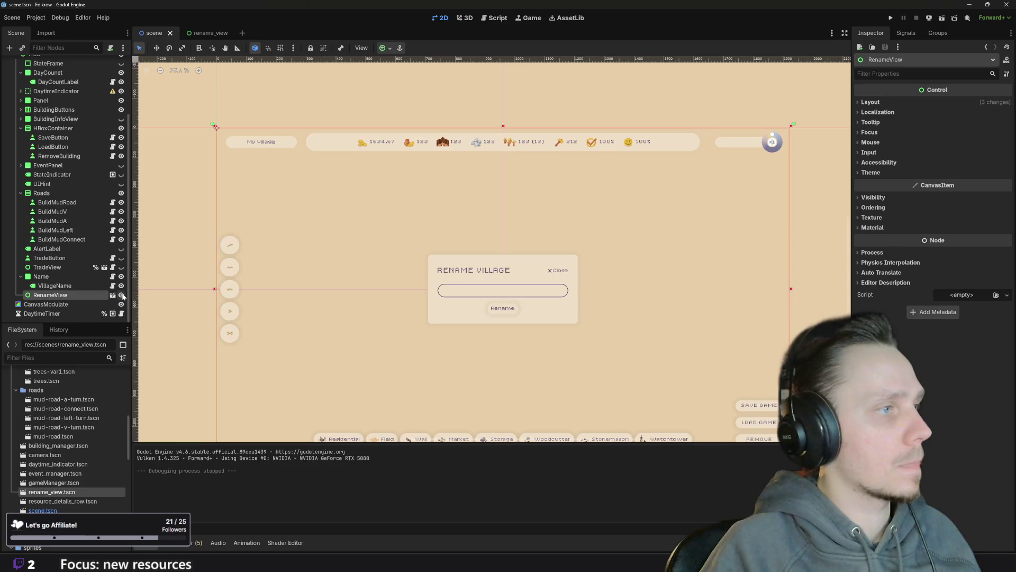
click(121, 295)
key(ctrl+s)
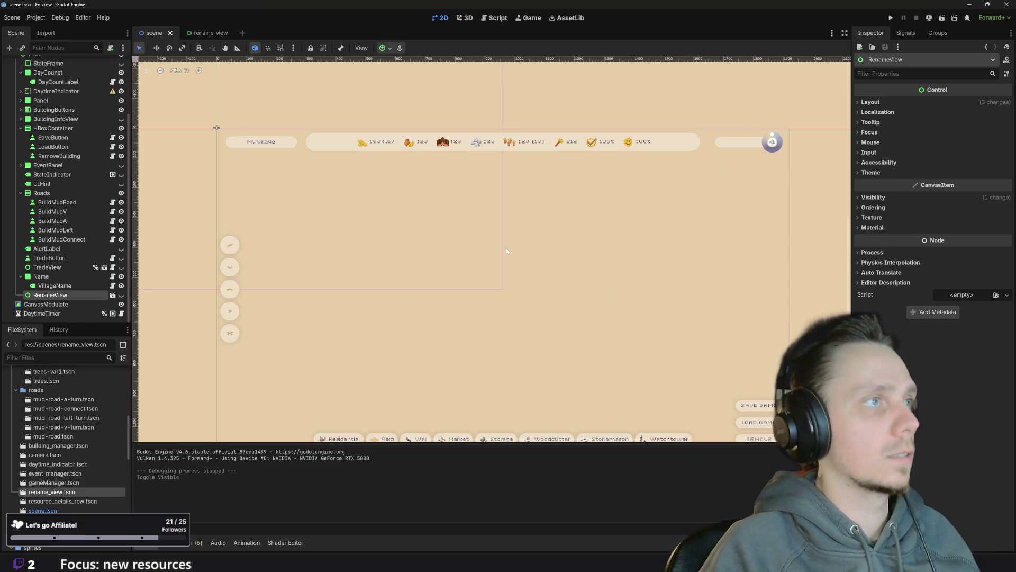
click(892, 19)
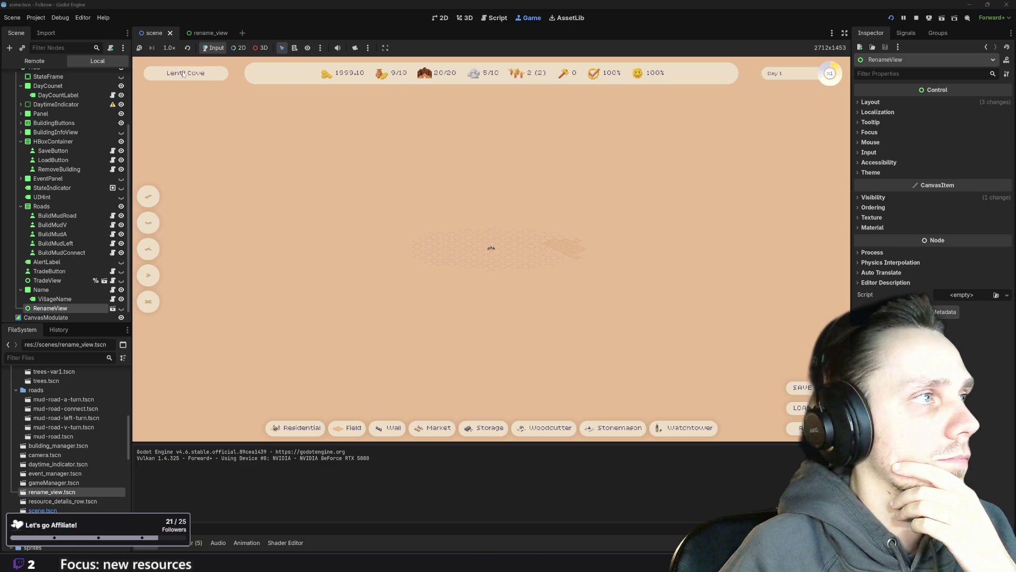
Change line 5 of name_panel.gd from MOUSE_BUTTON_RIGHT to MOUSE_BUTTON_LEFT, save, and relaunch the game
click(917, 17)
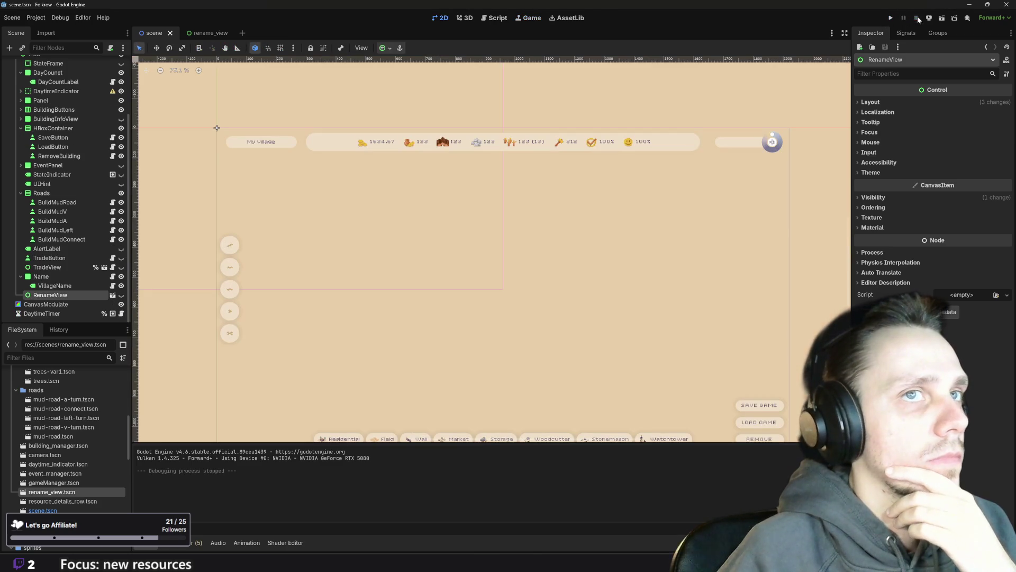
click(498, 19)
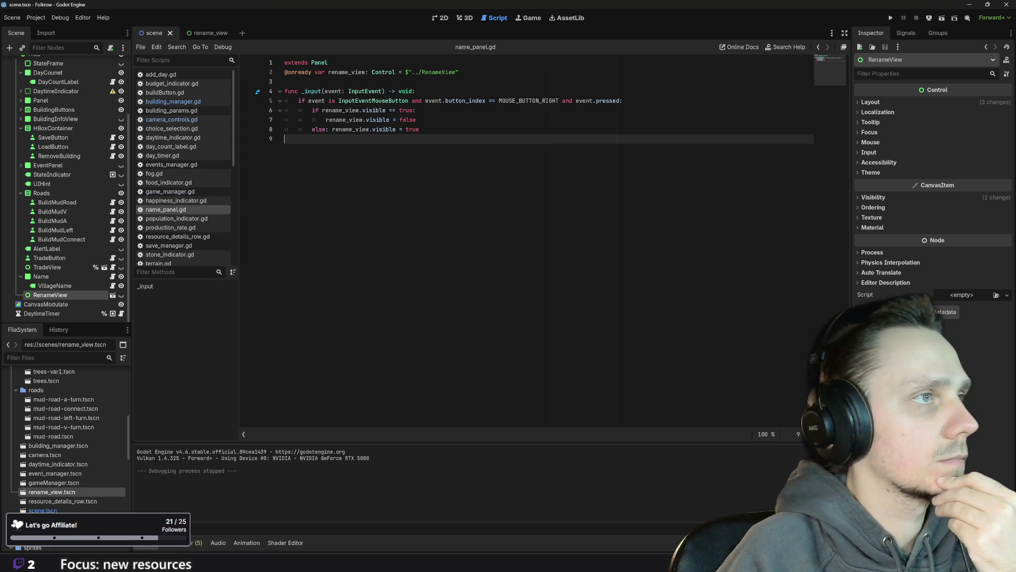
click(623, 101)
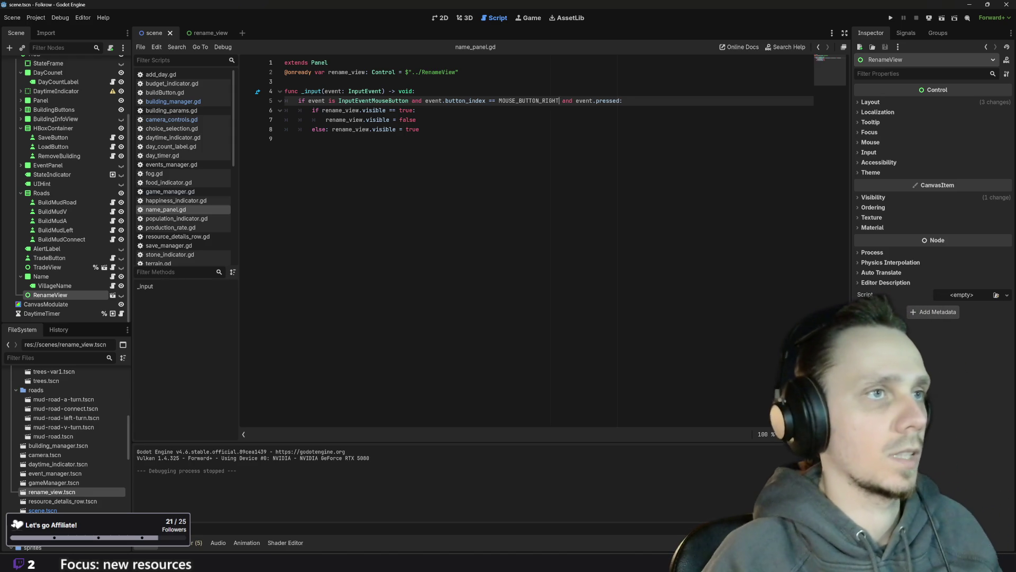
key(BackSpace)
key(BackSpace)
key(BackSpace)
text(LE)
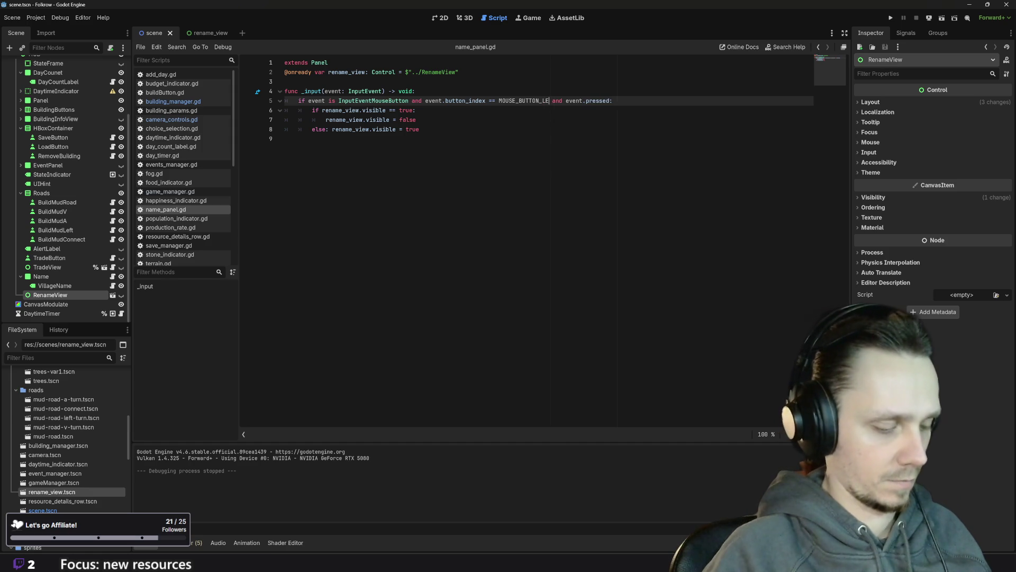
text(FT)
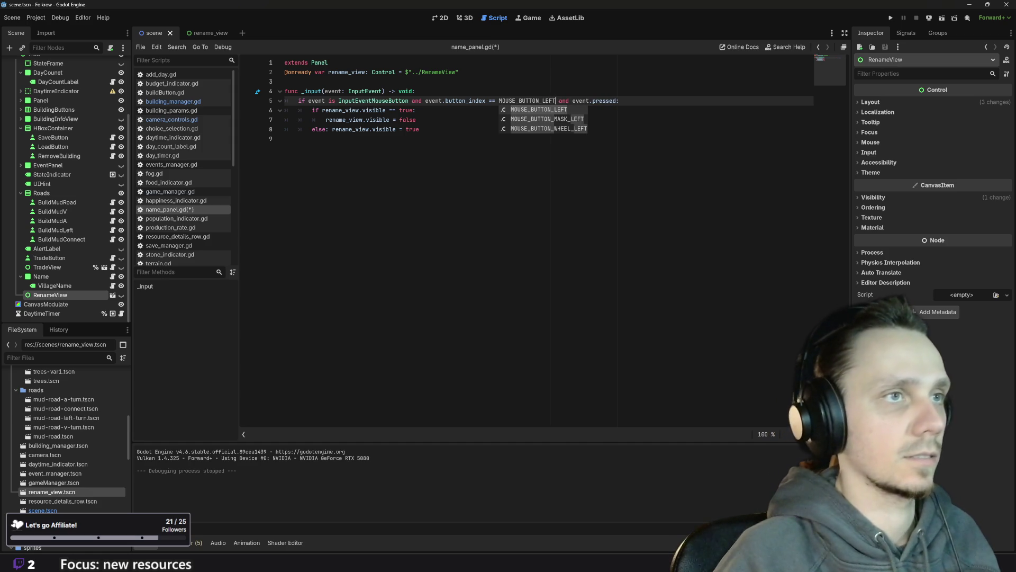
click(417, 110)
key(ctrl+s)
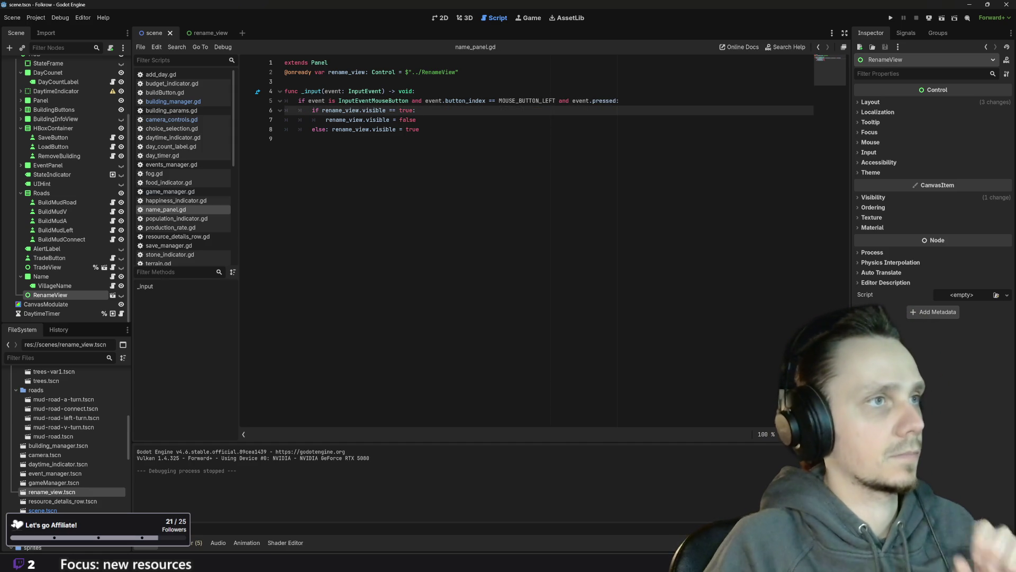
click(891, 18)
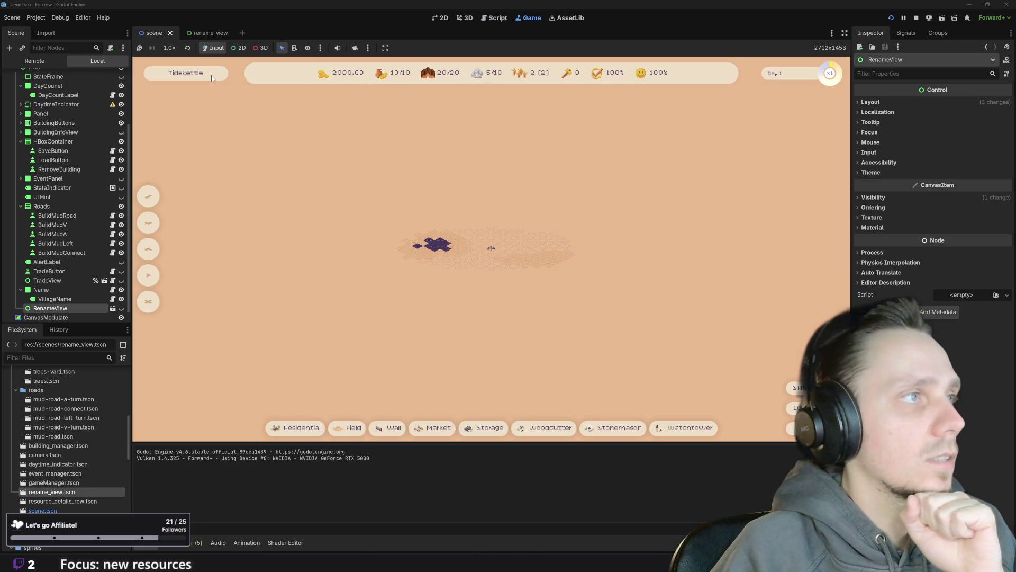
click(212, 78)
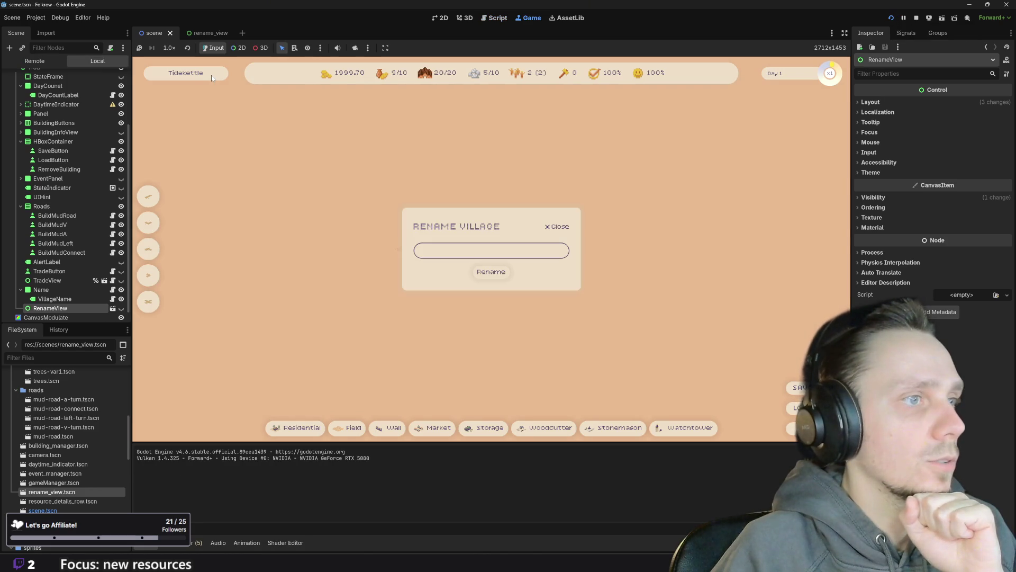
click(181, 75)
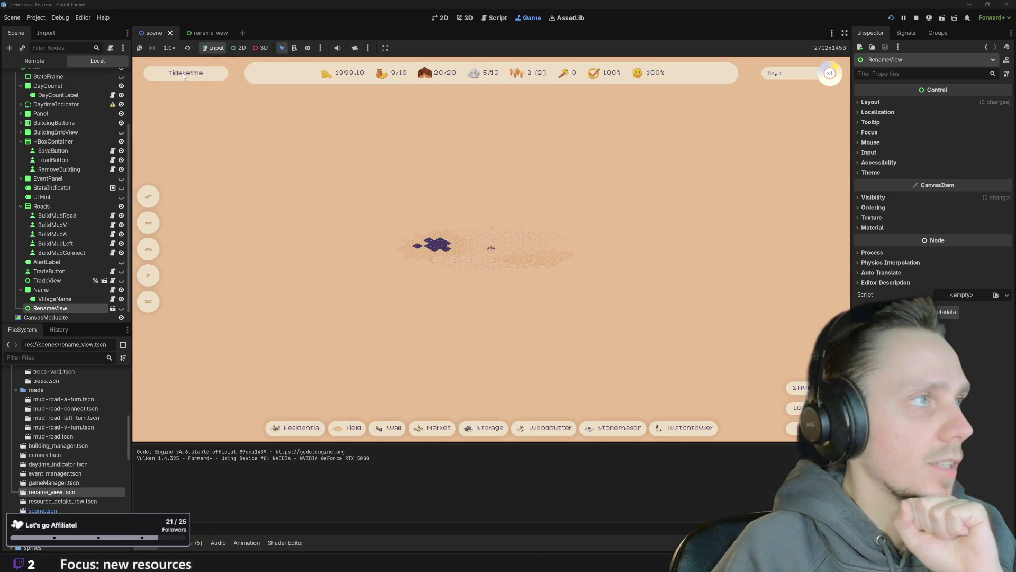
click(183, 76)
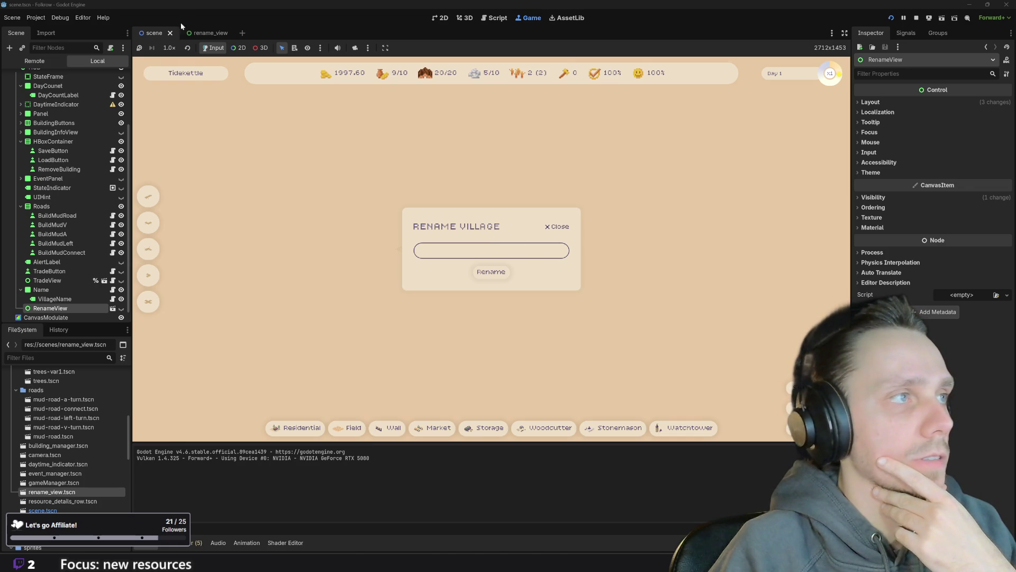
click(181, 78)
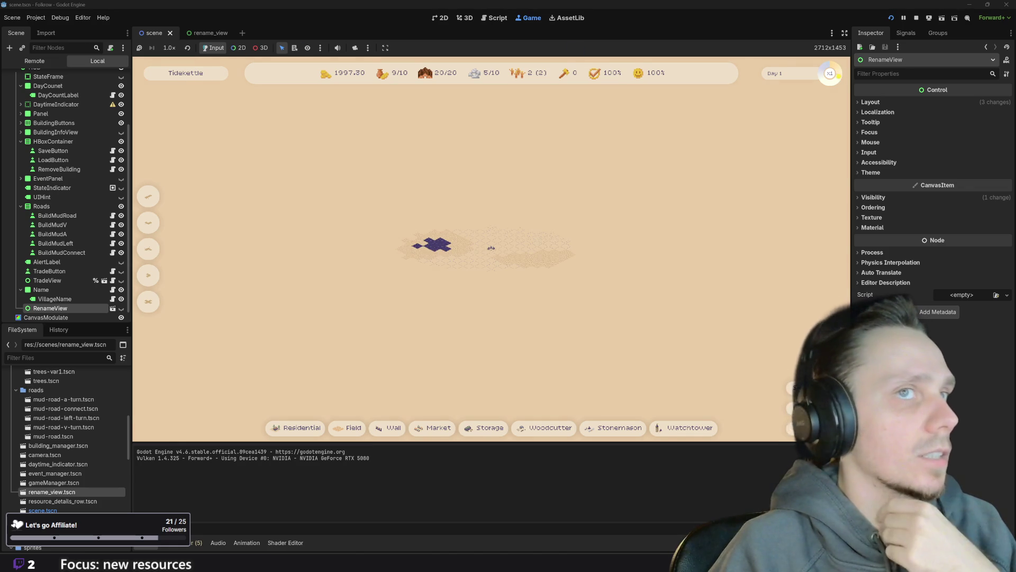
click(917, 18)
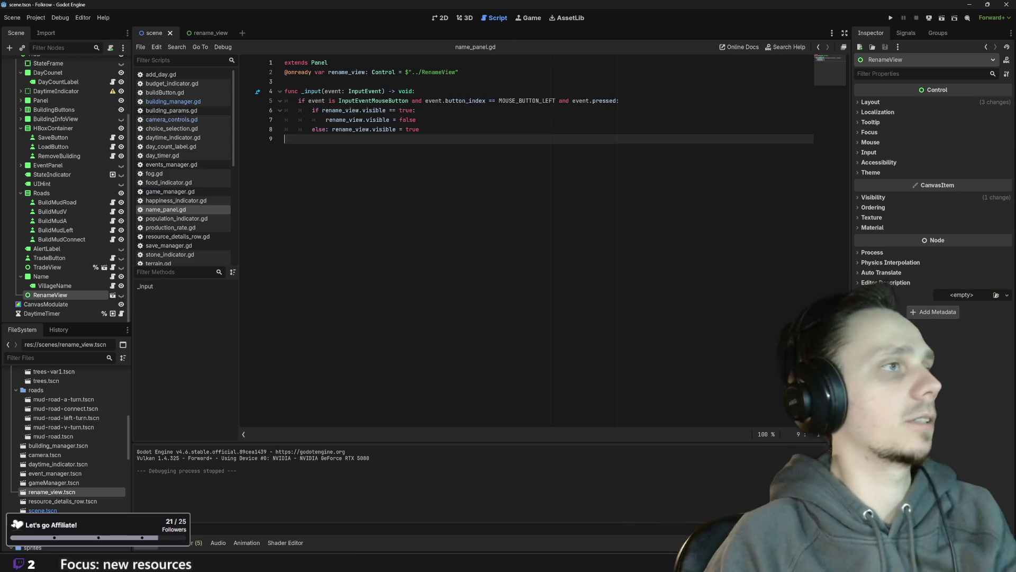
Attach a new script at res://scripts/rename_view.gd to the rename_view scene's RenameView root
click(445, 18)
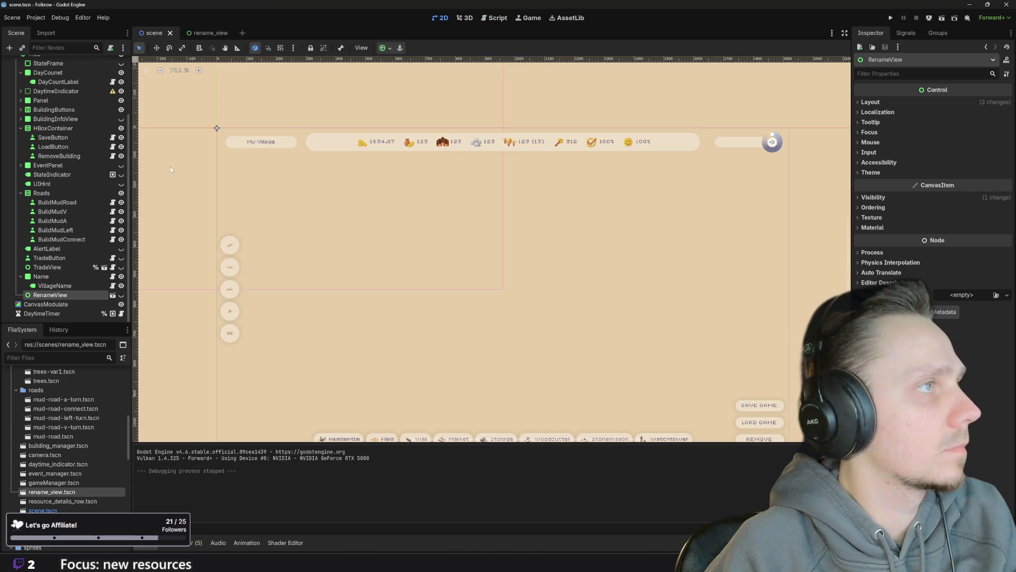
click(214, 33)
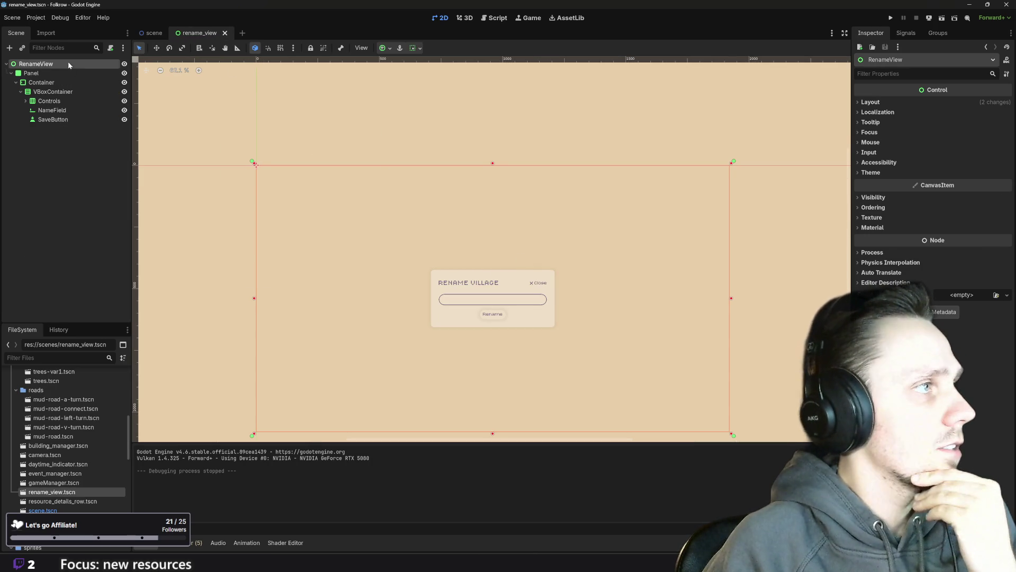
click(110, 49)
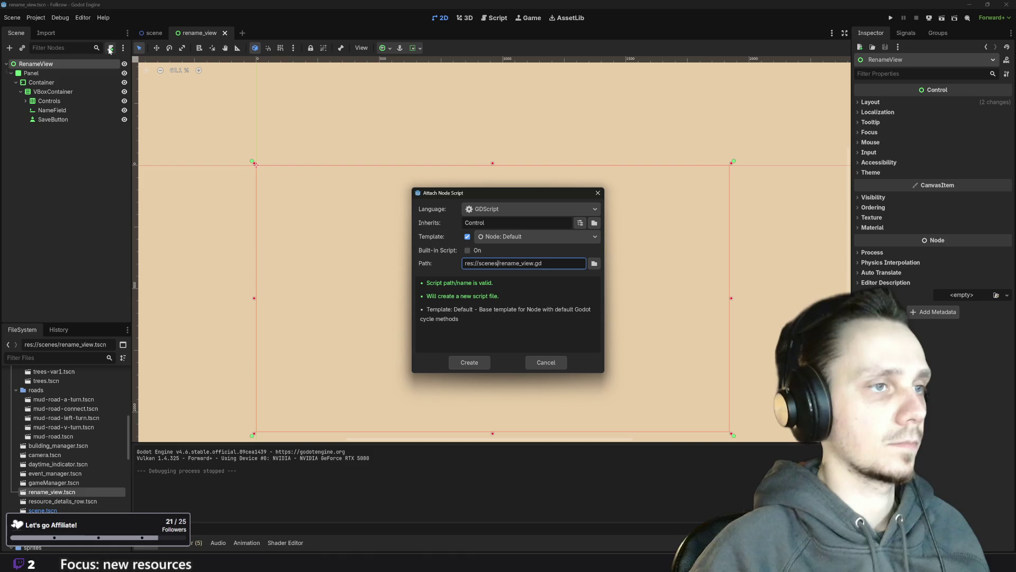
key(shift+Left)
key(shift+Left)
key(shift+Left)
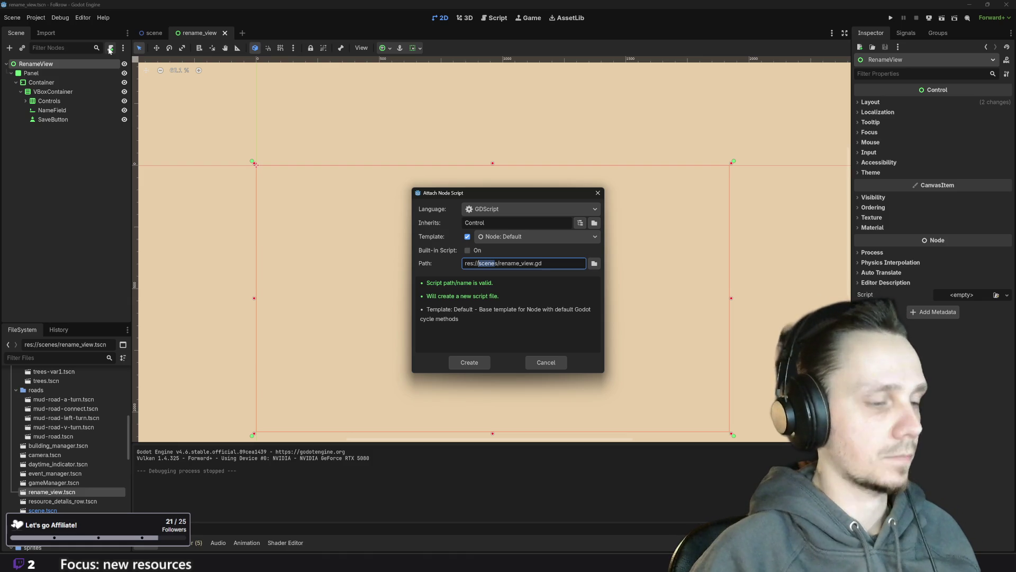
text(scipt)
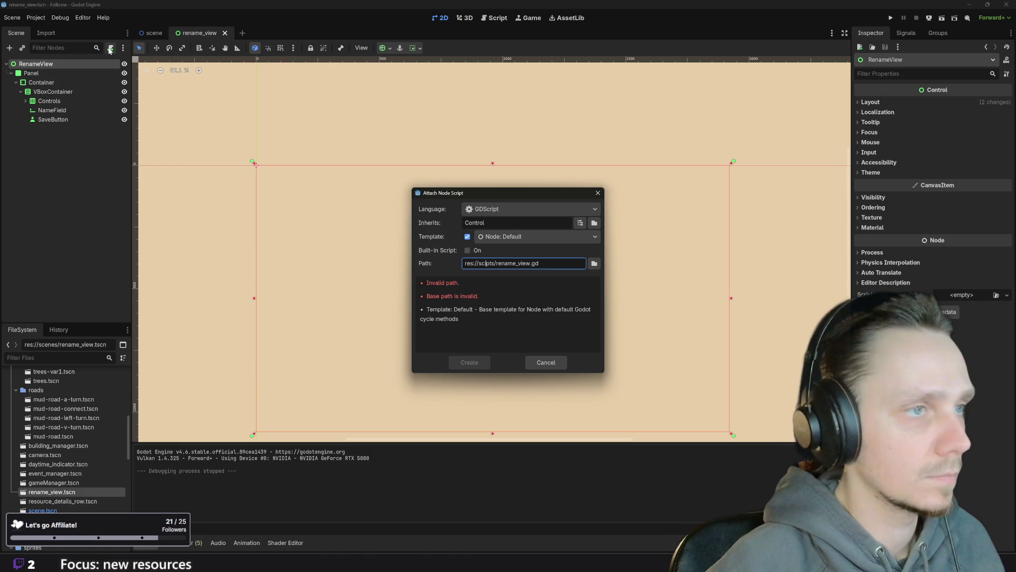
text(r)
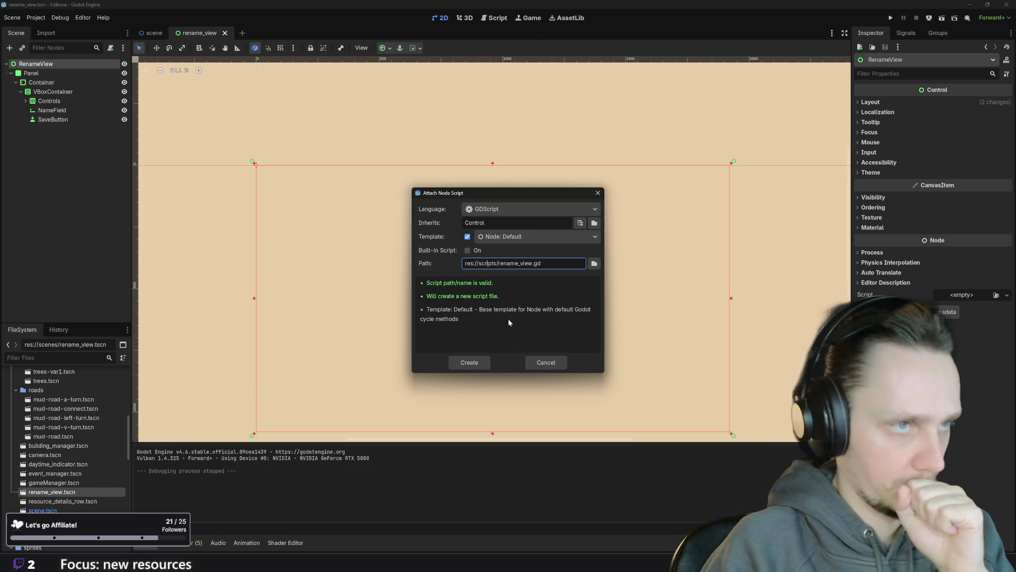
click(464, 364)
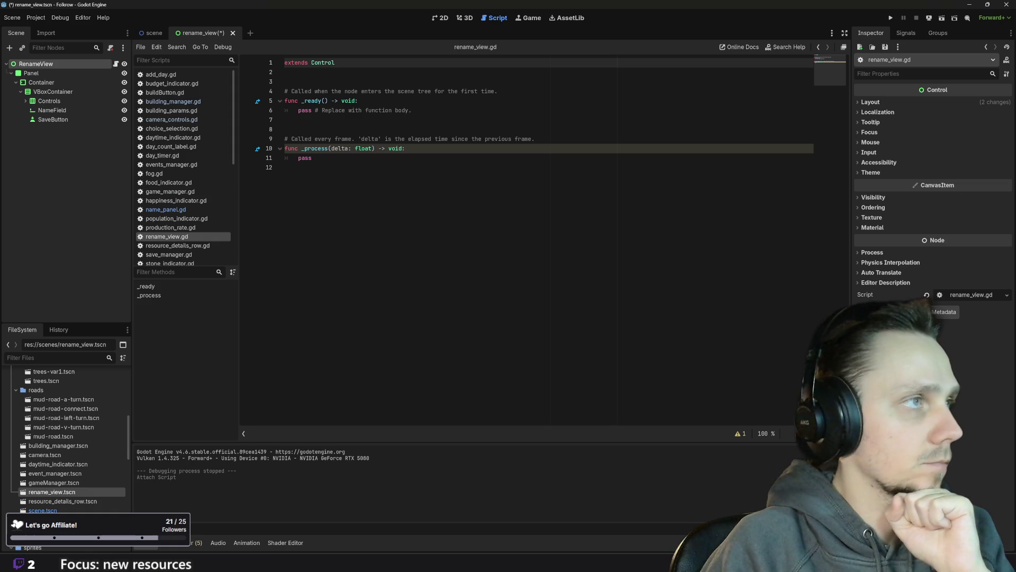
click(52, 111)
shift+click(52, 119)
mouse_move(53, 119)
mouse_down()
mouse_move(371, 98)
mouse_move(302, 84)
mouse_up()
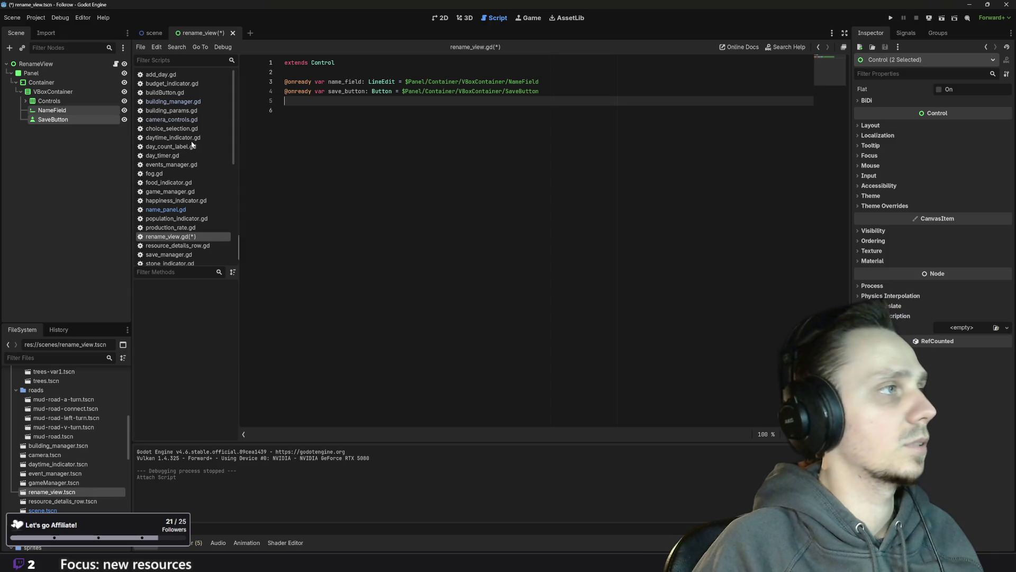
click(318, 110)
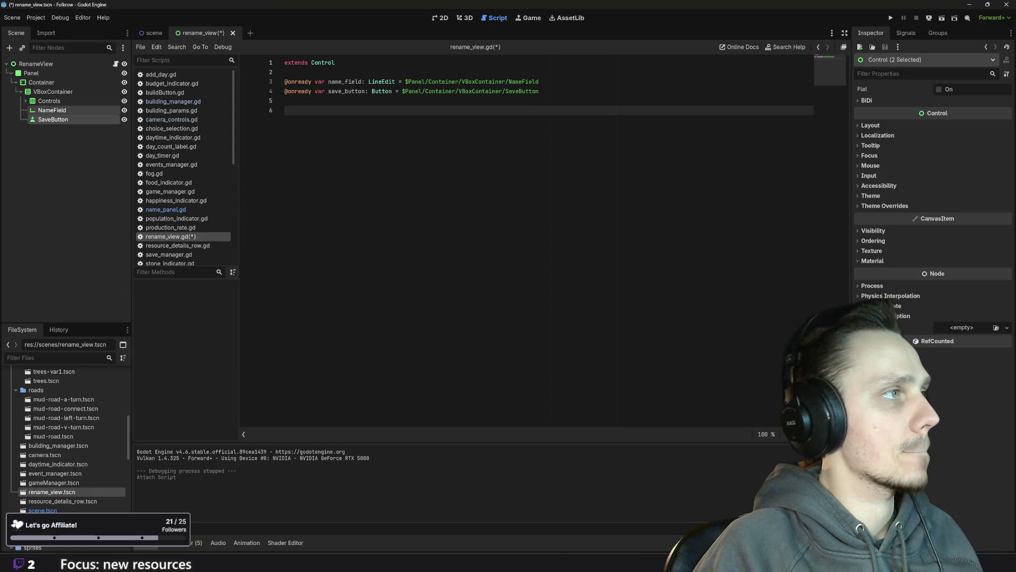
click(25, 101)
click(70, 120)
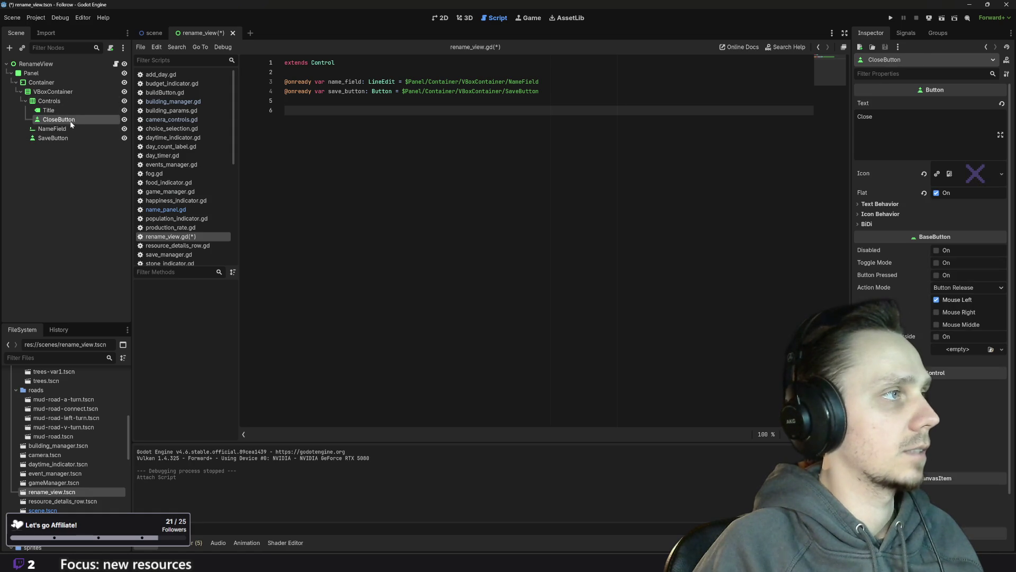
mouse_move(69, 122)
mouse_down()
mouse_move(73, 130)
mouse_move(289, 105)
mouse_up()
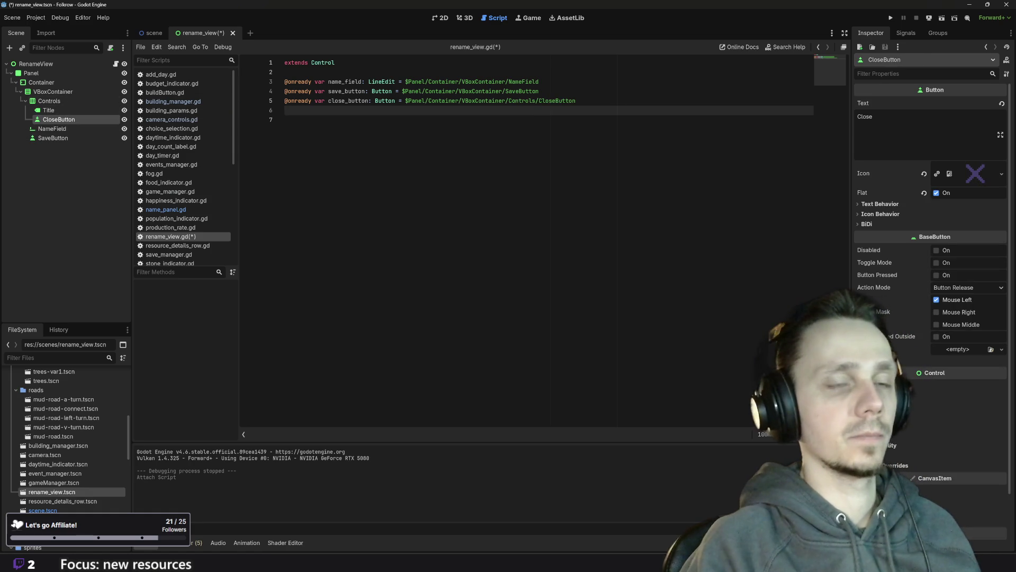
click(286, 120)
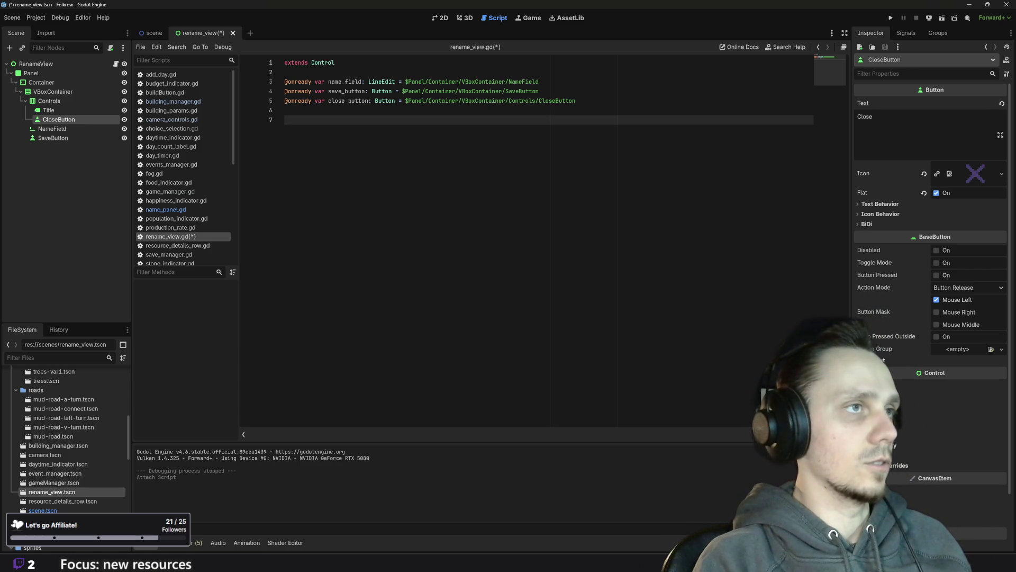
Start a name_field. statement and list the NameField node's signals
text(nam)
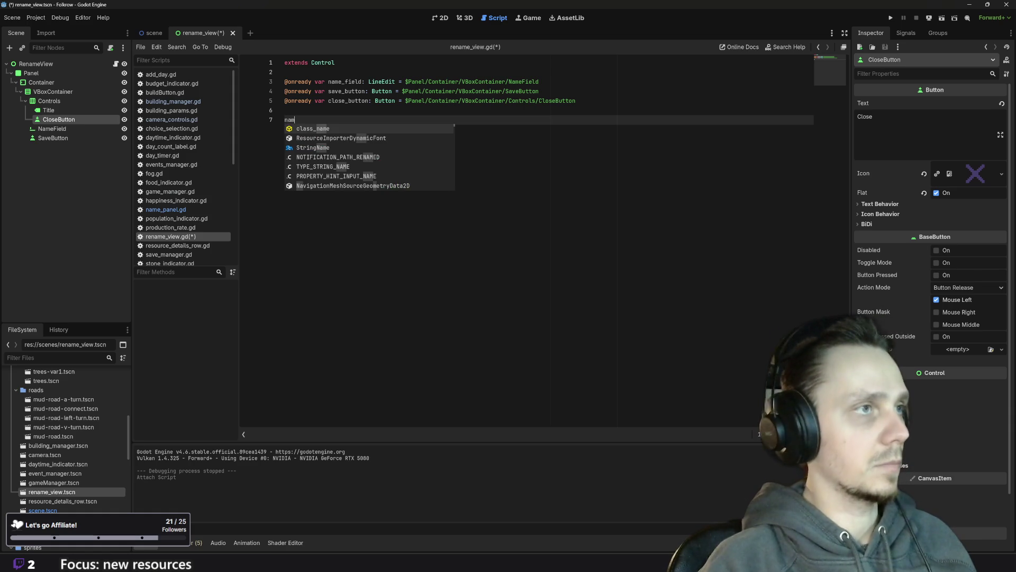
text(e)
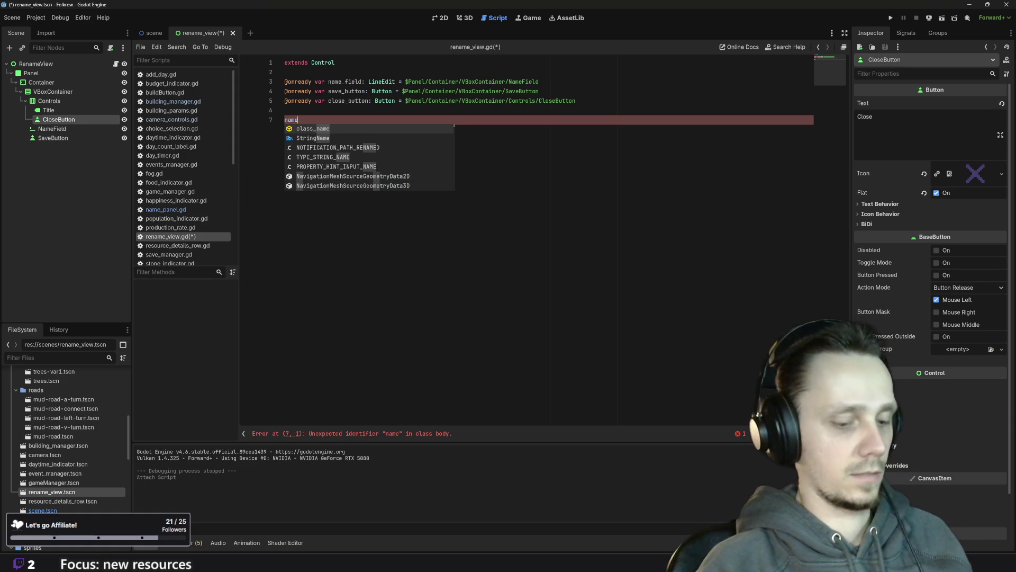
text(_fie)
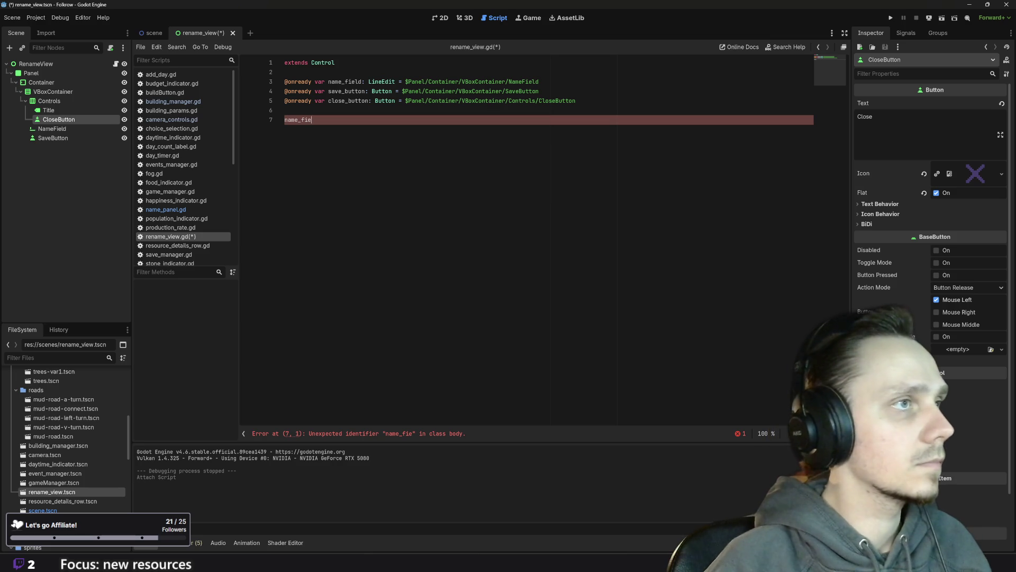
text(ld.)
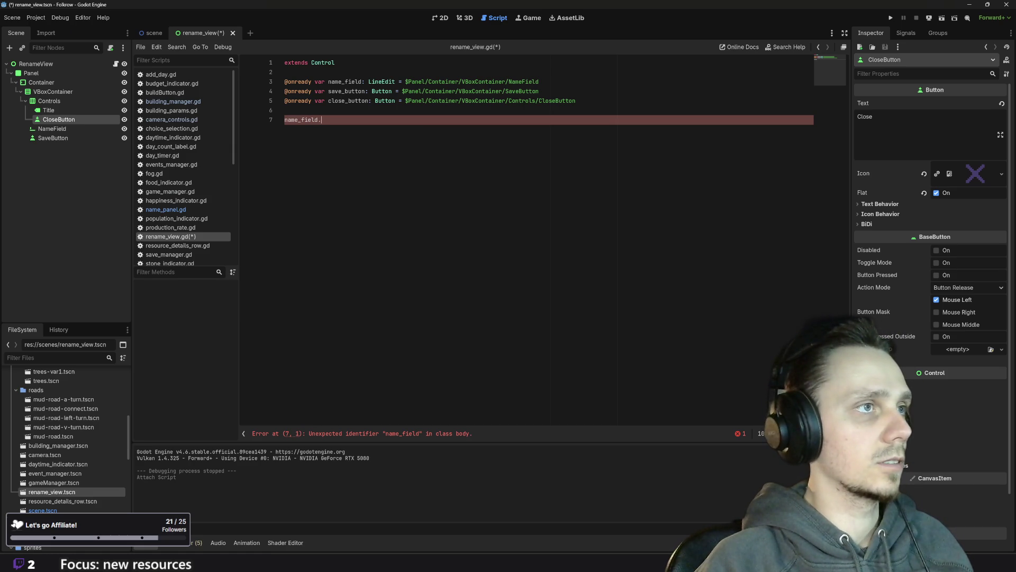
click(339, 81)
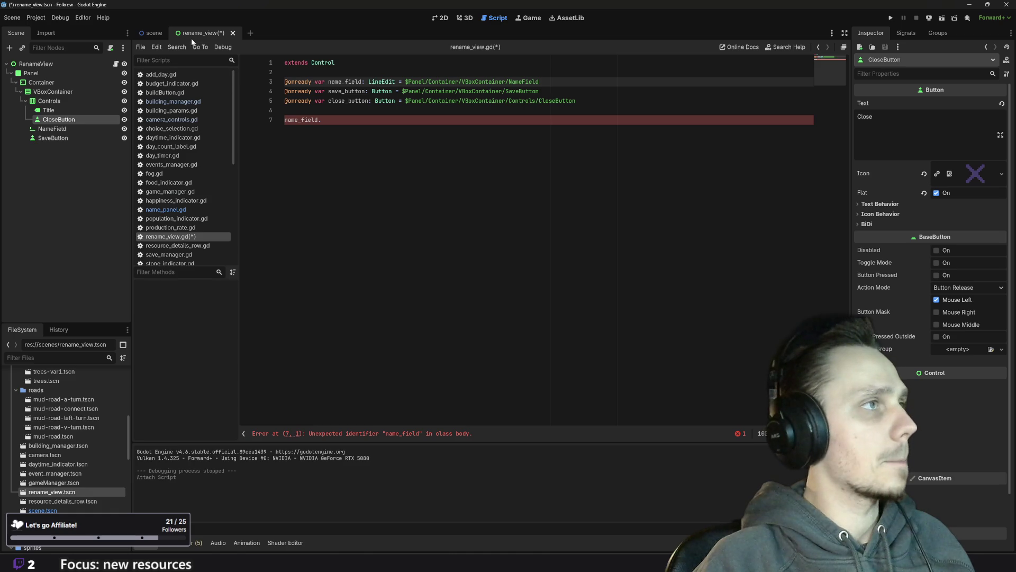
click(67, 130)
click(914, 33)
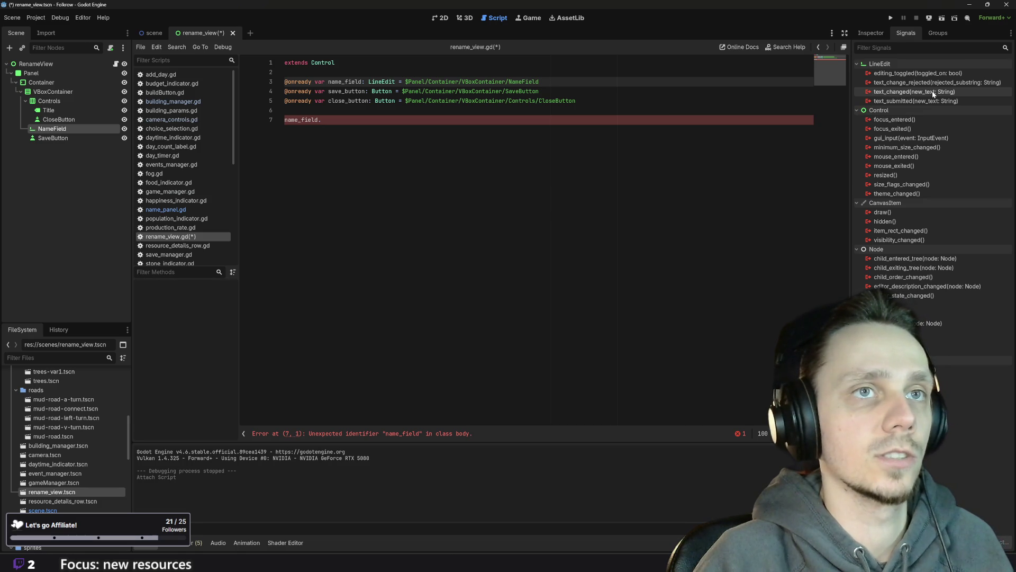
Complete line 7 as name_field.text_changed.connect() using autocomplete
click(321, 120)
text(tex)
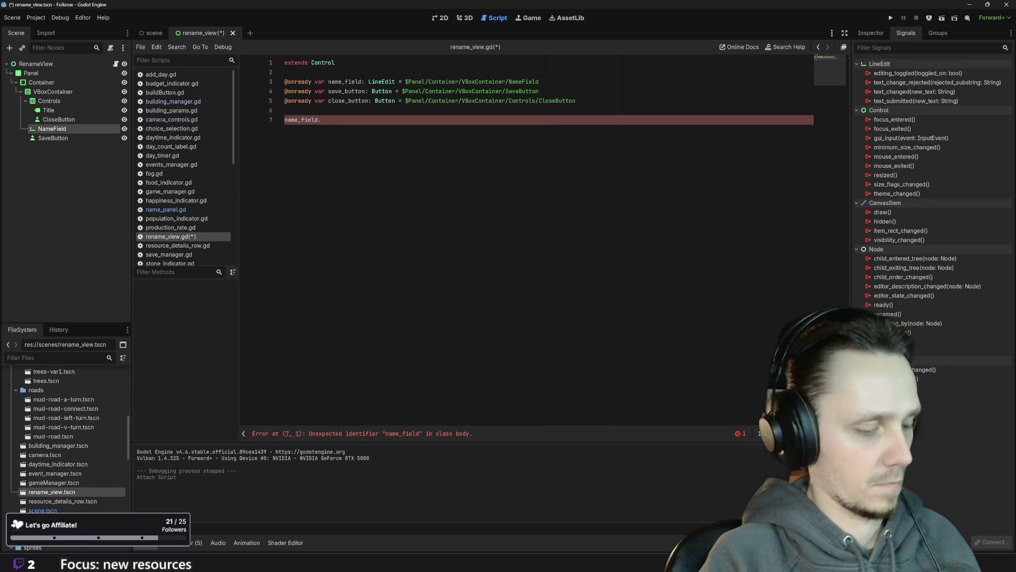
text(t.)
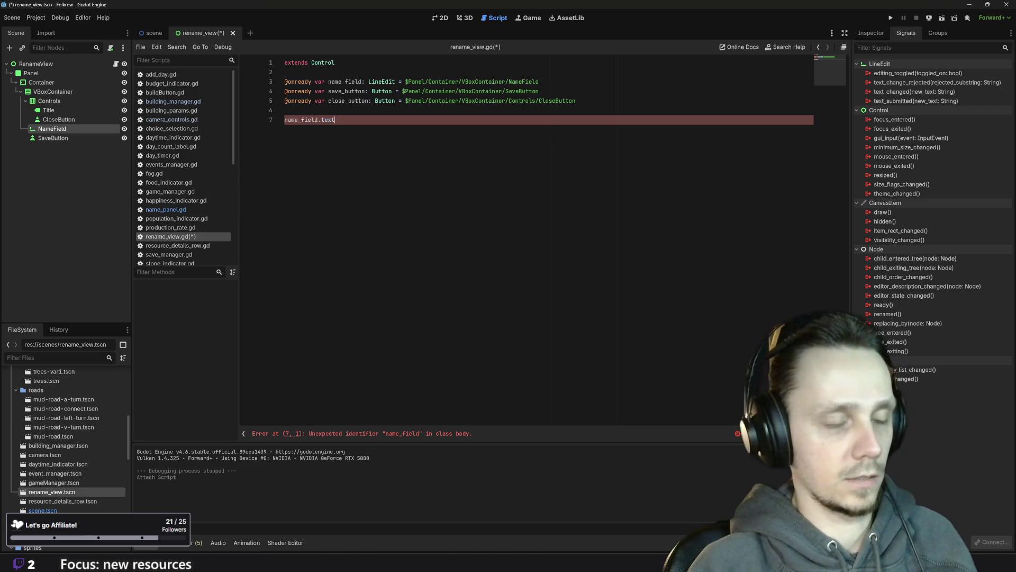
text(chang)
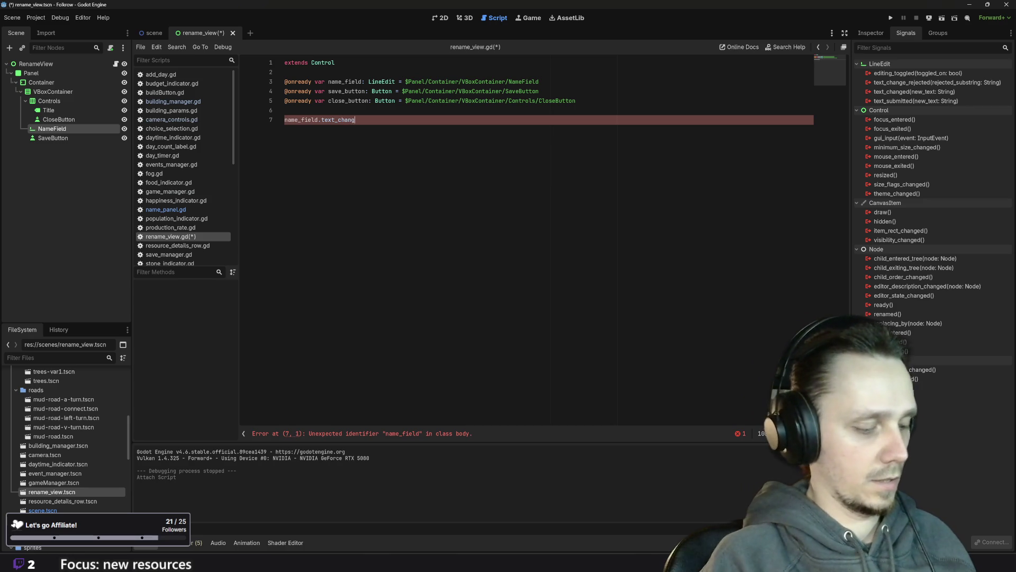
text(d. c)
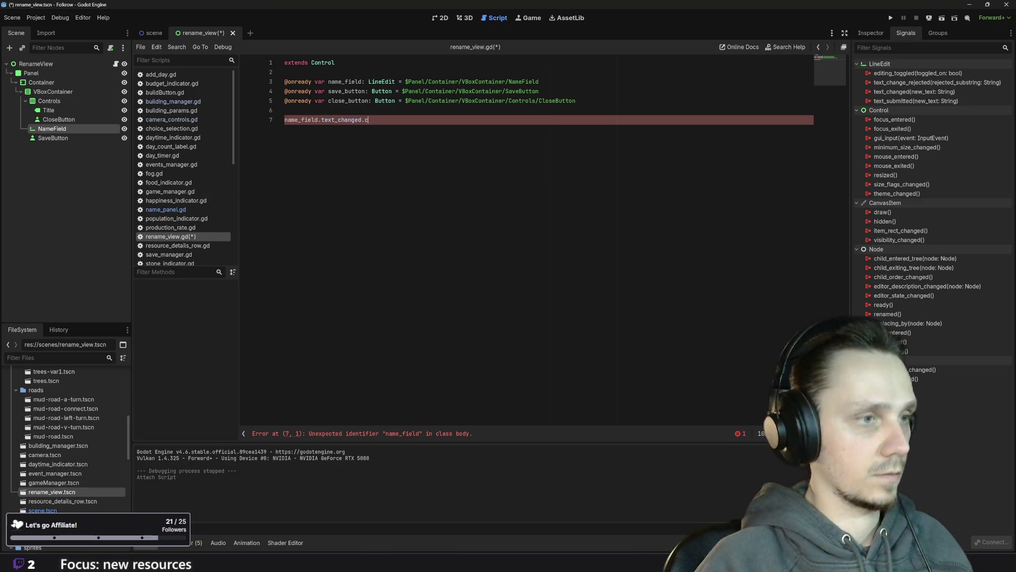
text(nne)
text(()
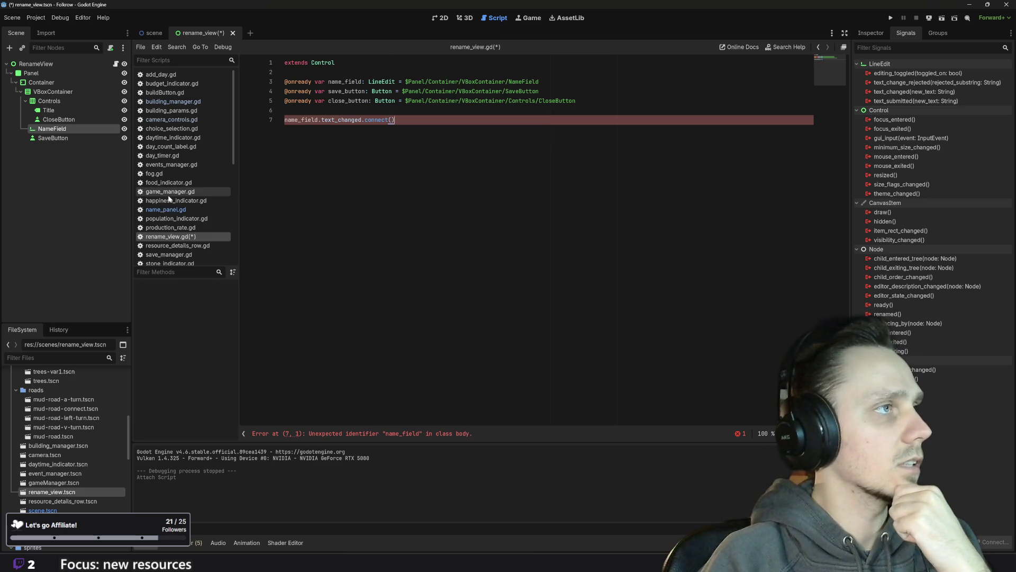
scroll(187, 190, down, 5)
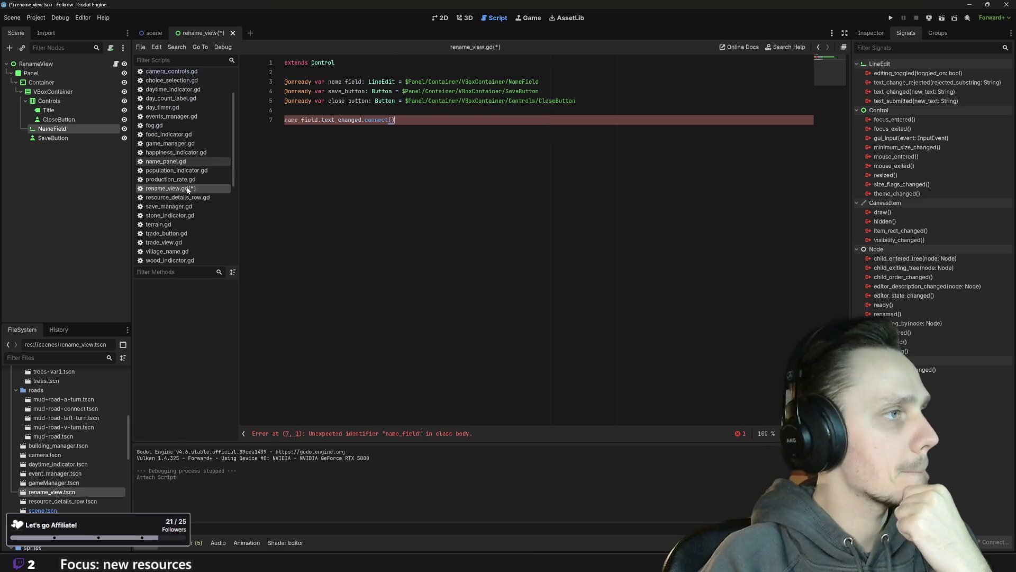
scroll(193, 242, down, 3)
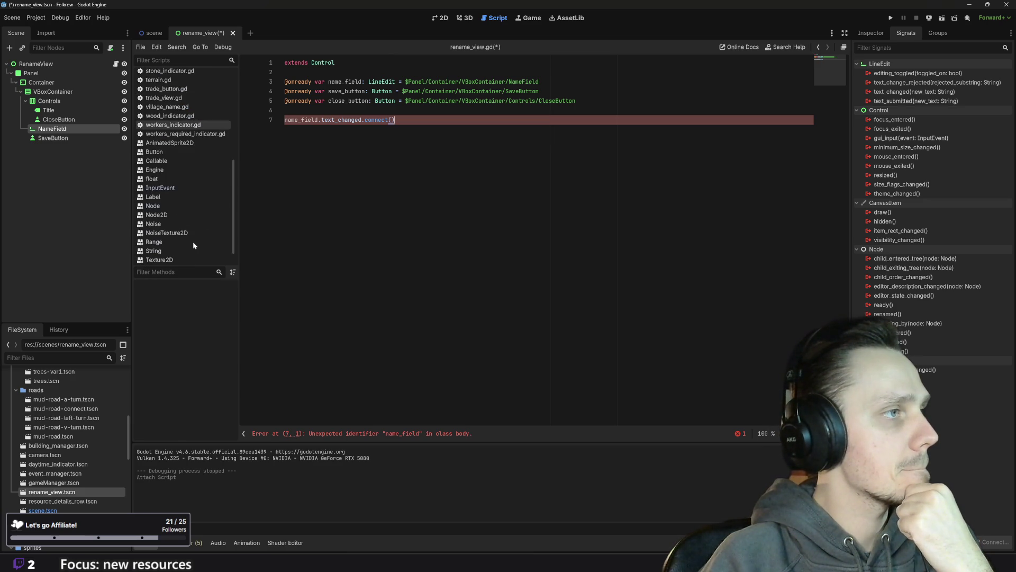
Look up the _ready() -> void header pattern in trade_view.gd
click(185, 99)
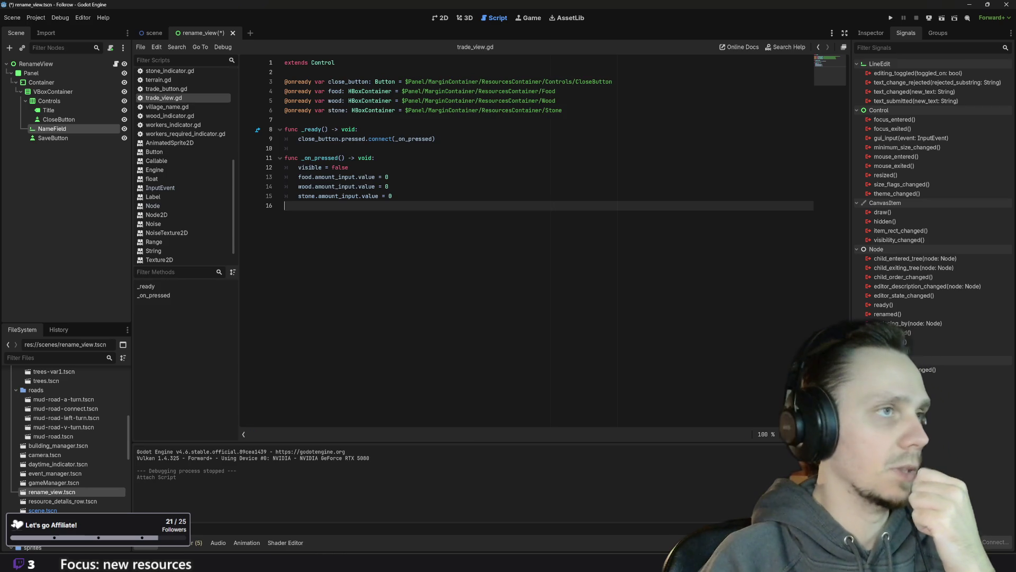
drag(358, 129, 259, 133)
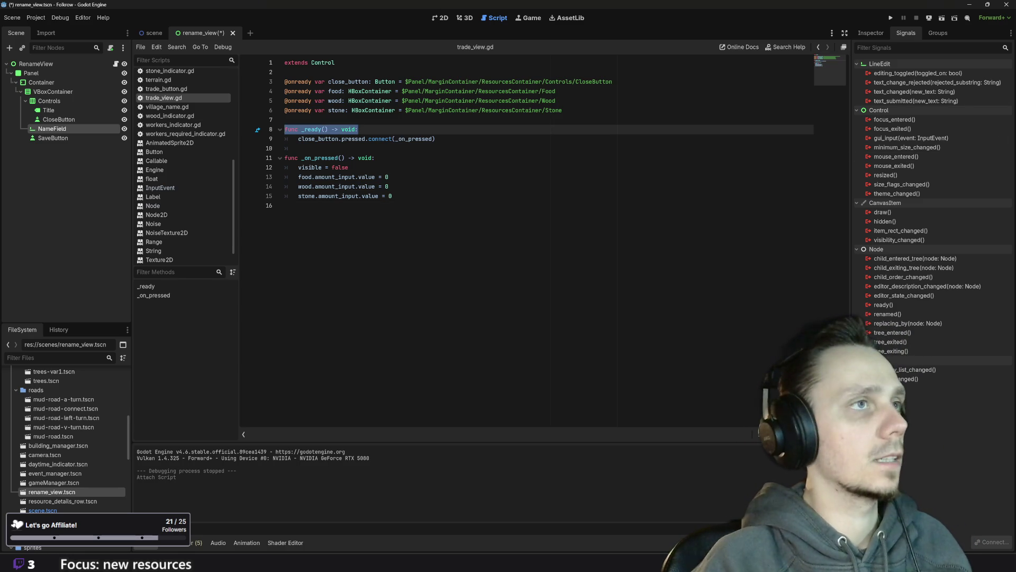
scroll(191, 150, up, 5)
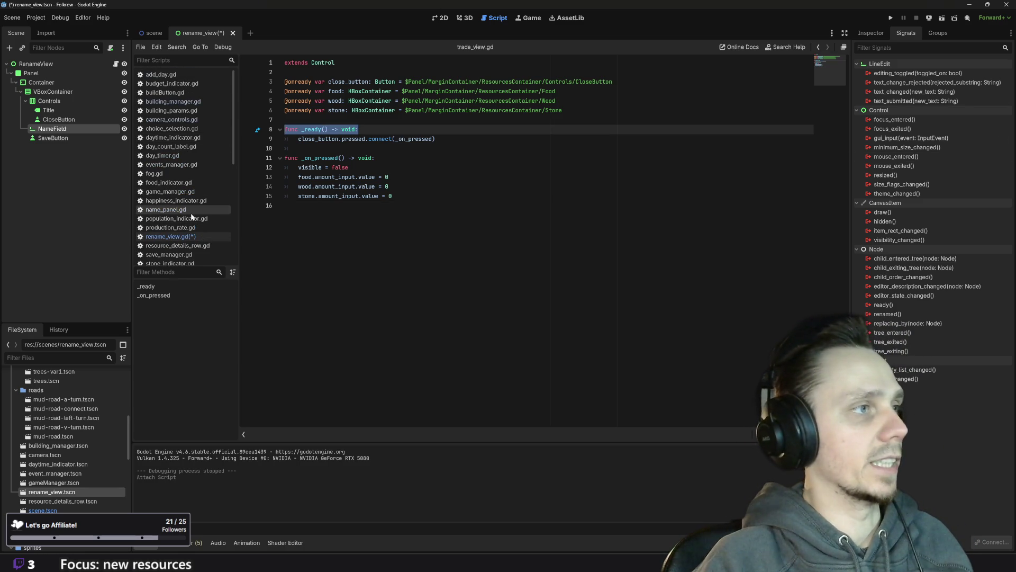
Add func _ready() -> void: above the connect call in rename_view.gd and indent the call under it
click(185, 236)
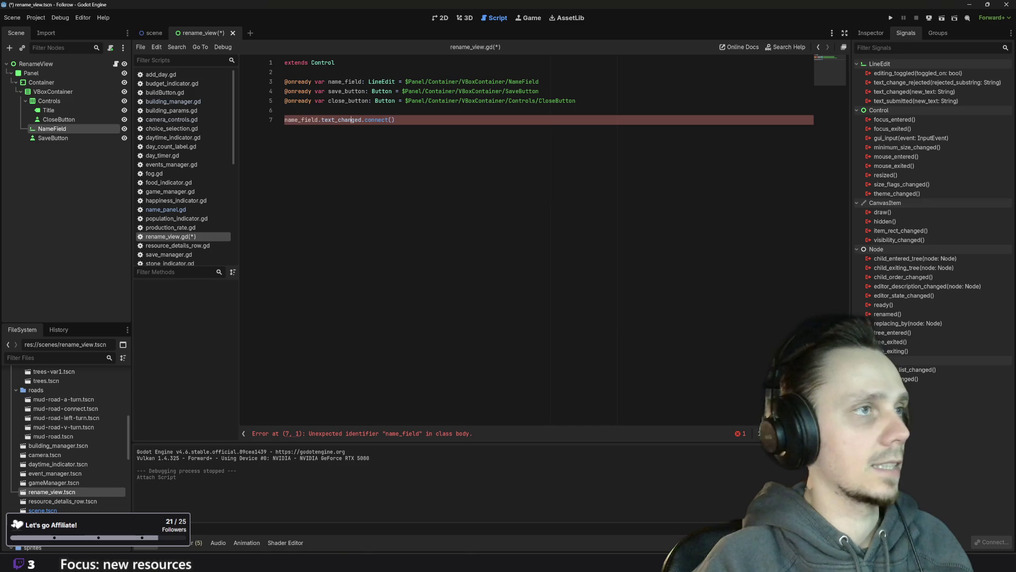
key(Return)
key(Up)
text(func _ready() -> void:)
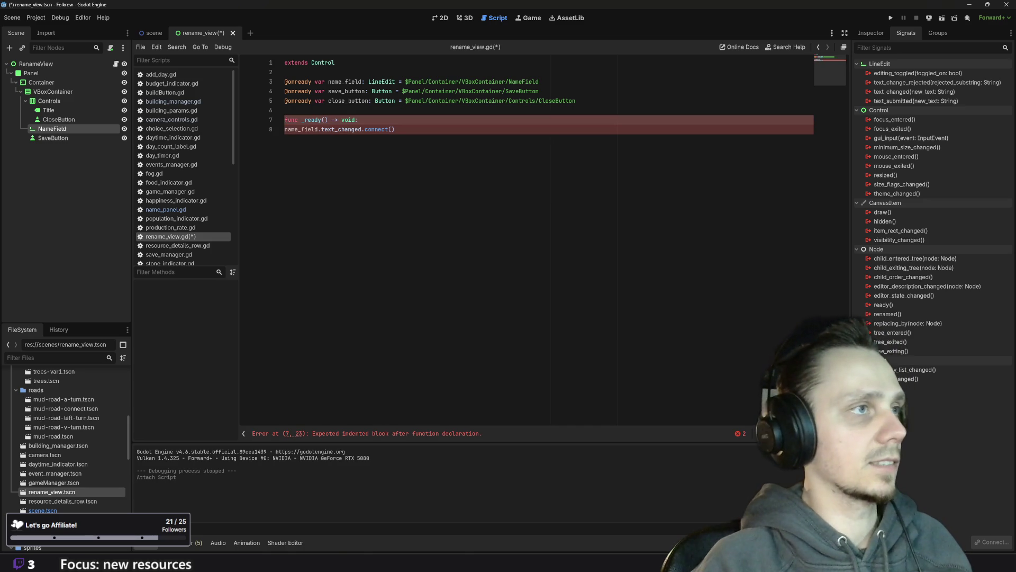
key(Tab)
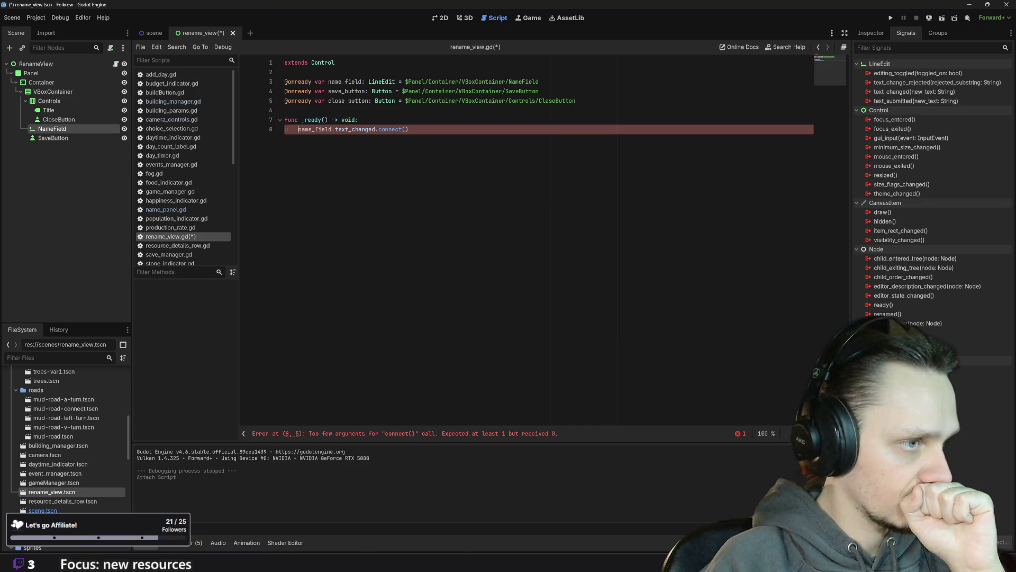
key(End)
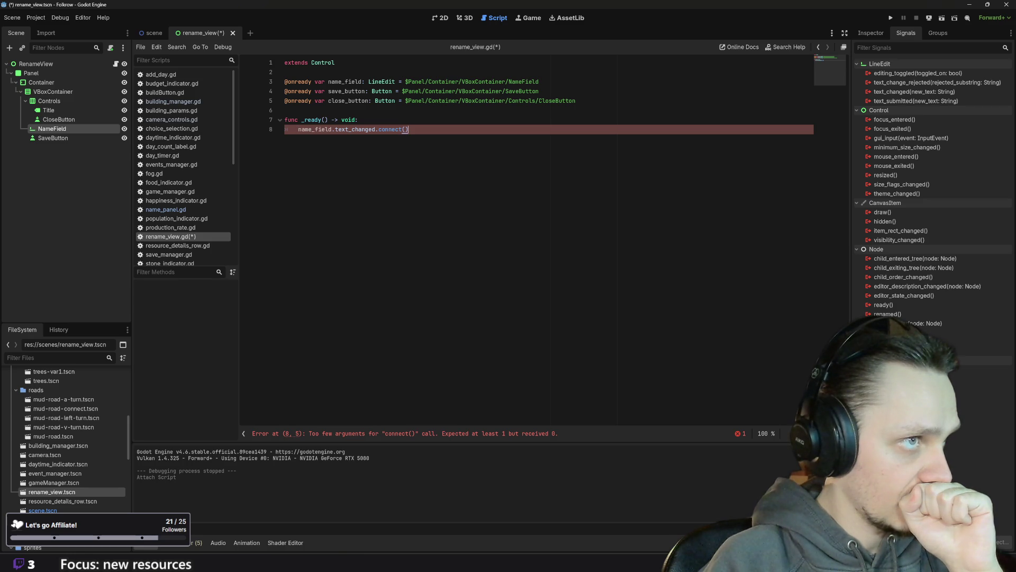
key(Return)
key(Return)
key(Return)
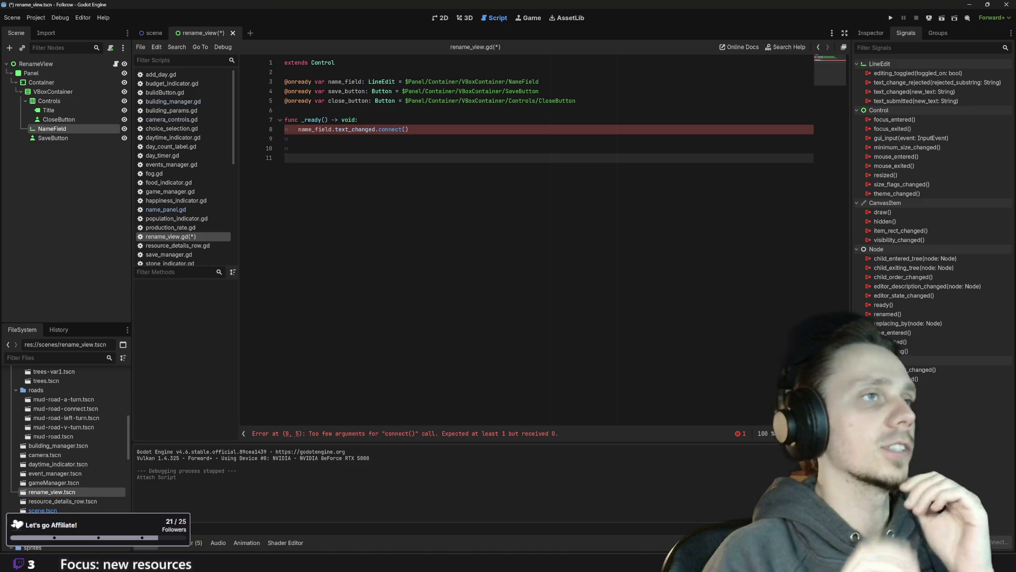
click(440, 18)
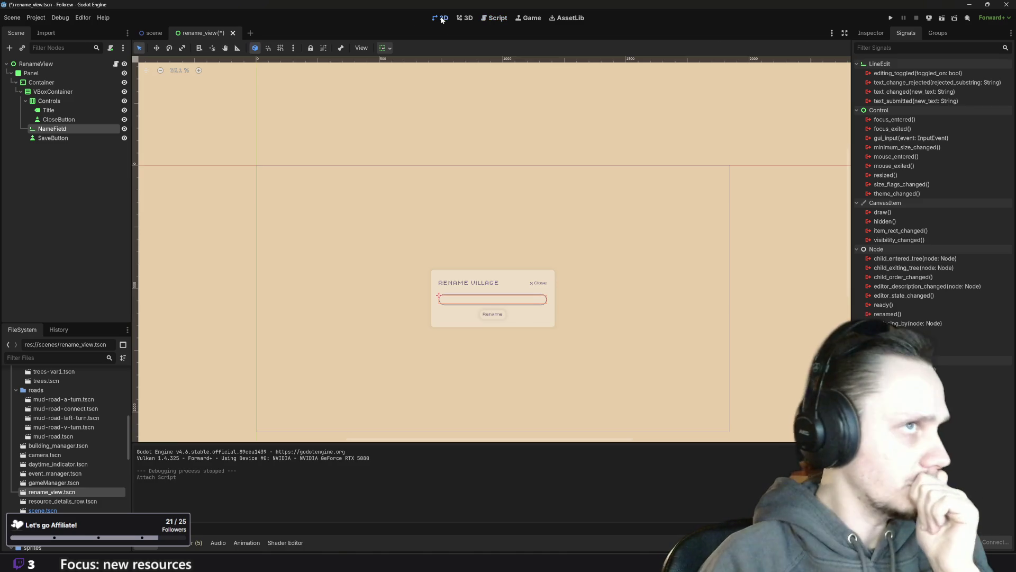
Delete the SaveButton node from the rename dialog
scroll(487, 289, up, 5)
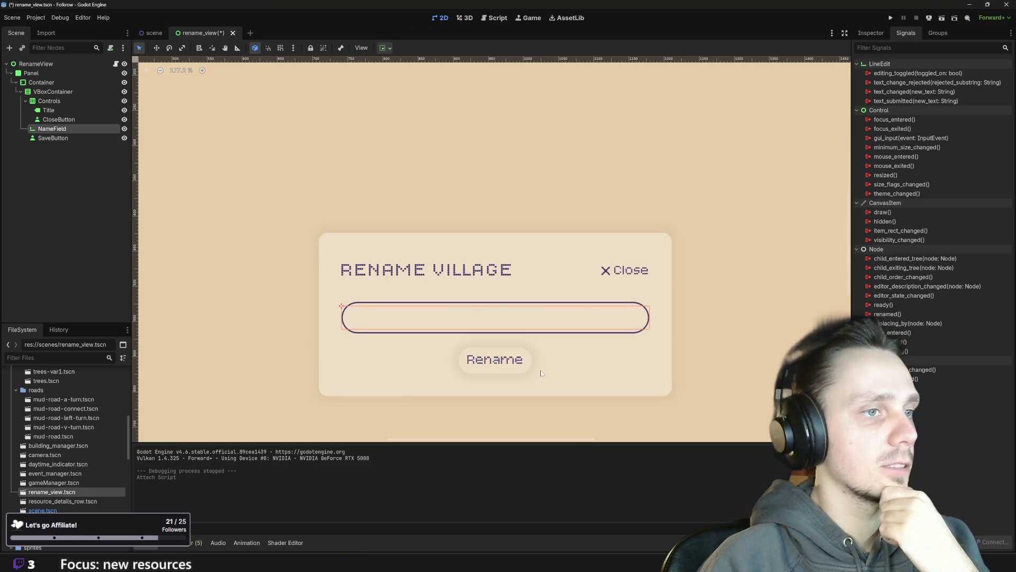
scroll(522, 333, down, 2)
scroll(522, 335, down, 2)
scroll(523, 344, up, 3)
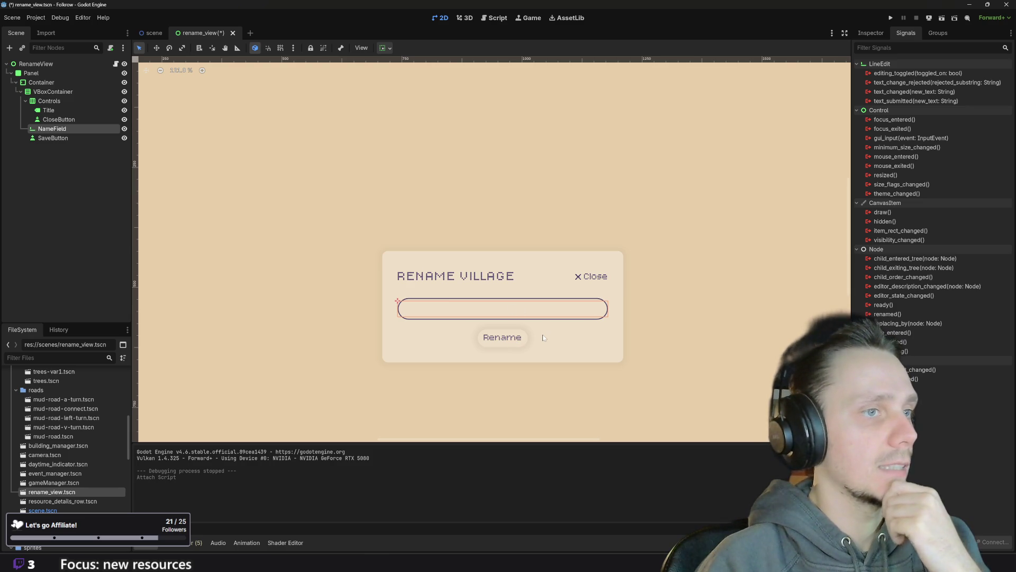
scroll(544, 338, down, 2)
scroll(541, 338, up, 1)
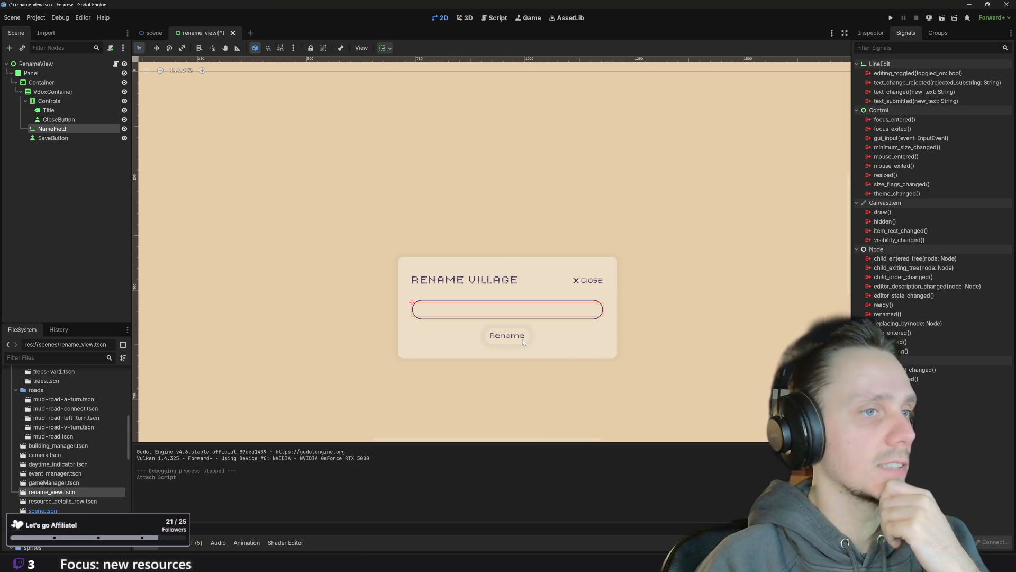
click(522, 344)
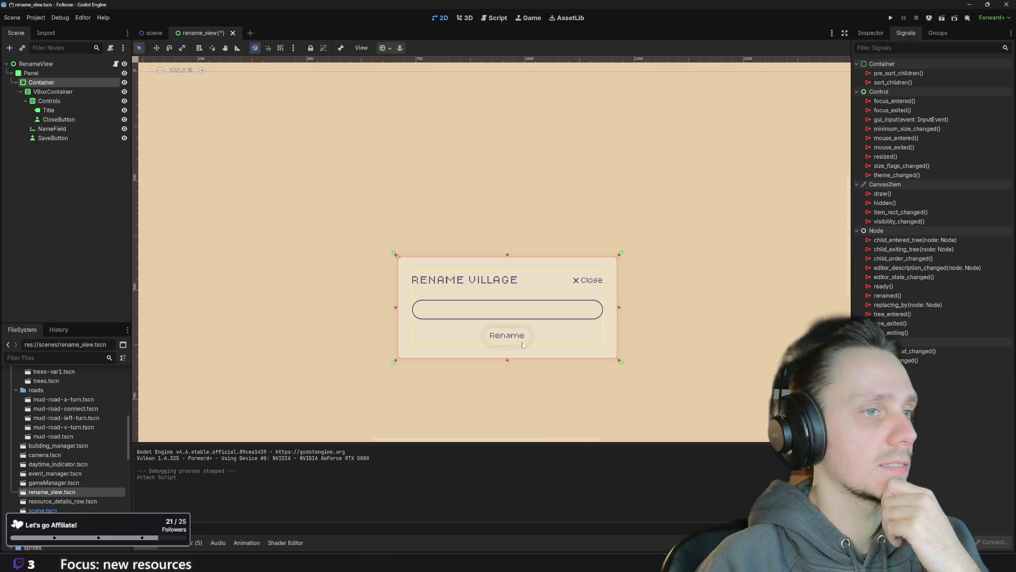
click(49, 138)
key(Delete)
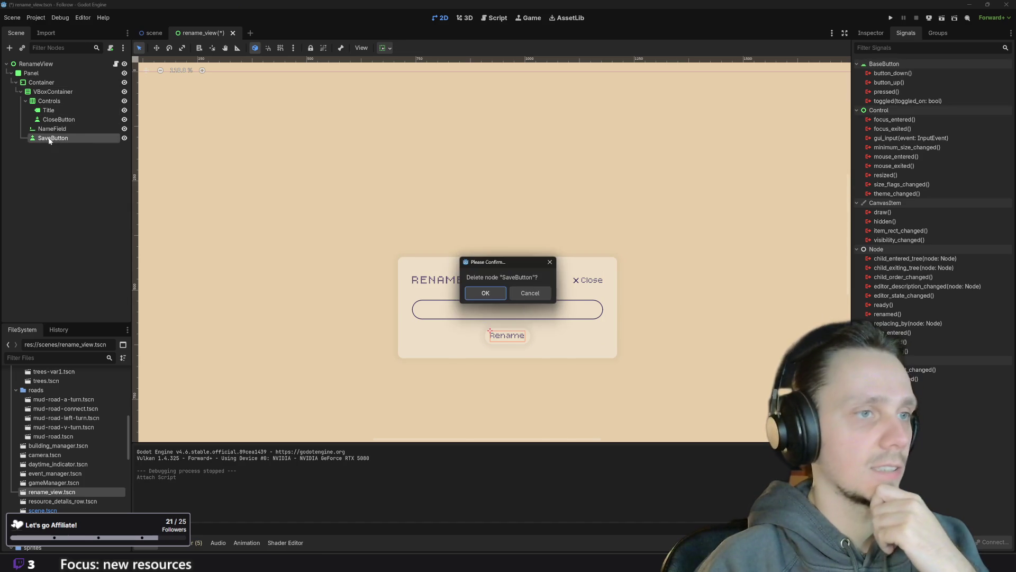
key(Return)
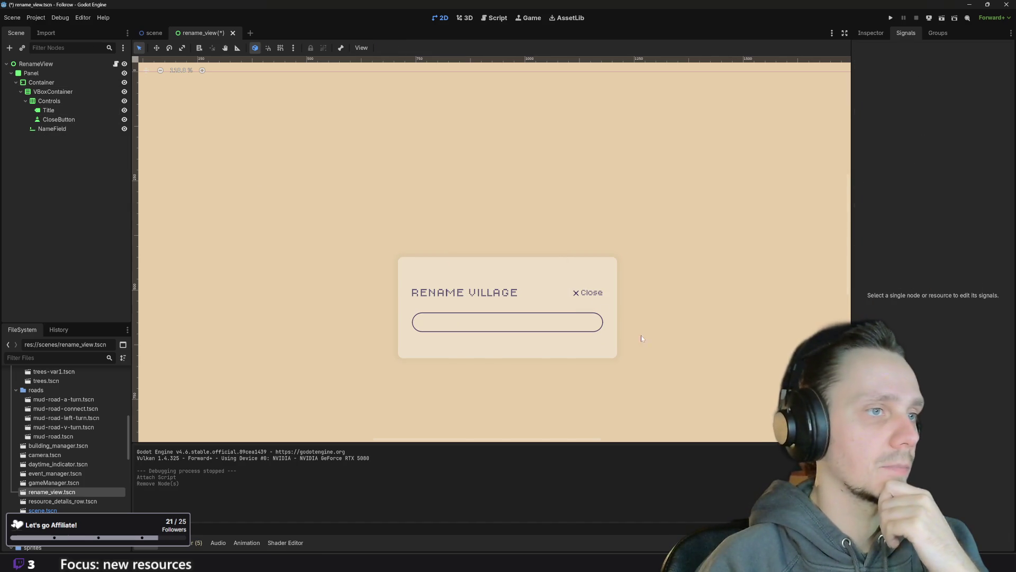
Shrink the Panel's height to 182 around the dialog contents and save the scene
click(529, 266)
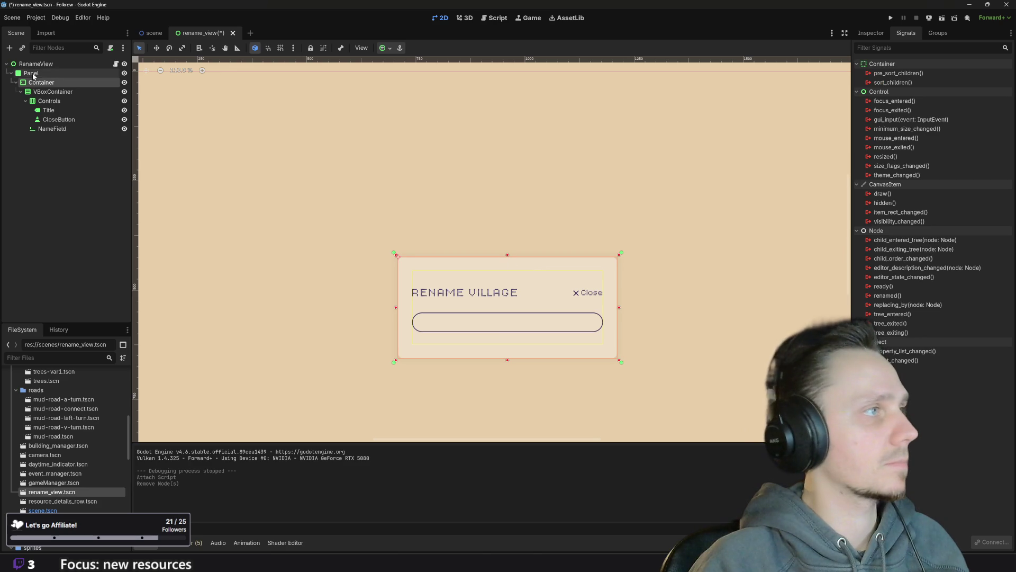
click(22, 74)
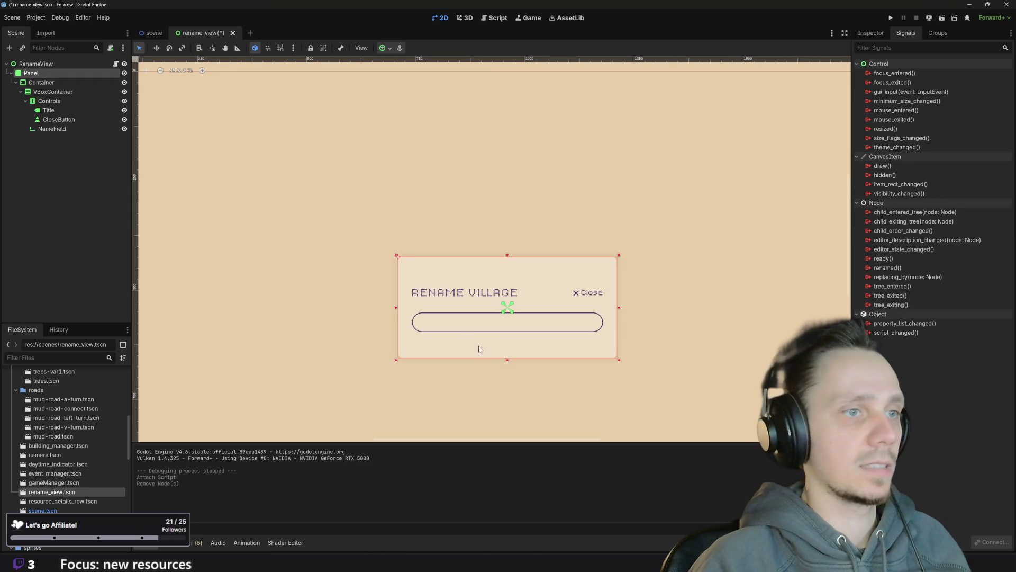
mouse_move(508, 363)
mouse_down()
mouse_move(506, 337)
mouse_move(508, 348)
mouse_up()
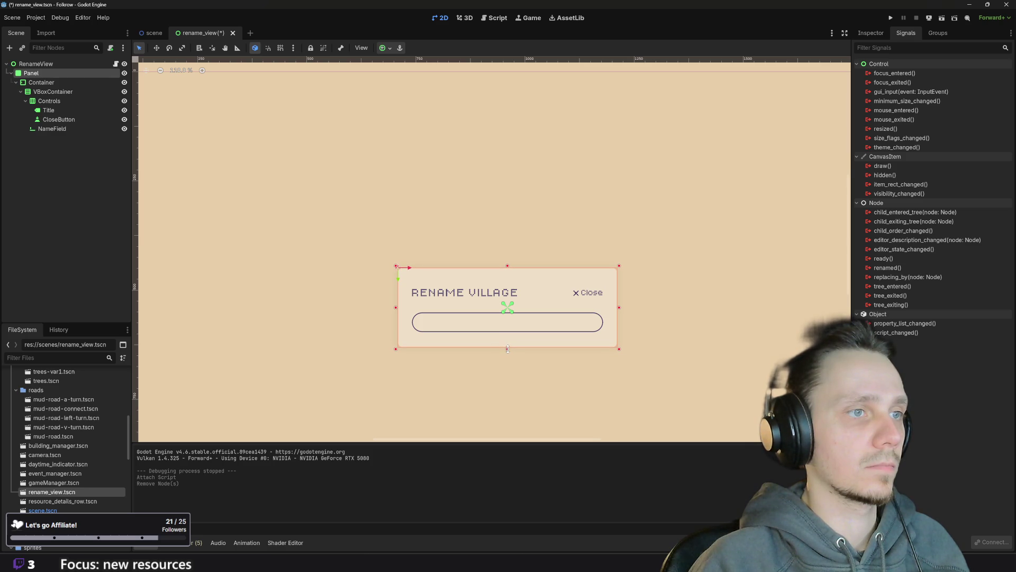
scroll(508, 348, down, 4)
click(505, 380)
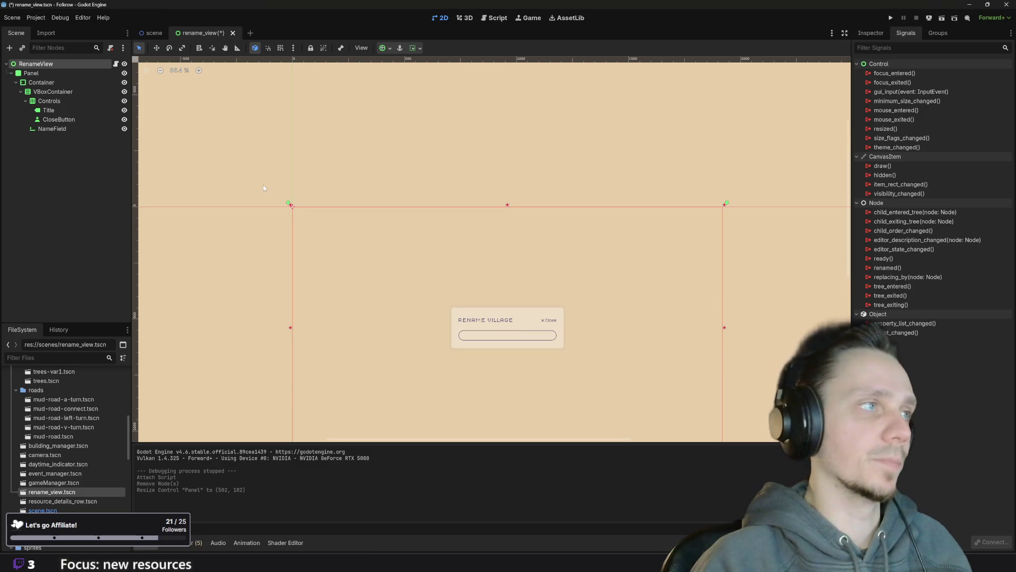
key(ctrl+s)
click(495, 18)
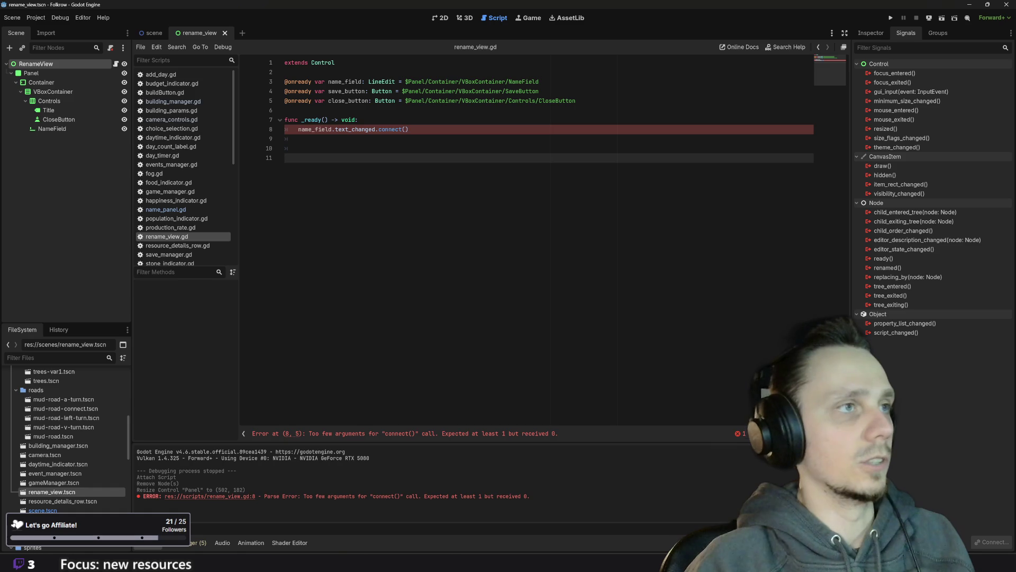
Remove the save_button declaration and connect text_changed to _on_name_changed
drag(538, 91, 285, 91)
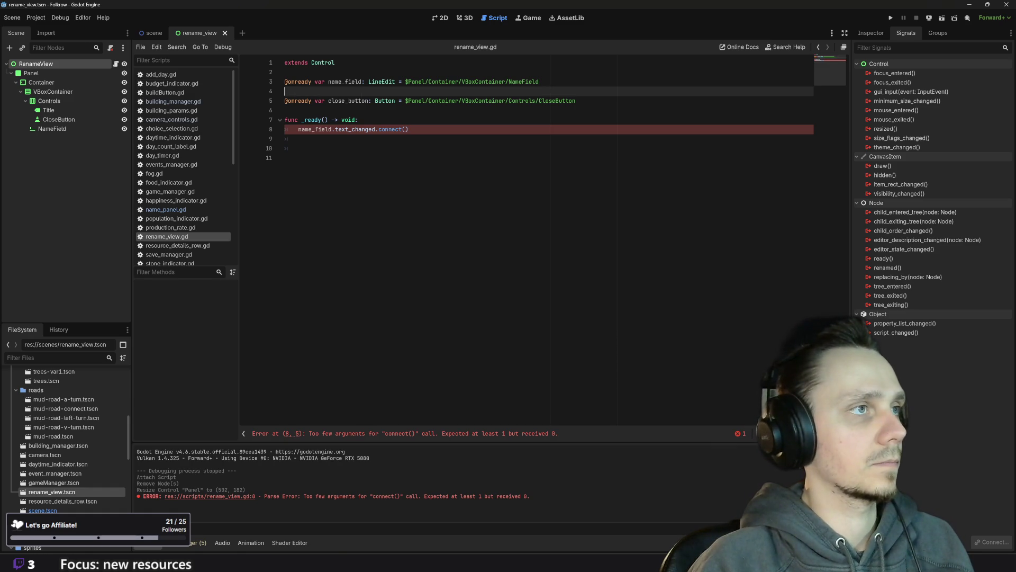
key(BackSpace)
key(BackSpace)
click(298, 129)
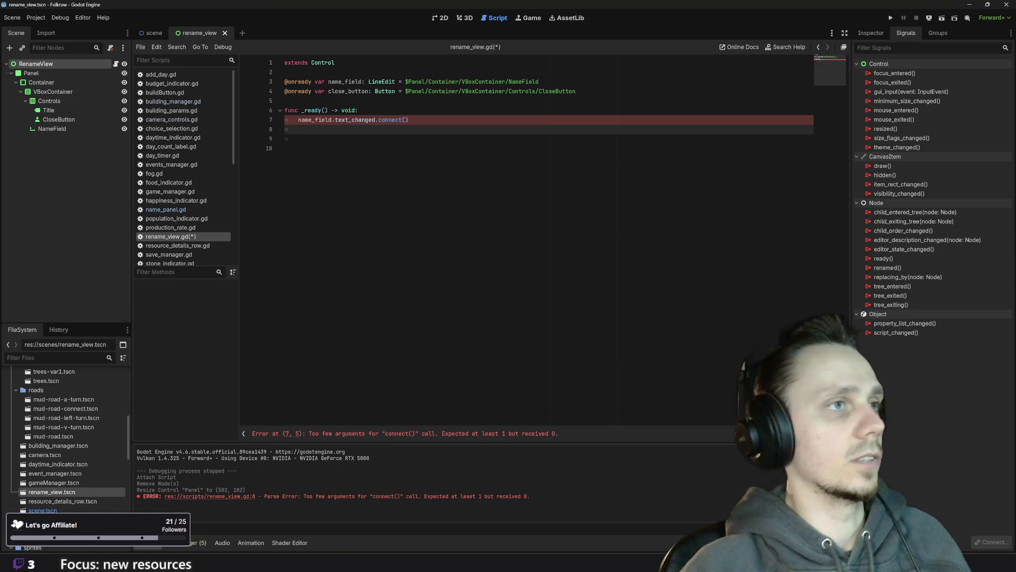
click(405, 120)
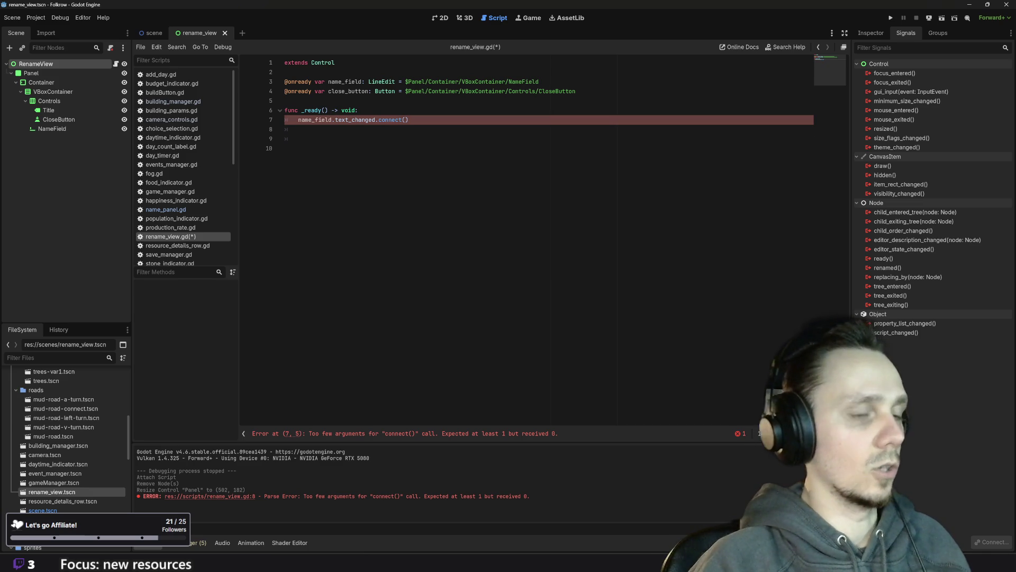
text(_)
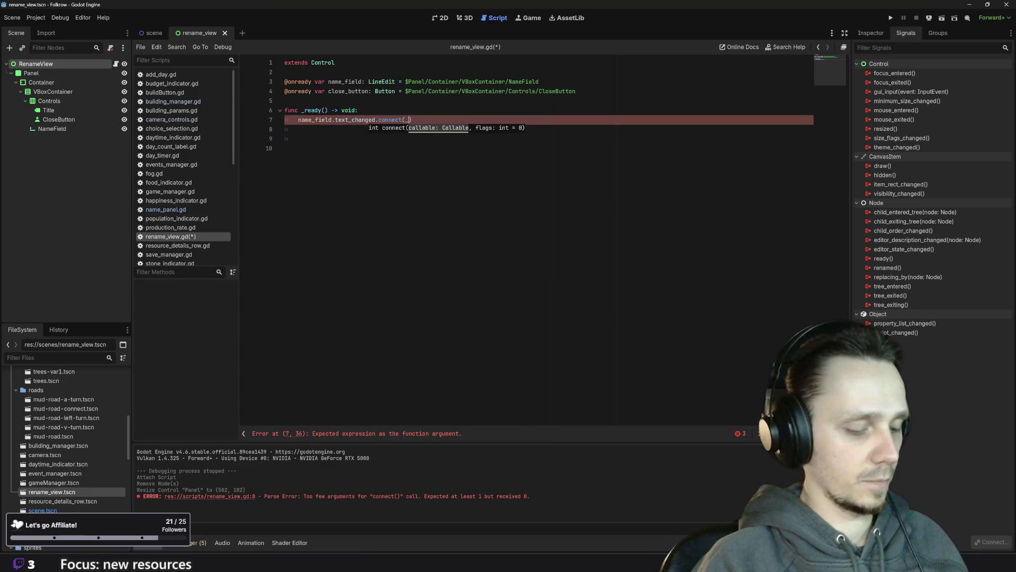
text(on_)
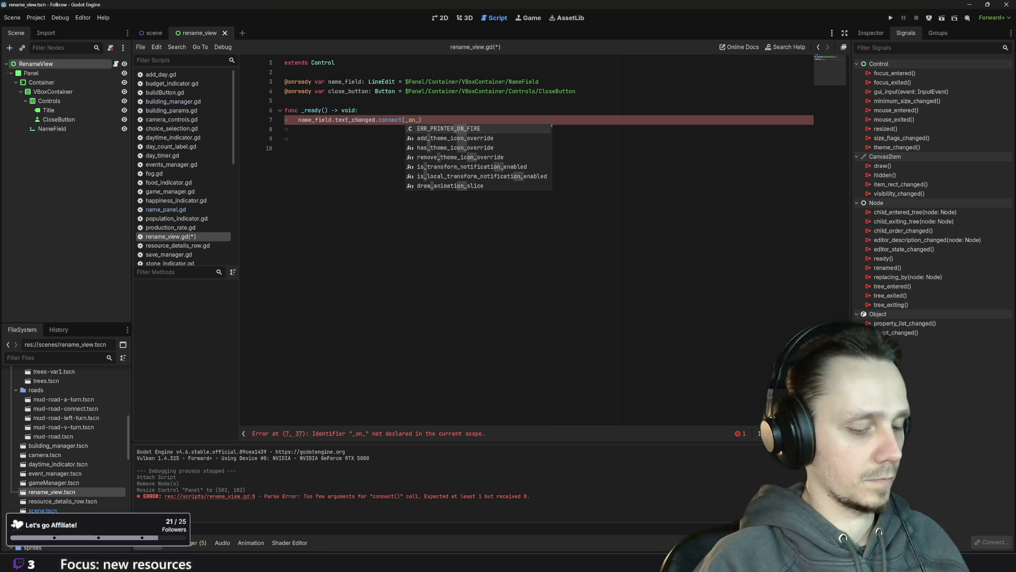
text(name_changed)
key(shift+Left)
key(shift+Left)
key(shift+Left)
key(ctrl+c)
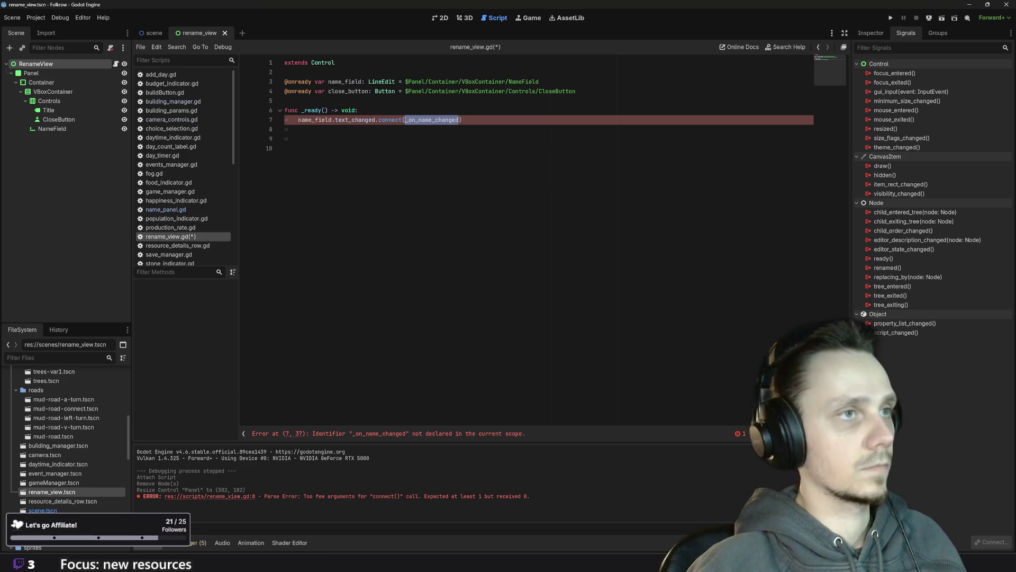
Declare func _on_name_changed() -> void: below _ready and begin its body
click(298, 139)
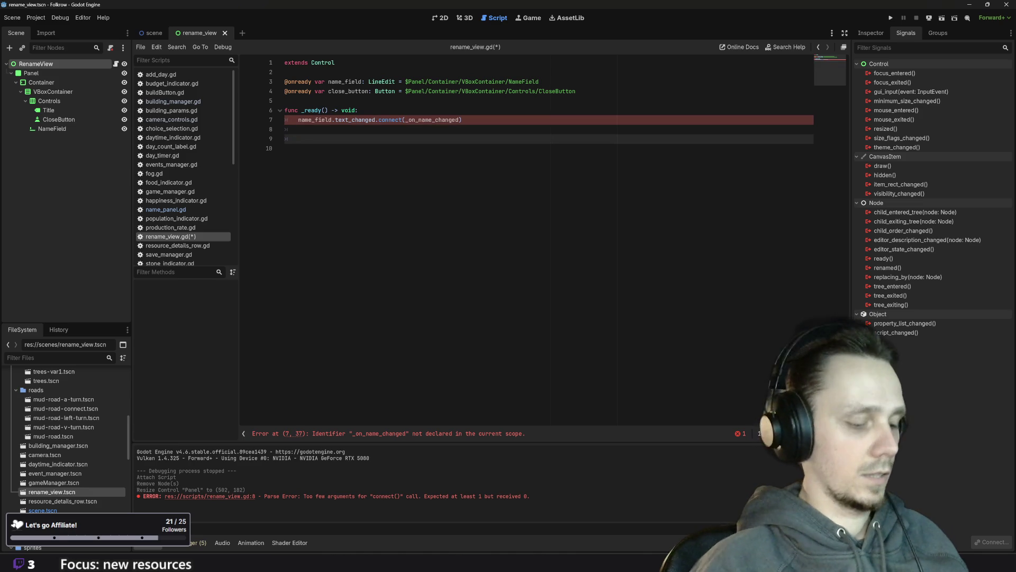
text(func)
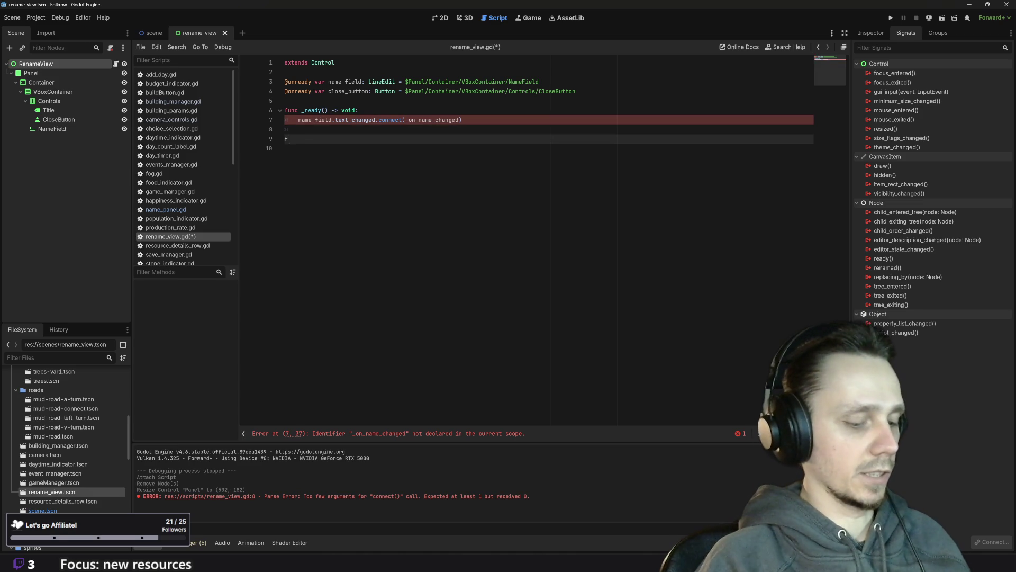
key(ctrl+v)
text(()
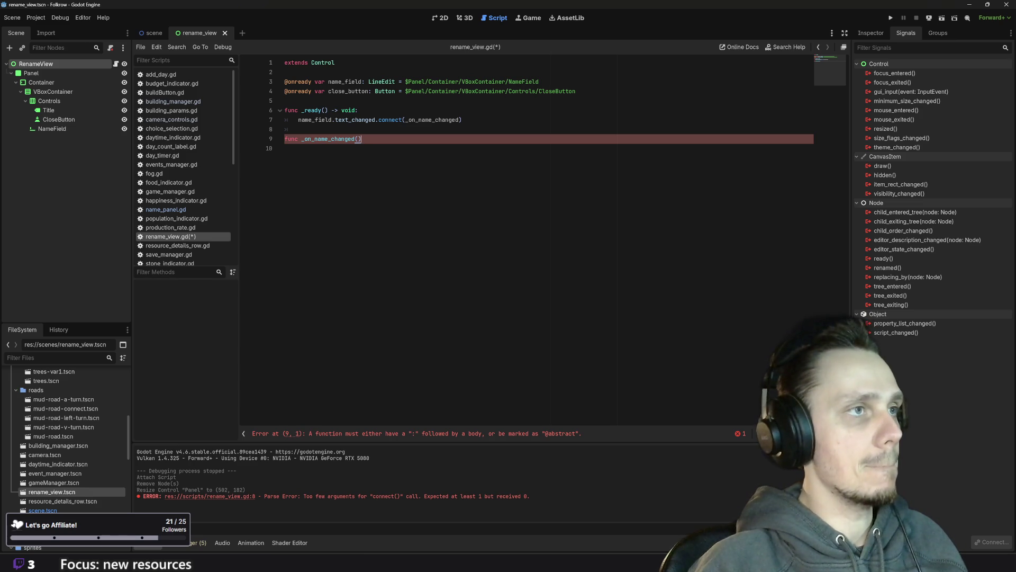
text(-> )
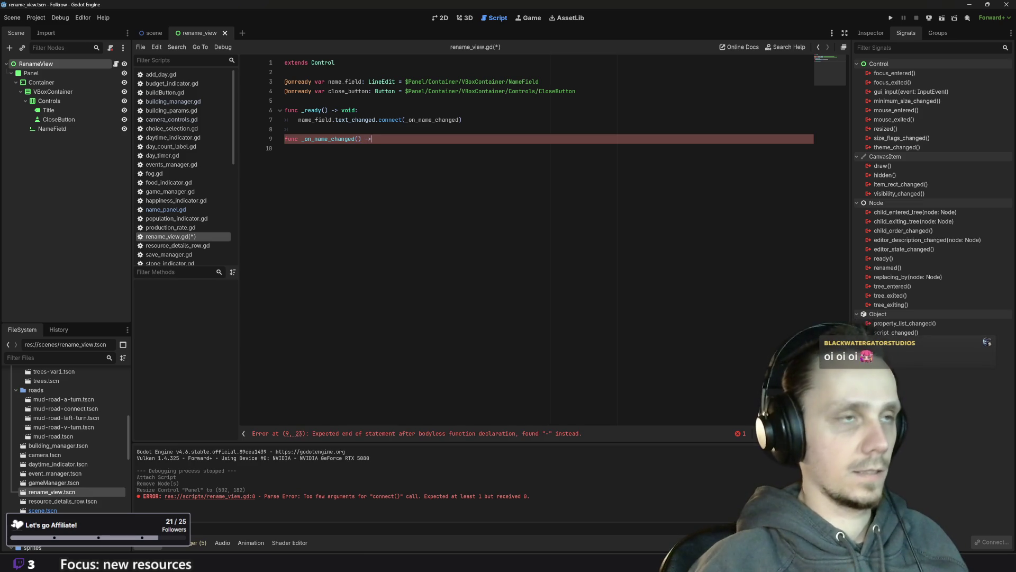
text(void)
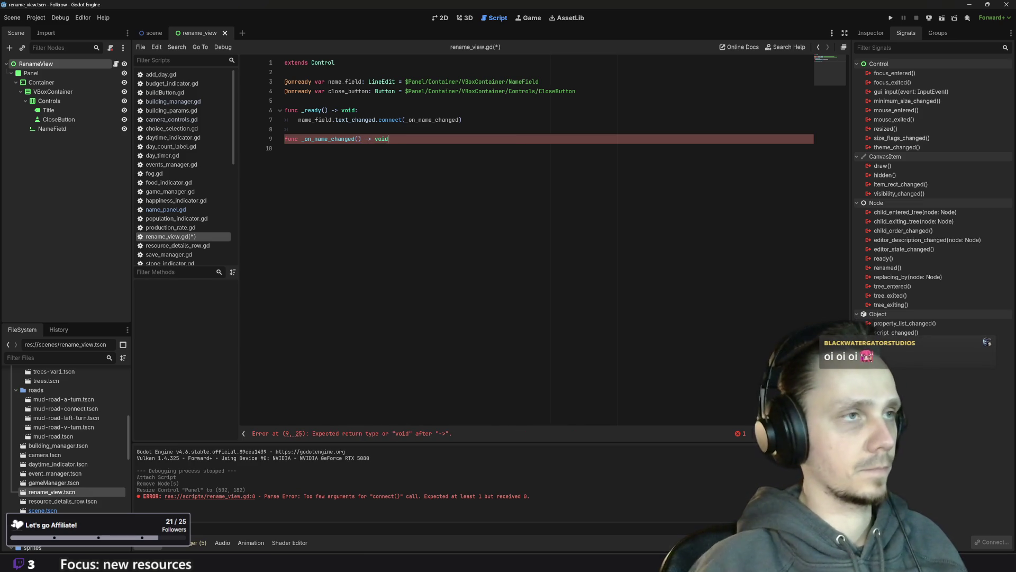
text(:)
key(Return)
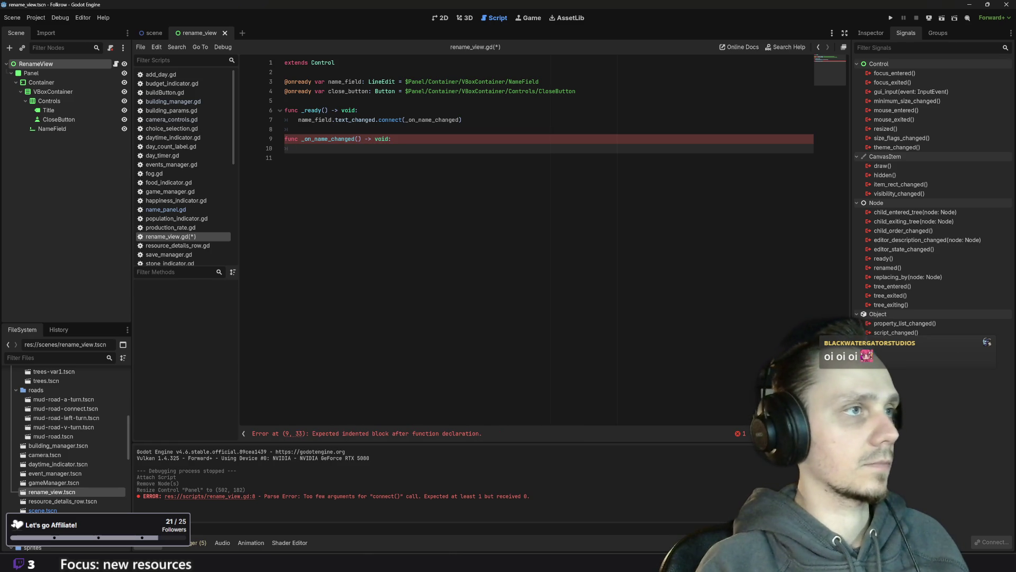
text(Gam)
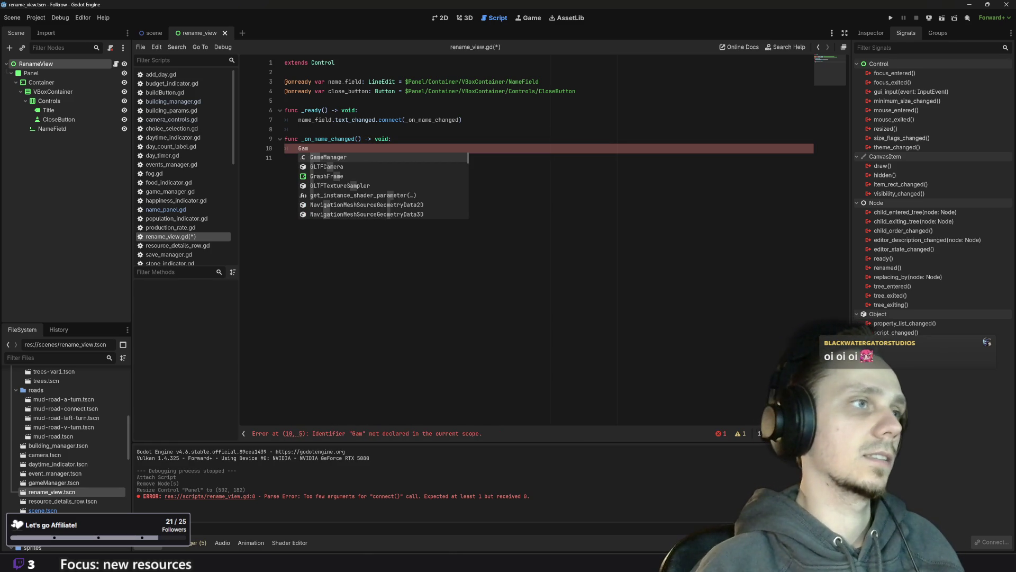
Write GameManager.village_name = name_field in the _on_name_changed body using autocomplete
key(Return)
text(.vil)
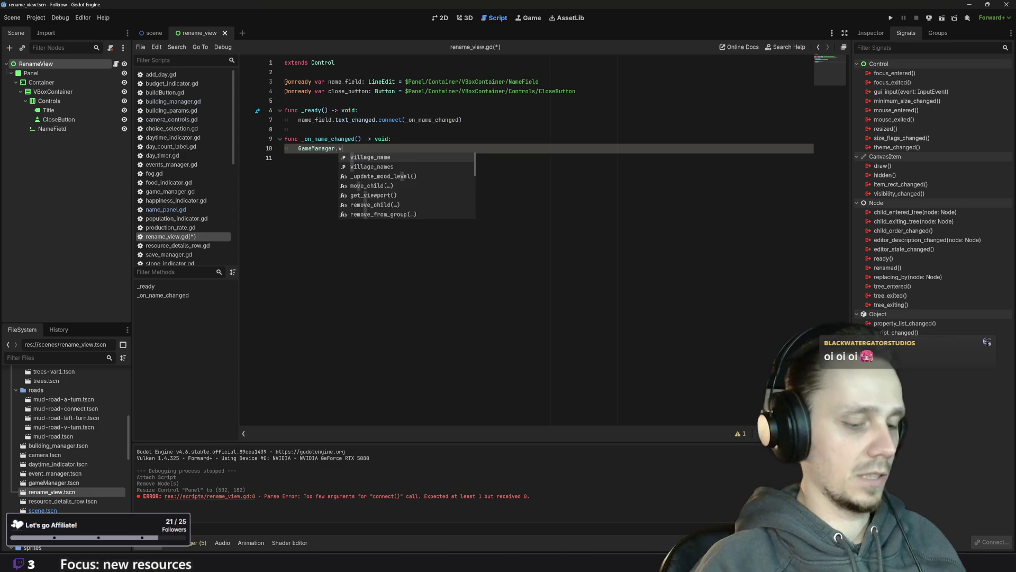
key(Return)
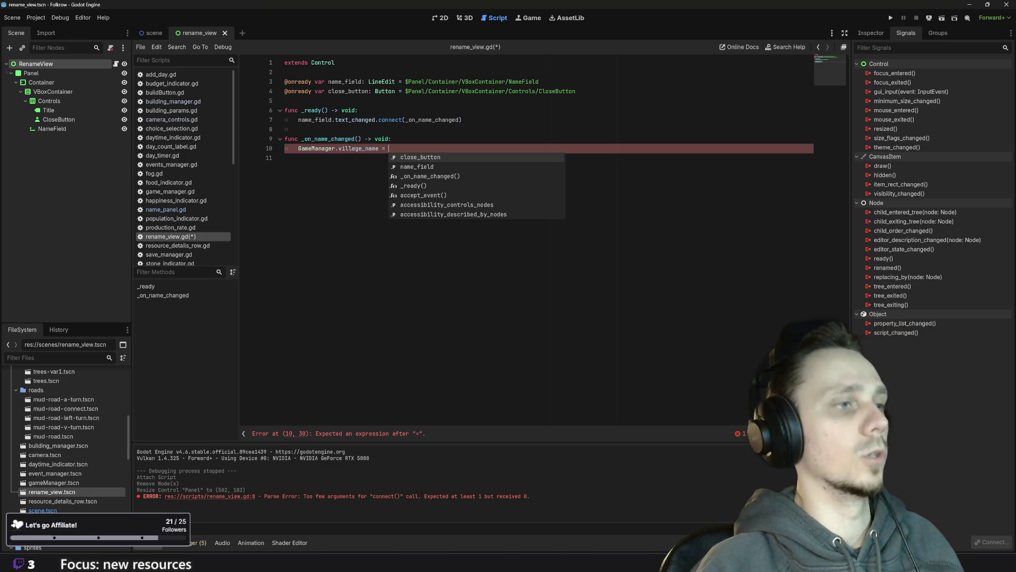
text(nam)
key(Return)
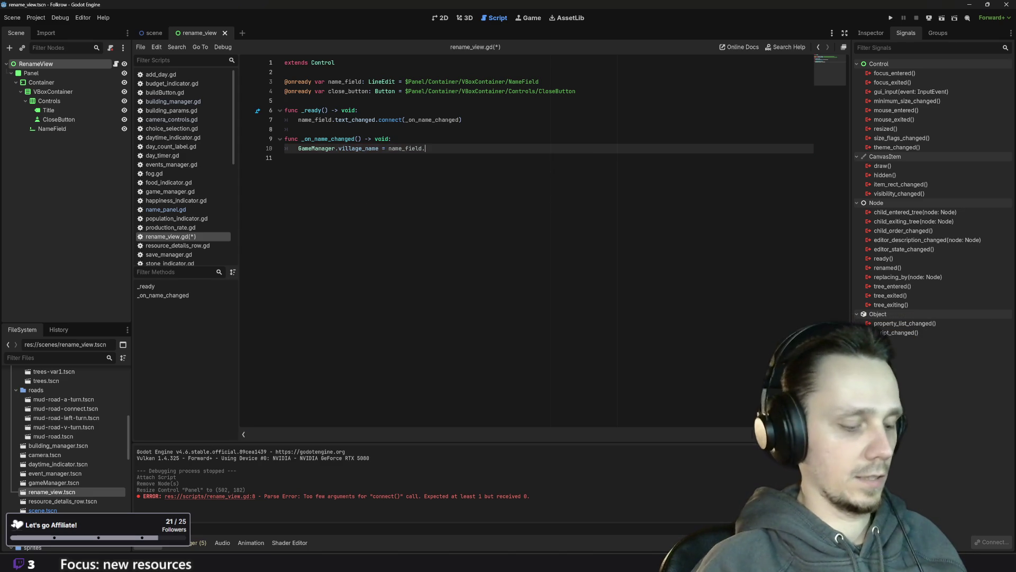
text(.va)
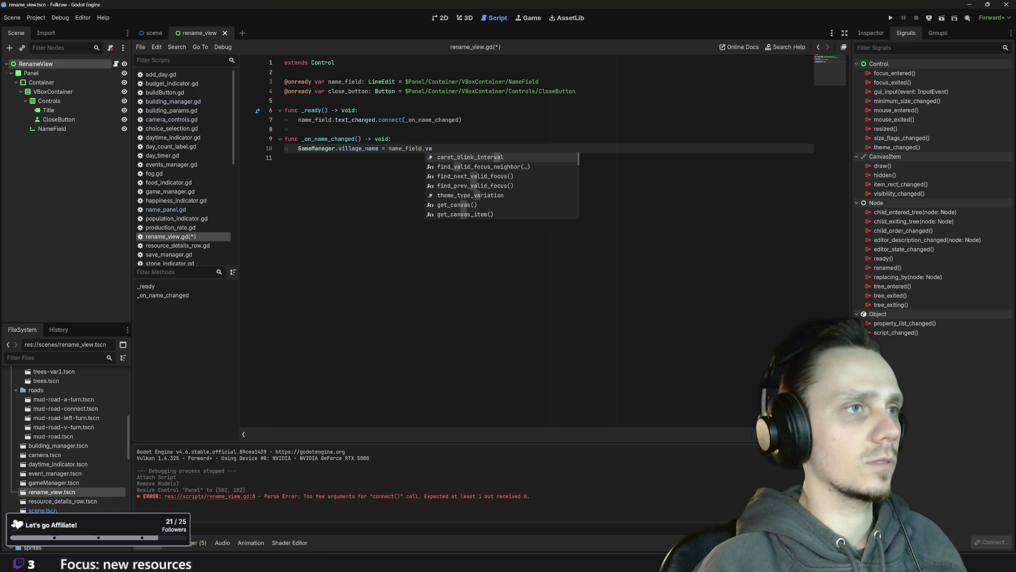
text(l)
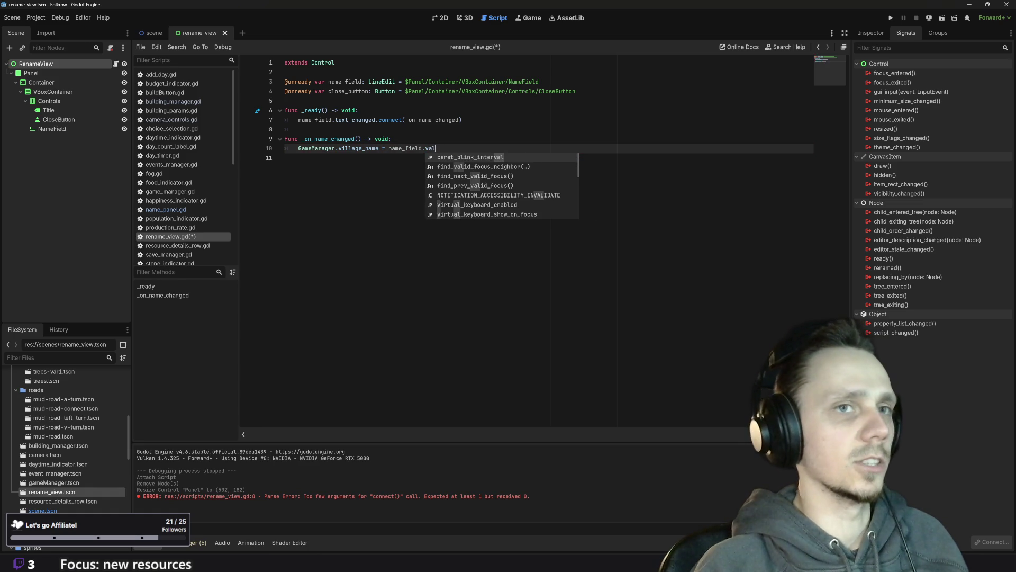
key(BackSpace)
key(BackSpace)
key(BackSpace)
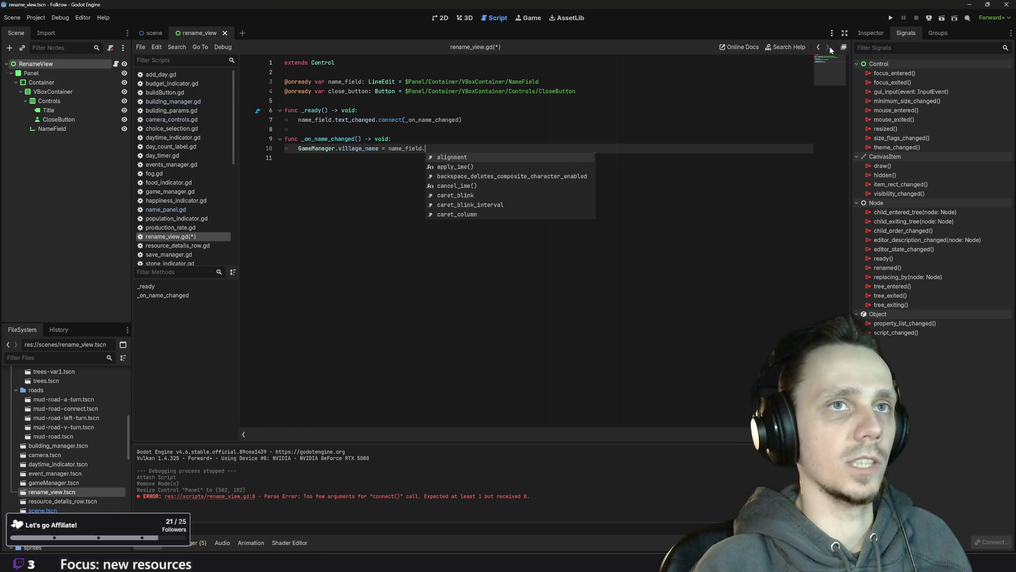
Check NameField's properties in the Inspector and finish the assignment with name_field.text
click(877, 34)
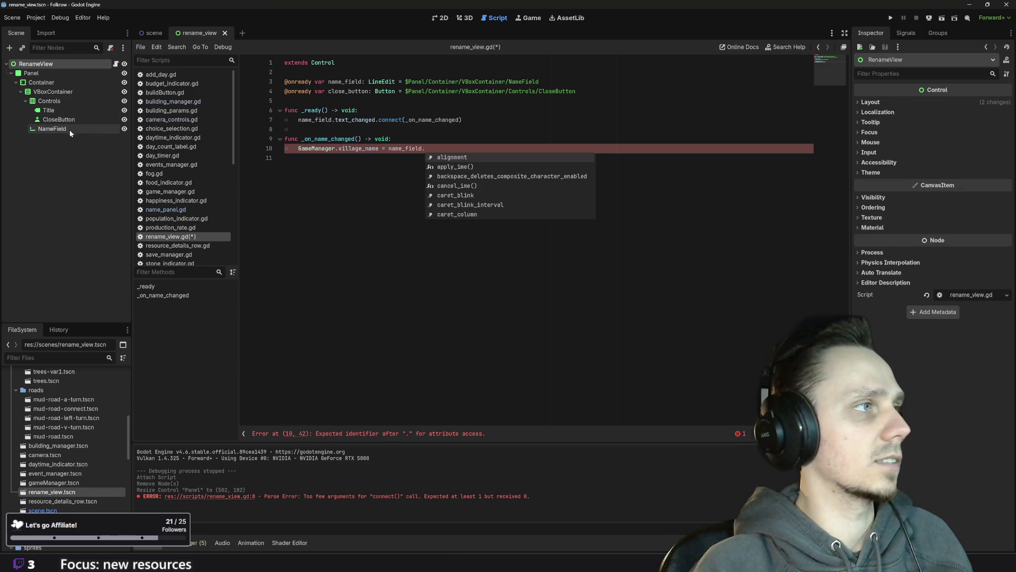
click(69, 129)
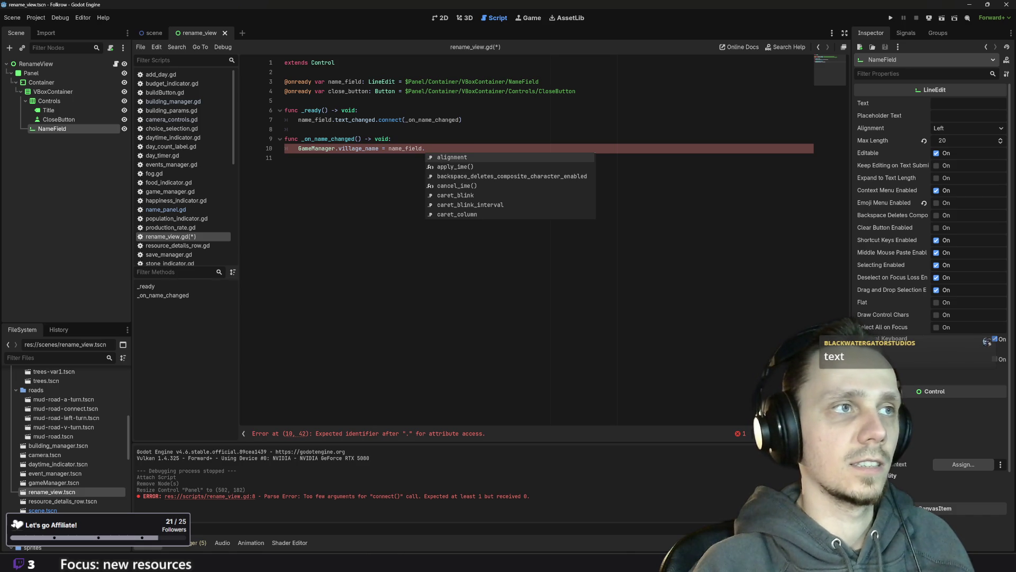
key(Escape)
text(te)
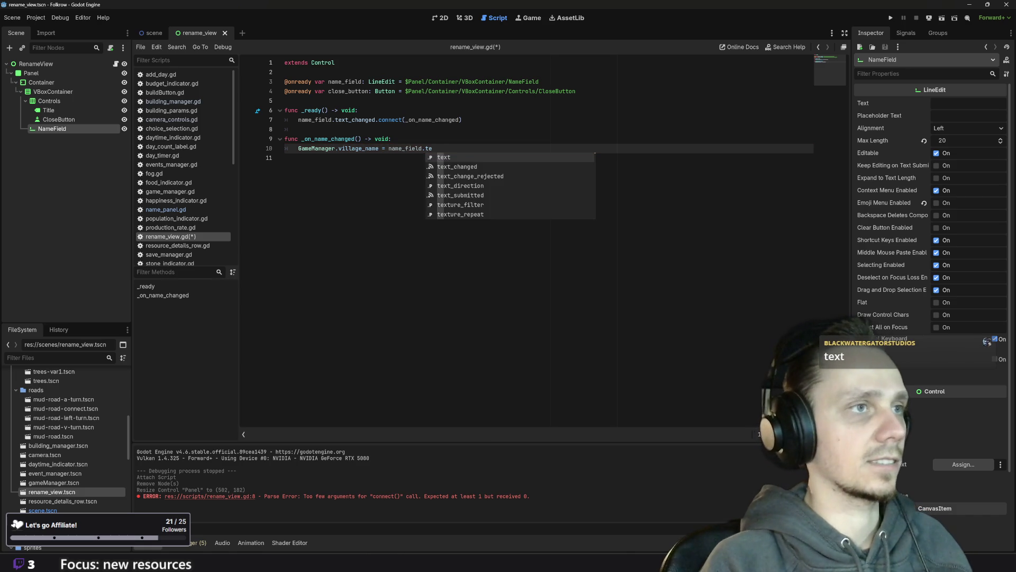
key(Return)
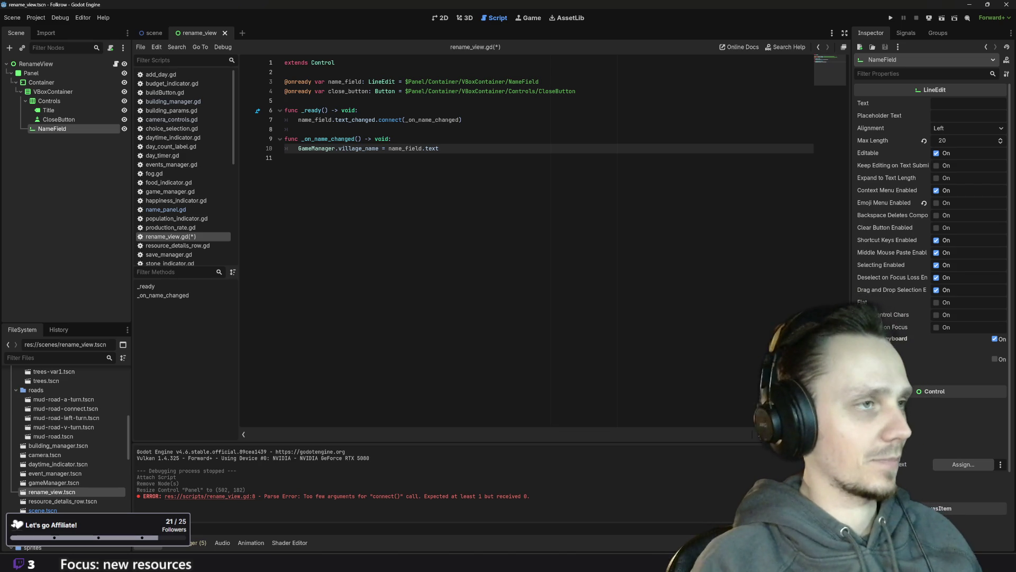
click(392, 139)
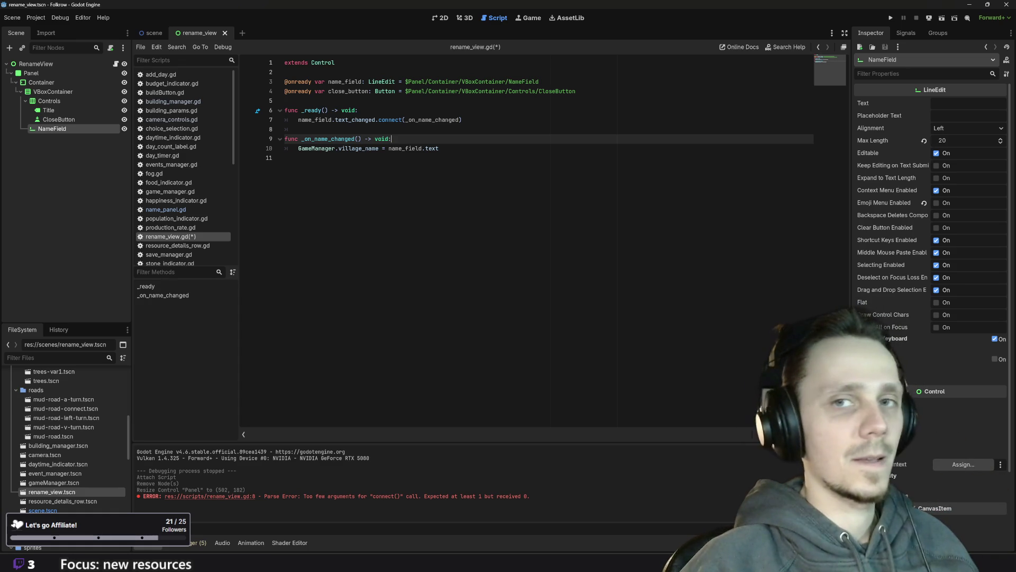
click(440, 148)
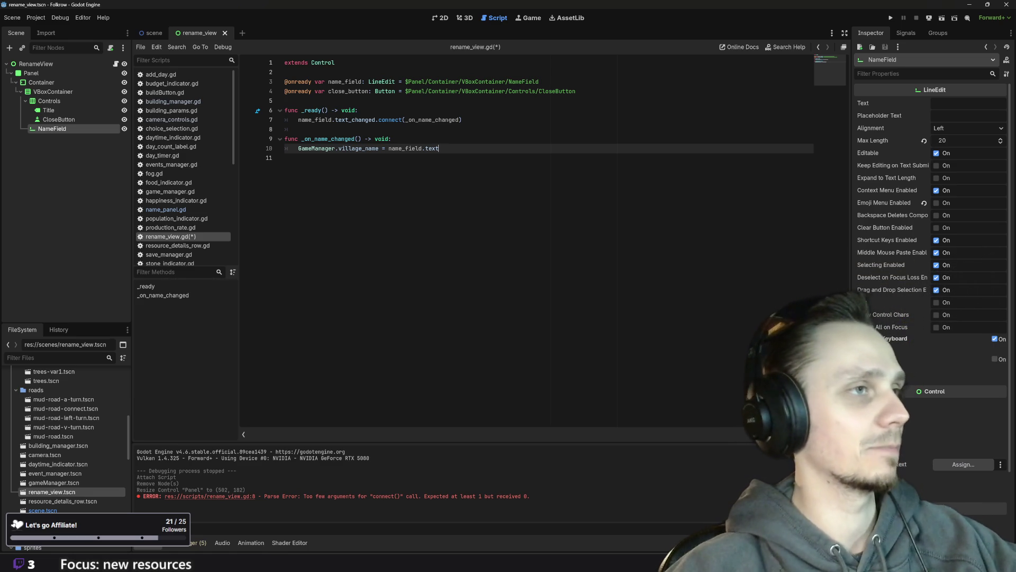
click(285, 158)
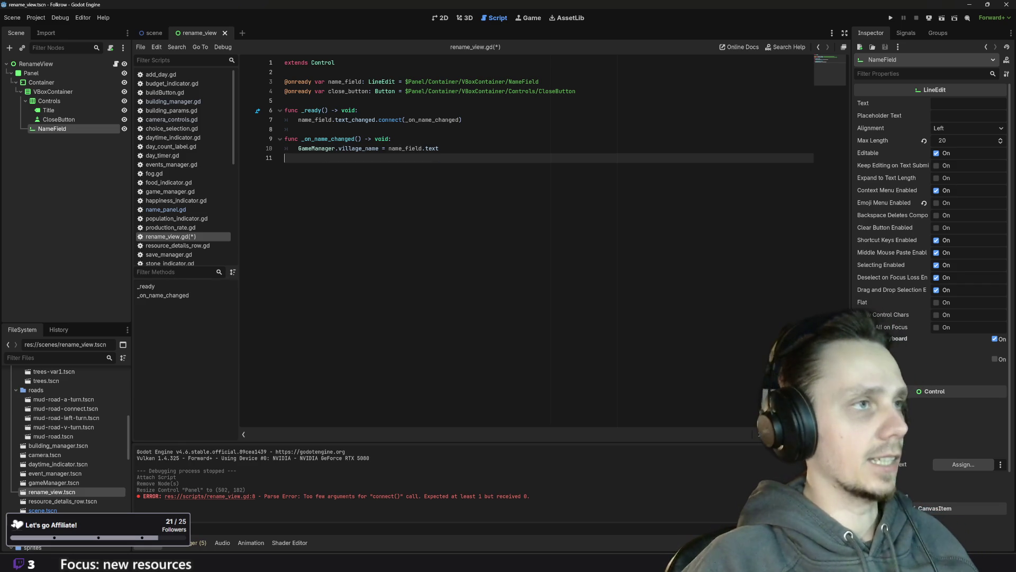
click(576, 91)
key(Return)
key(Return)
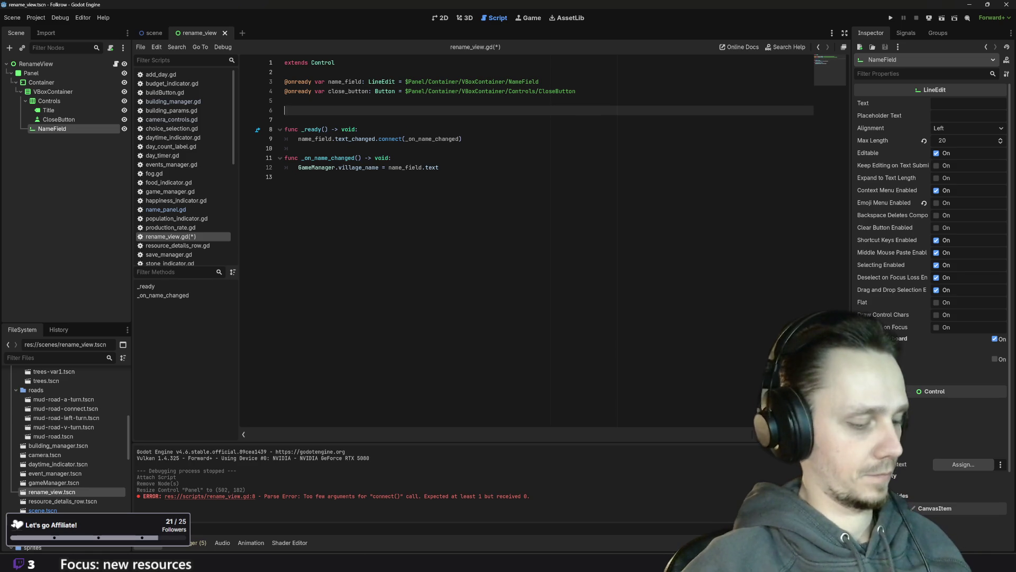
text(signal )
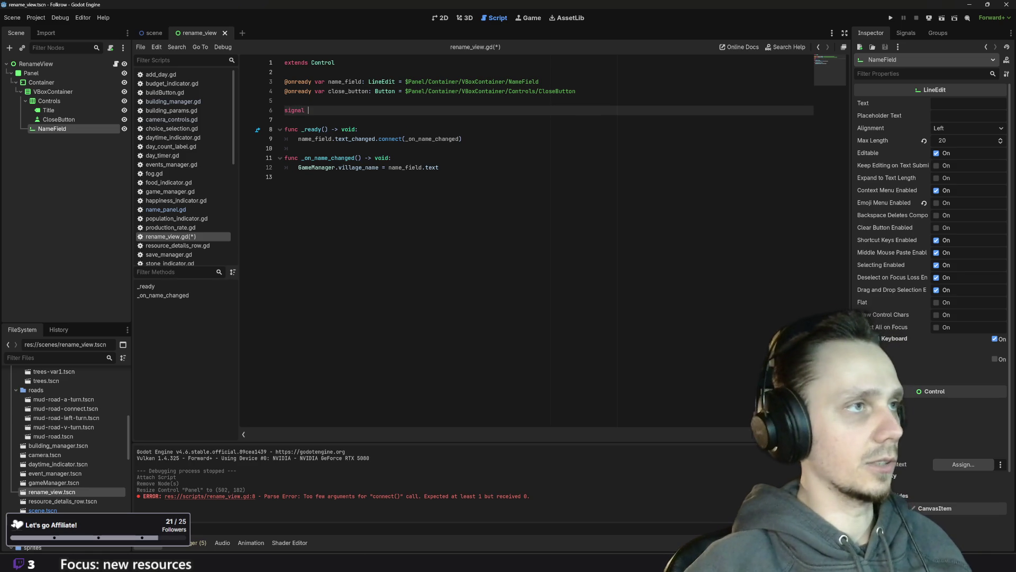
text(name)
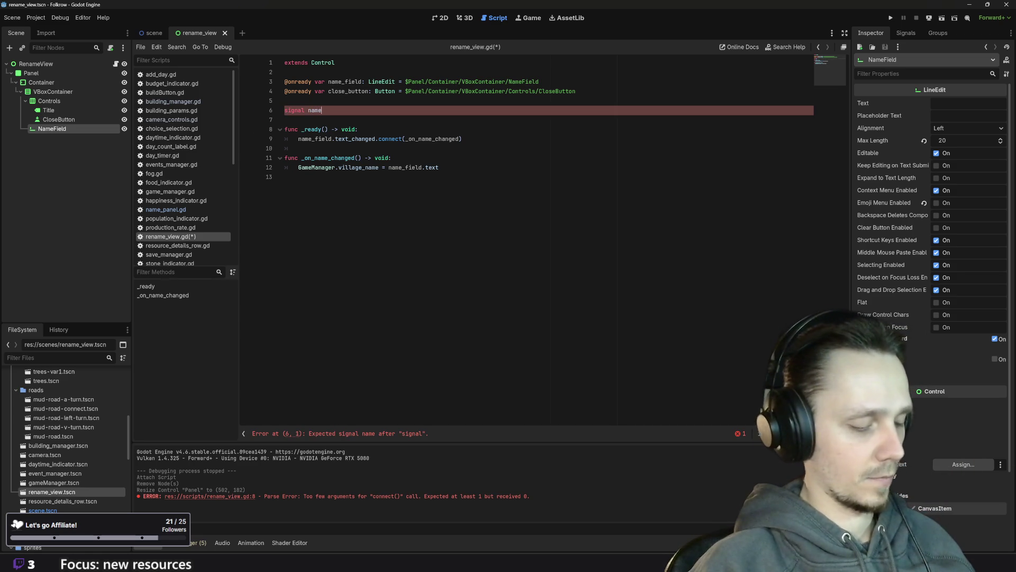
text(_changed)
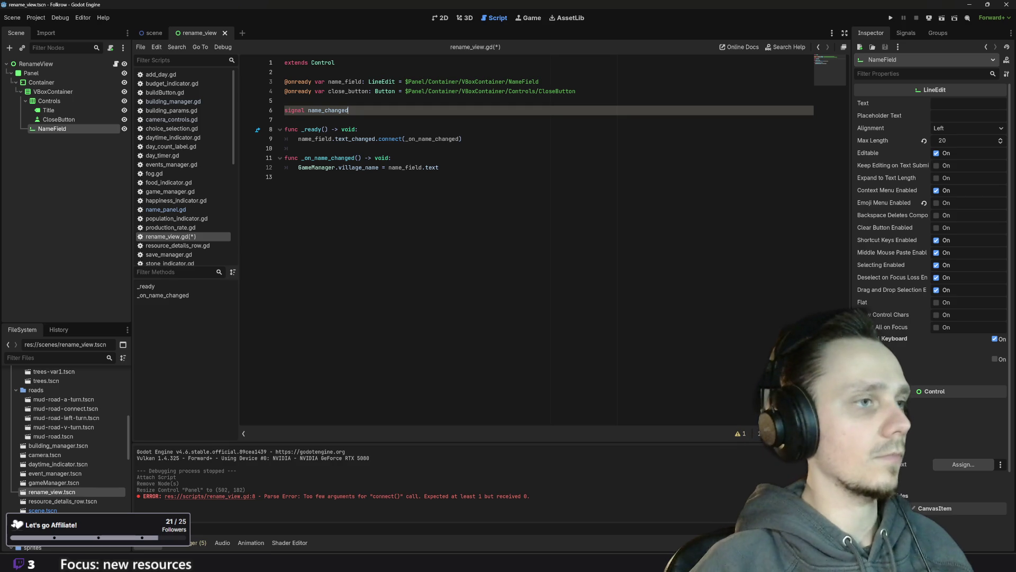
Emit the signal with name_changed.emit() right after the village_name assignment in _on_name_changed()
click(286, 176)
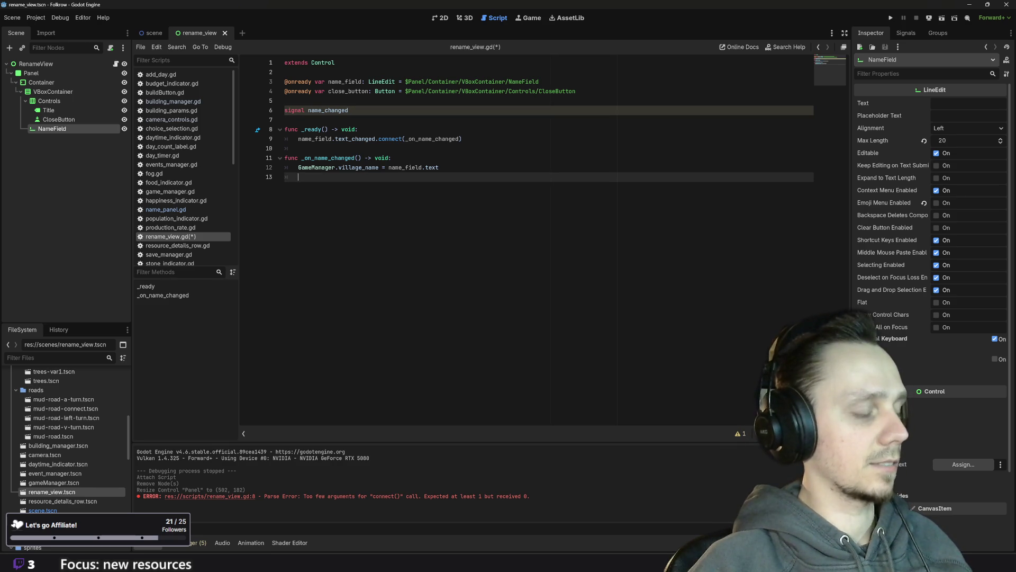
text(sign)
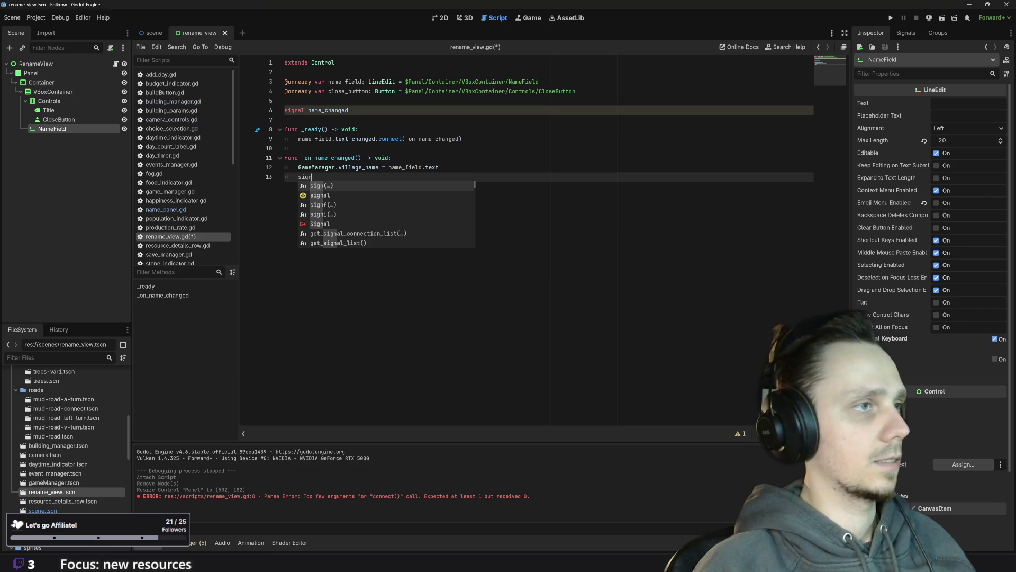
key(BackSpace)
key(BackSpace)
key(BackSpace)
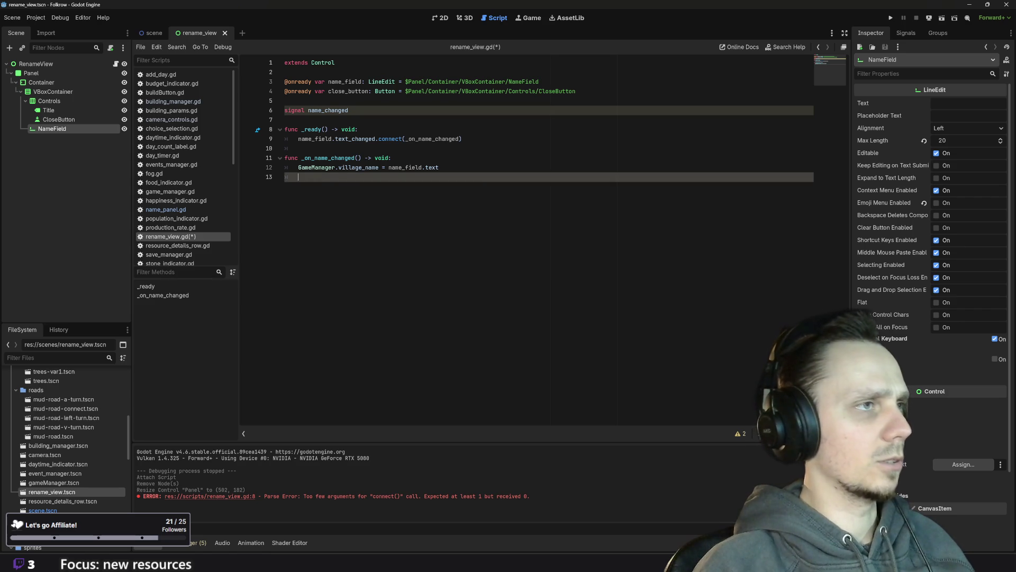
text(func)
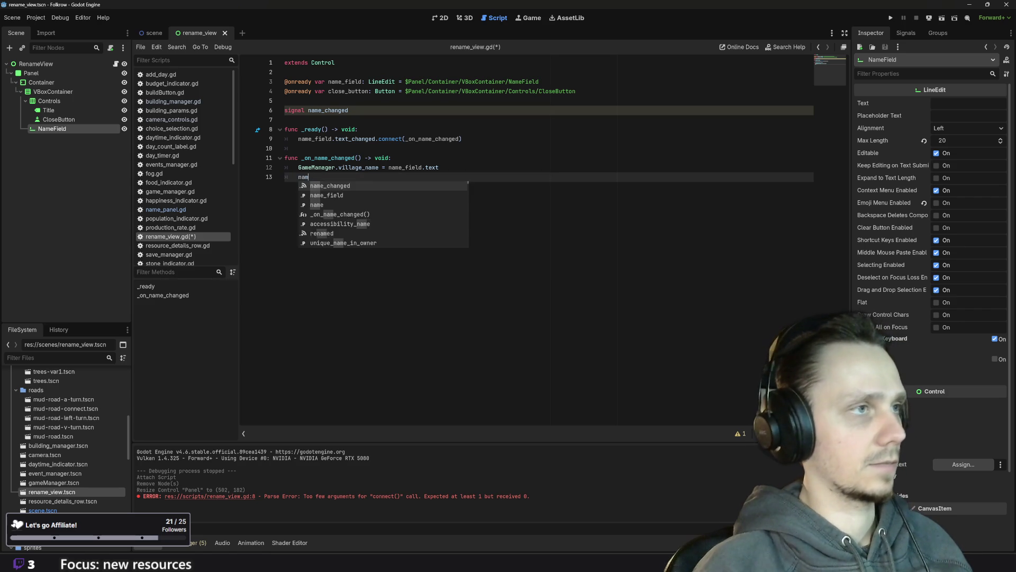
key(BackSpace)
key(BackSpace)
key(BackSpace)
text(sign)
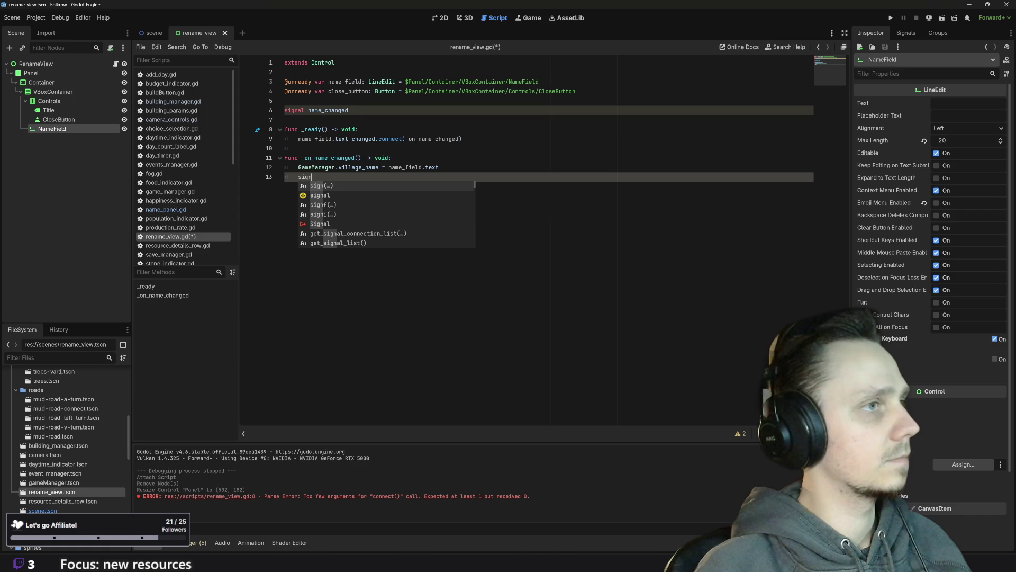
text(al )
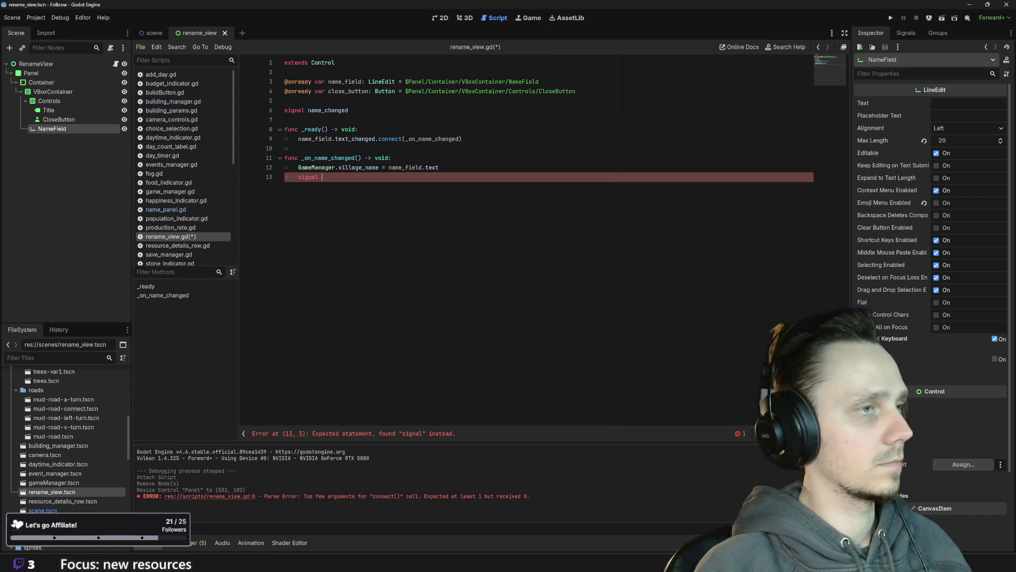
text(em)
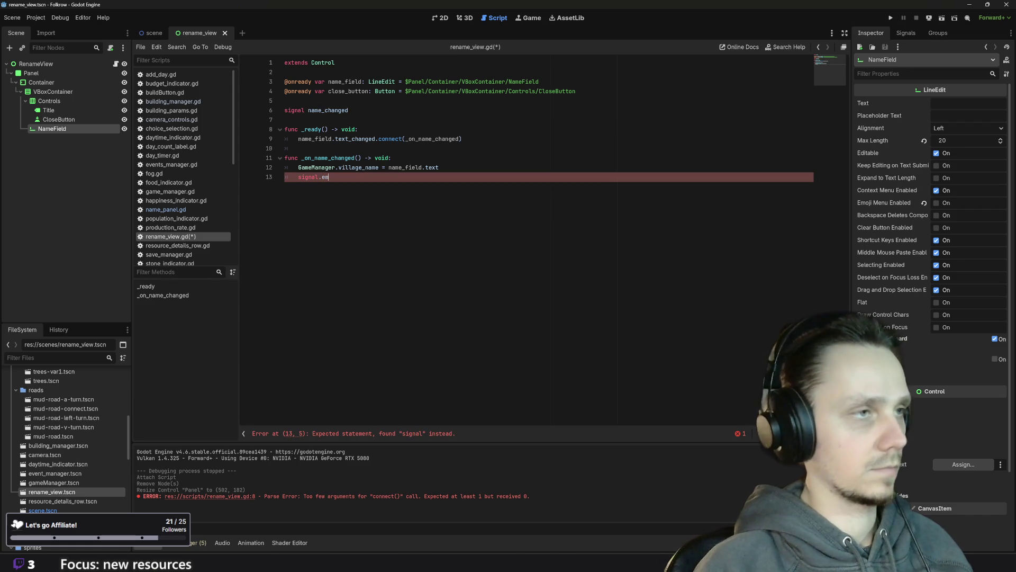
key(BackSpace)
key(BackSpace)
key(BackSpace)
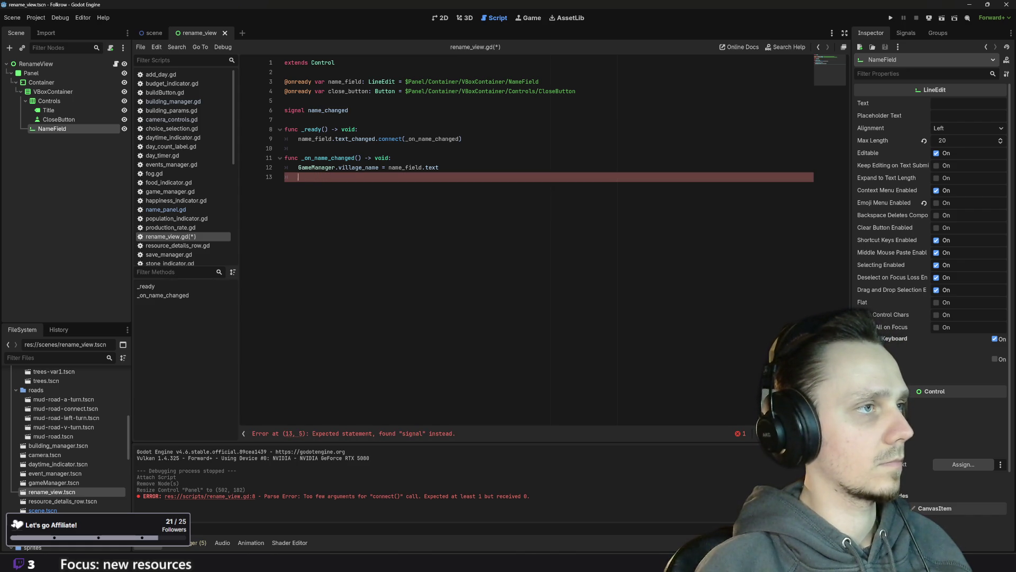
text(name_changed.)
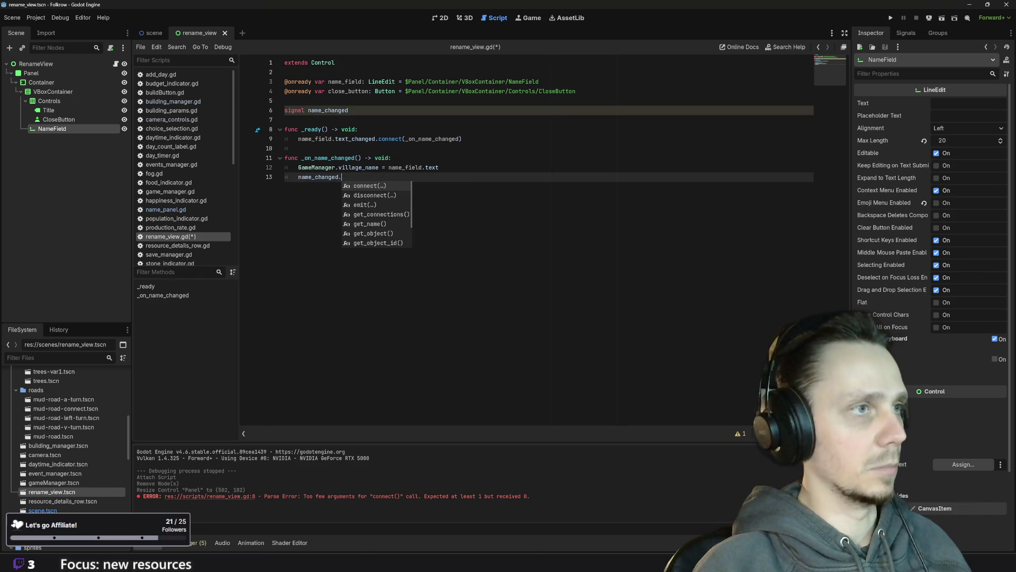
key(Down)
key(Down)
key(Return)
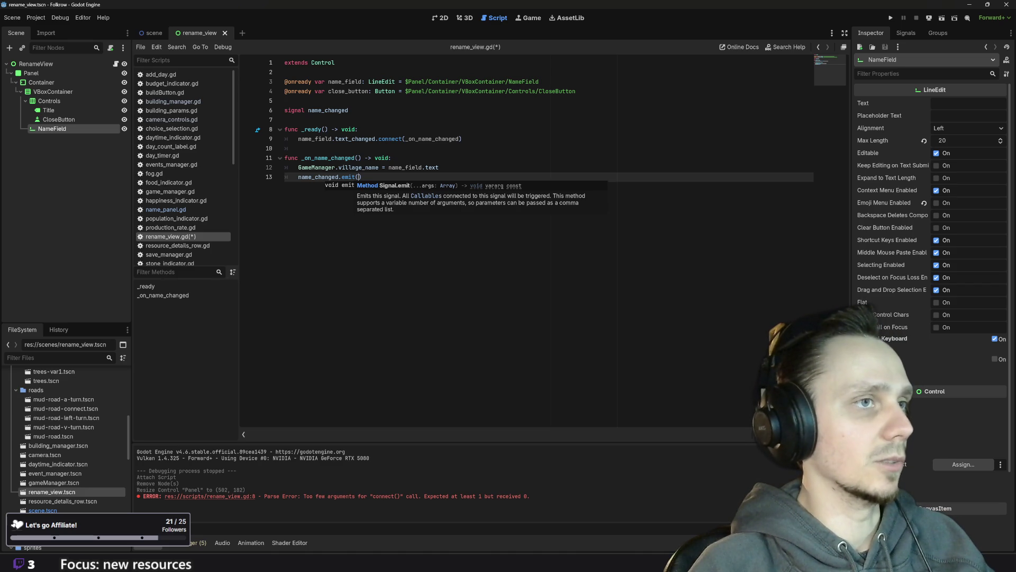
key(Right)
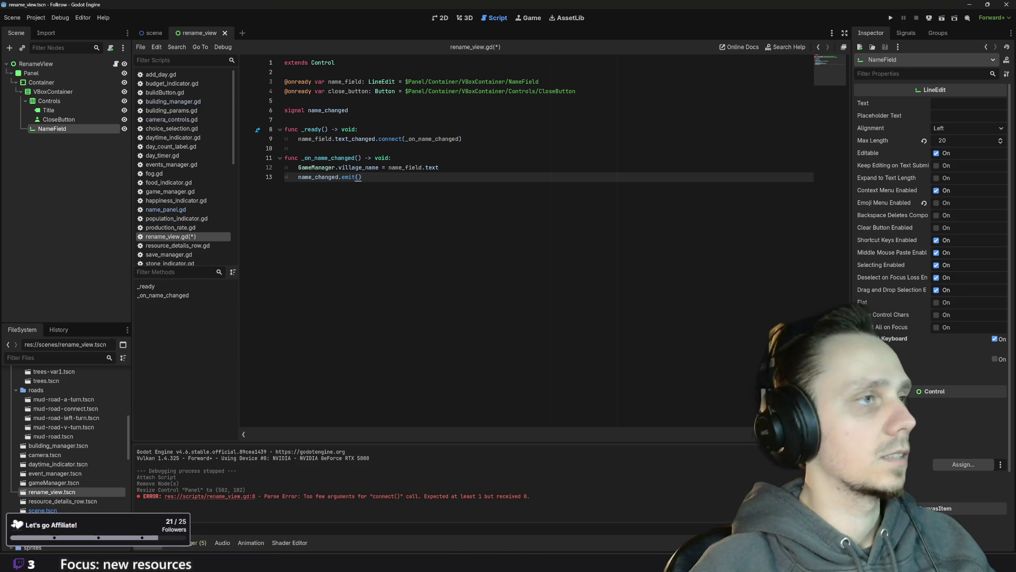
key(Return)
key(Return)
key(BackSpace)
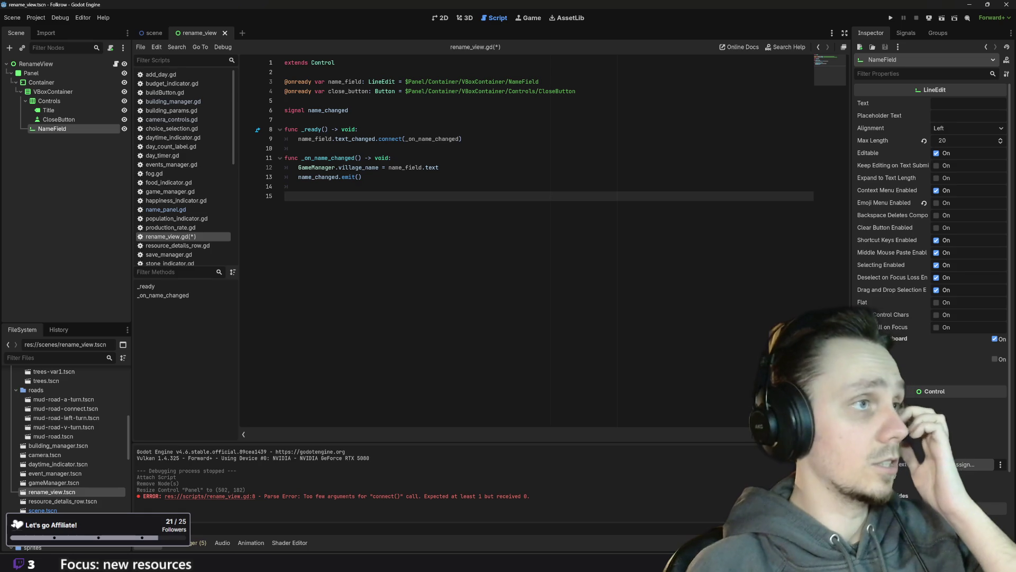
In _ready(), connect close_button.pressed to _on_close
click(462, 139)
key(Return)
text(clos)
key(Return)
text(.)
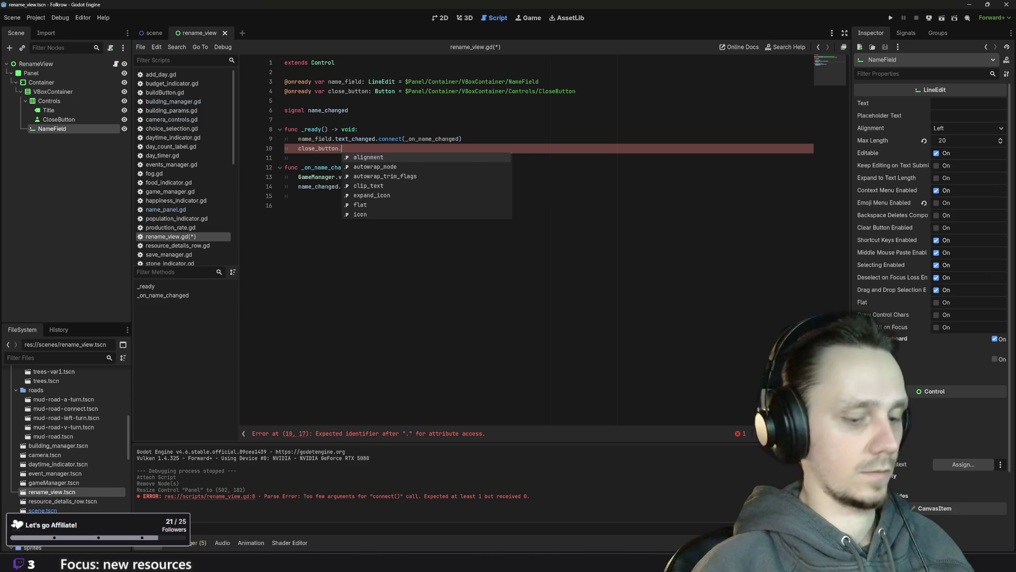
text(pre)
key(Return)
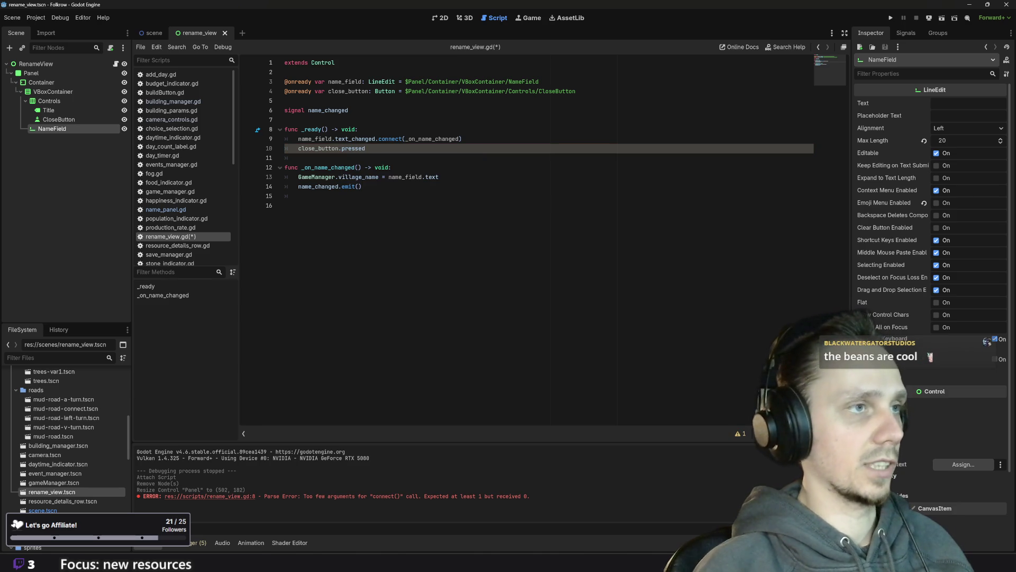
text(.con)
key(Return)
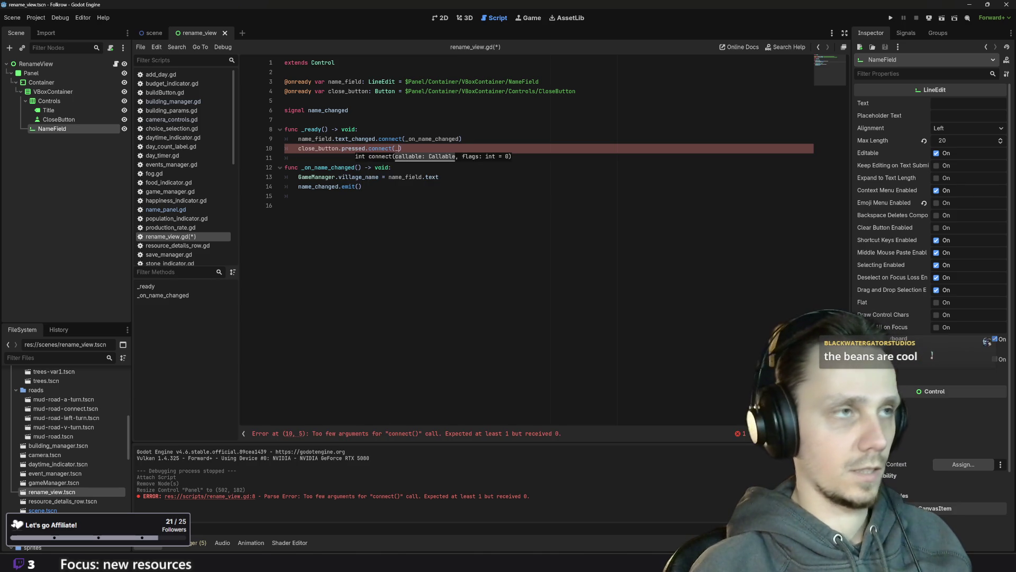
text(_)
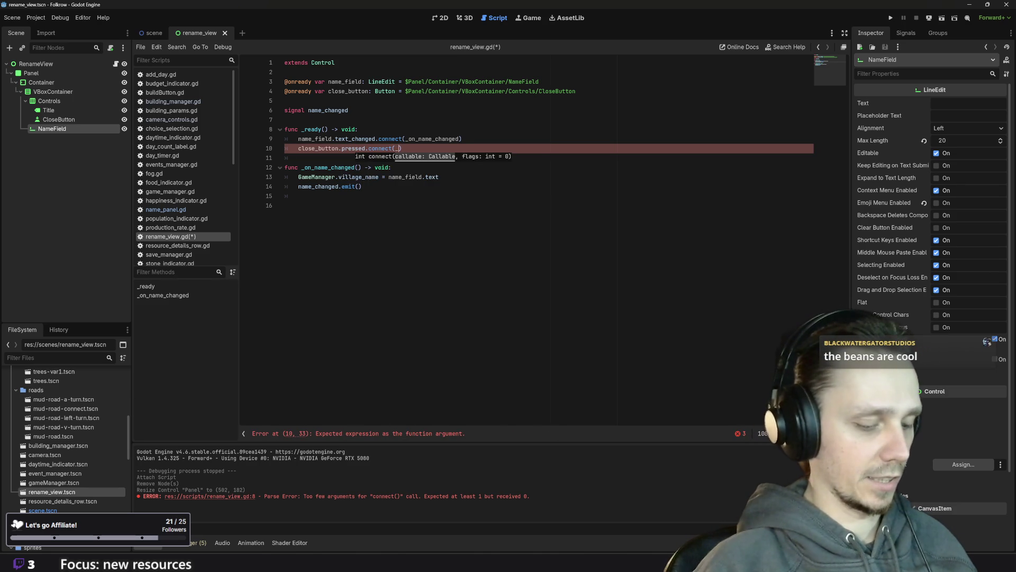
text(on_)
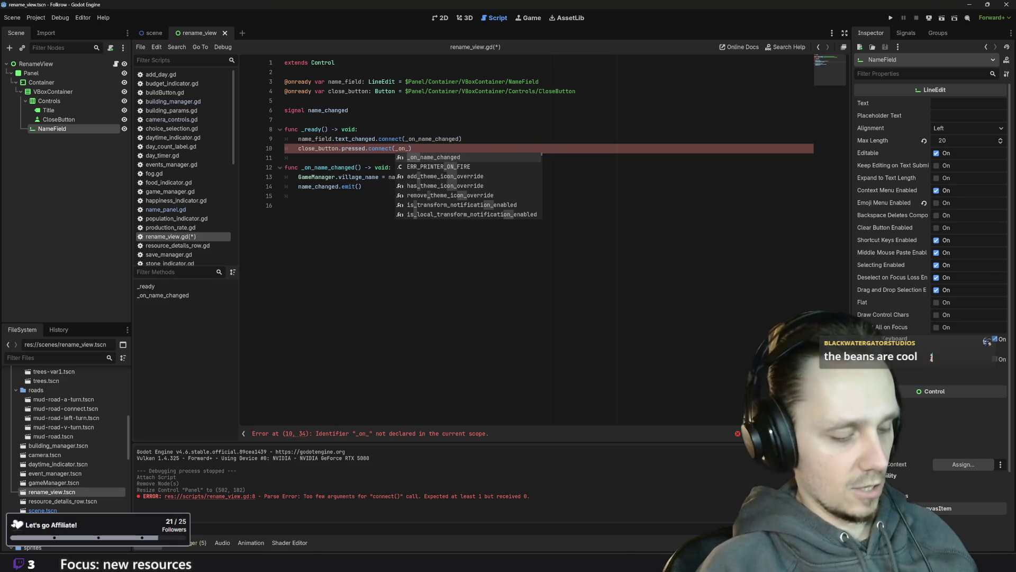
text(close)
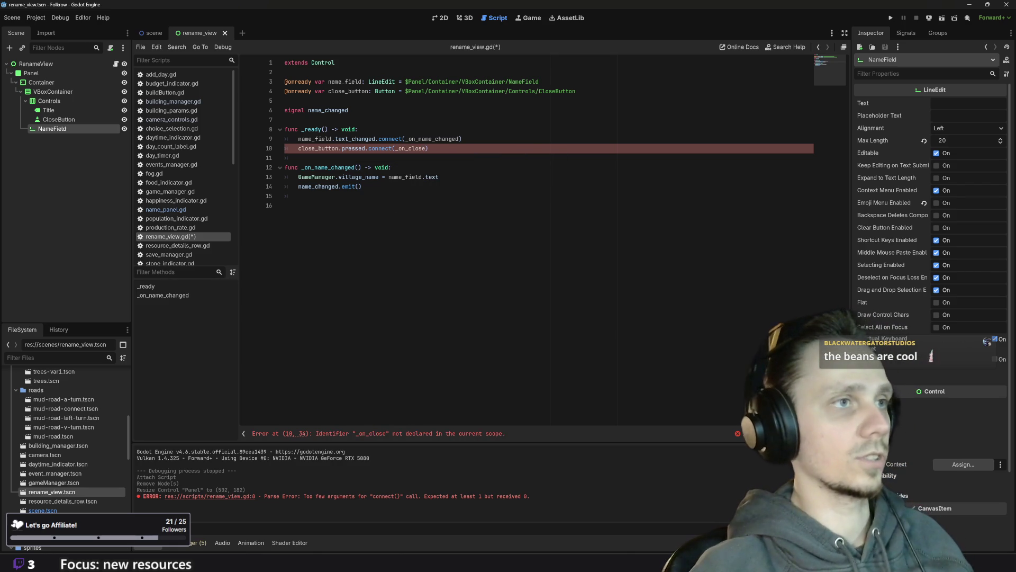
Start declaring _on_close() -> void on line 16 at the end of the script
key(shift+Left)
key(shift+Left)
key(shift+Left)
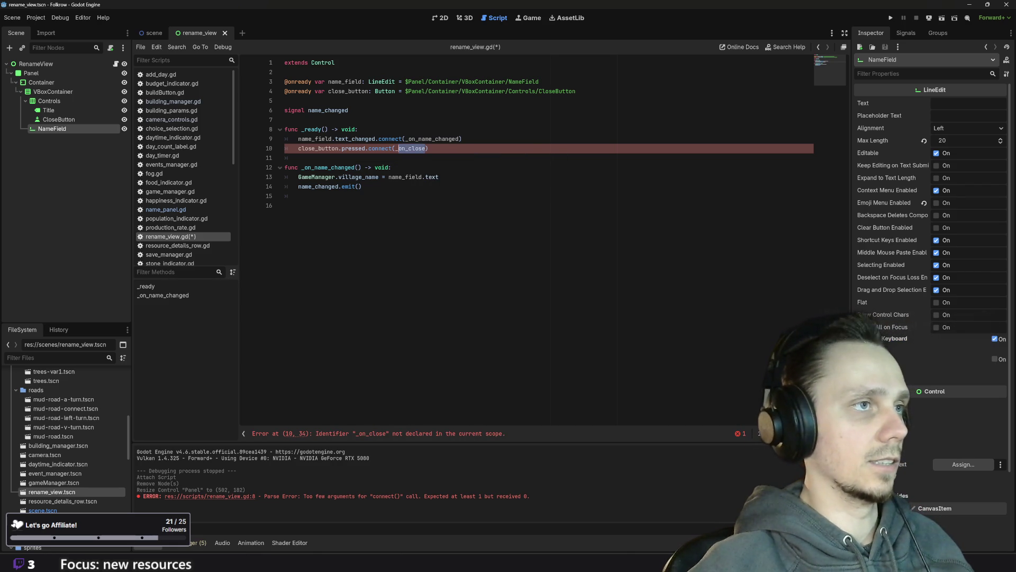
key(ctrl+c)
click(285, 206)
key(ctrl+v)
text(()
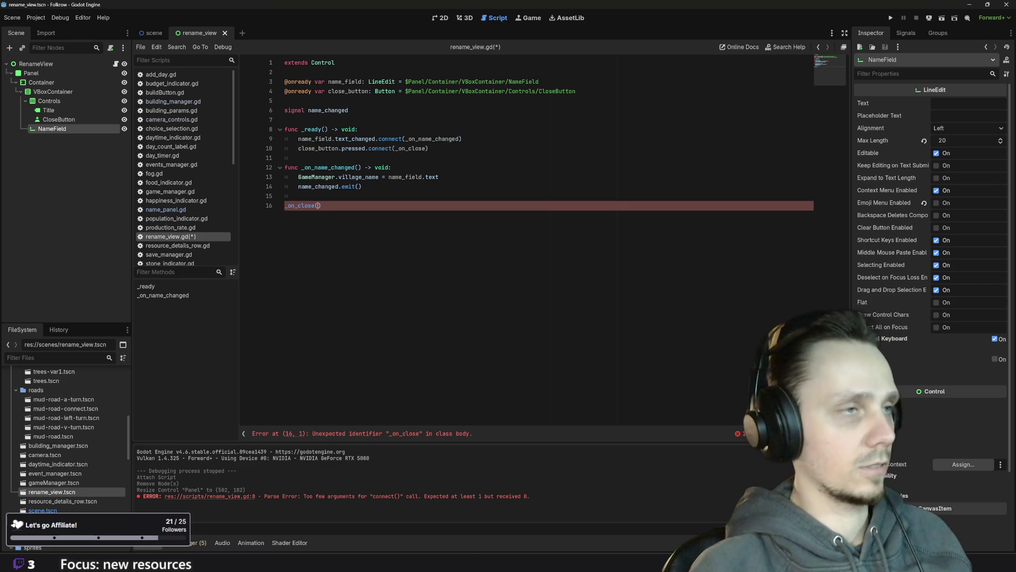
key(End)
text(-> voi)
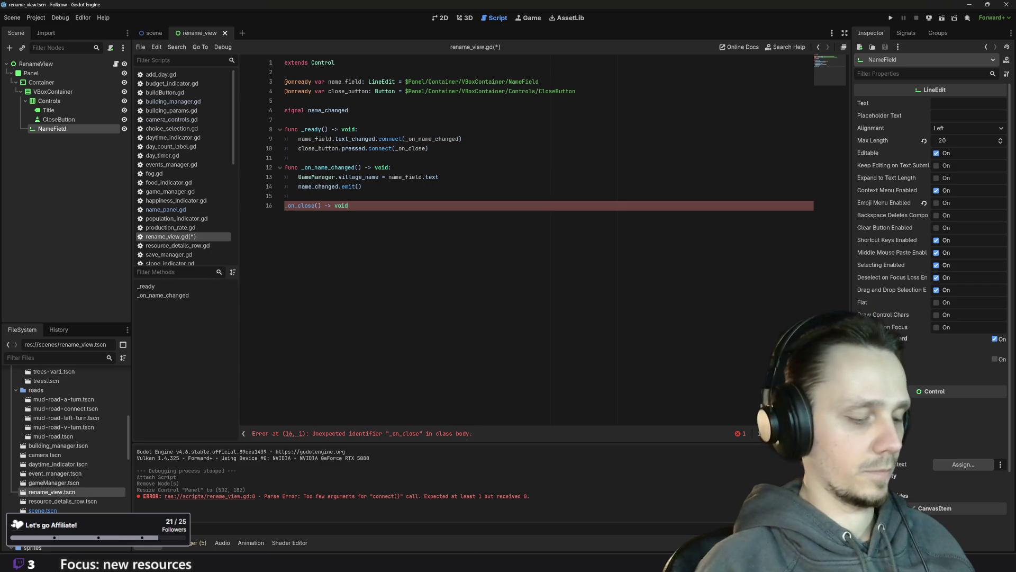
text(:)
key(Return)
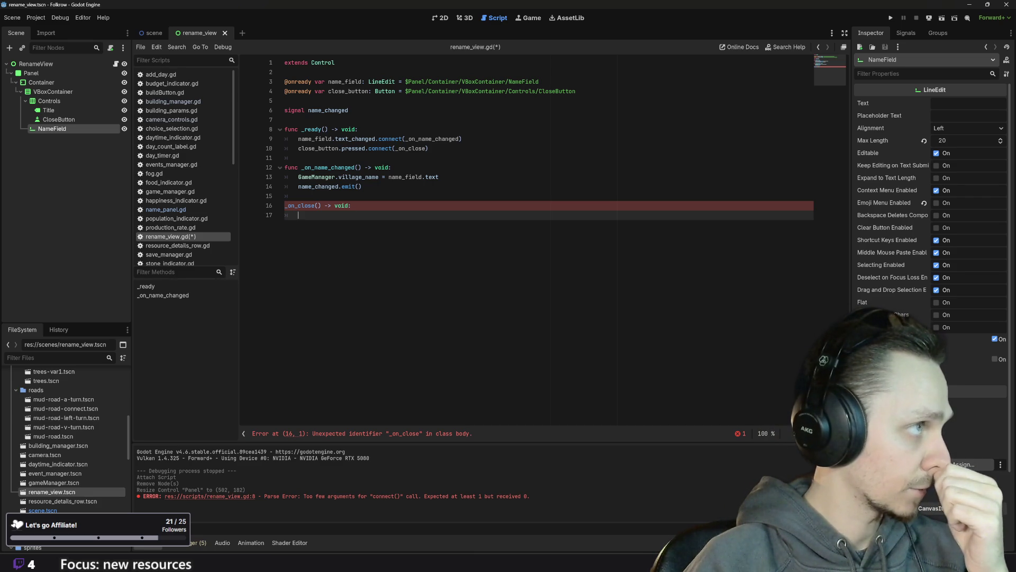
Make the _on_close() handler hide the view by setting visible = false
text(vis)
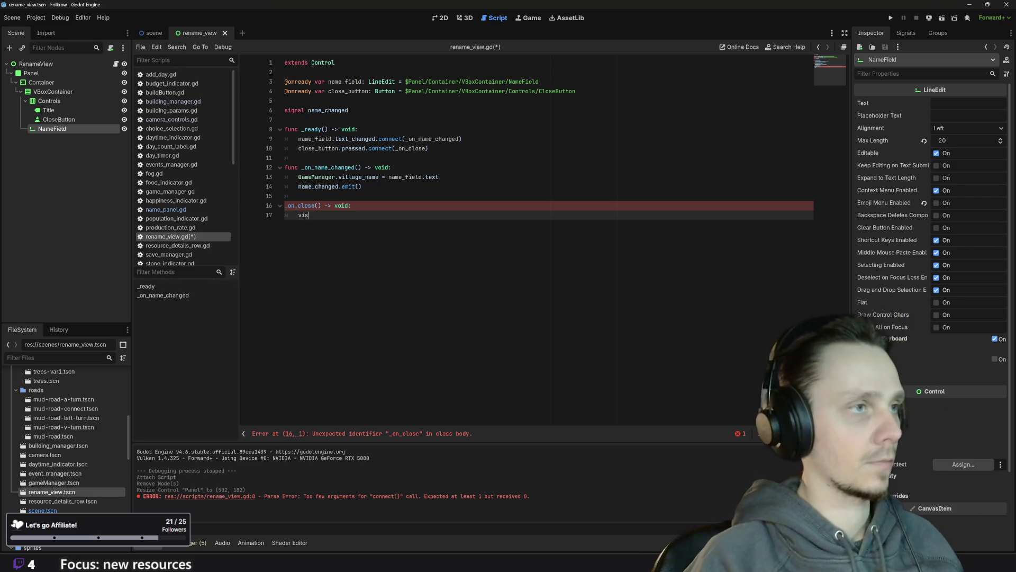
text(i)
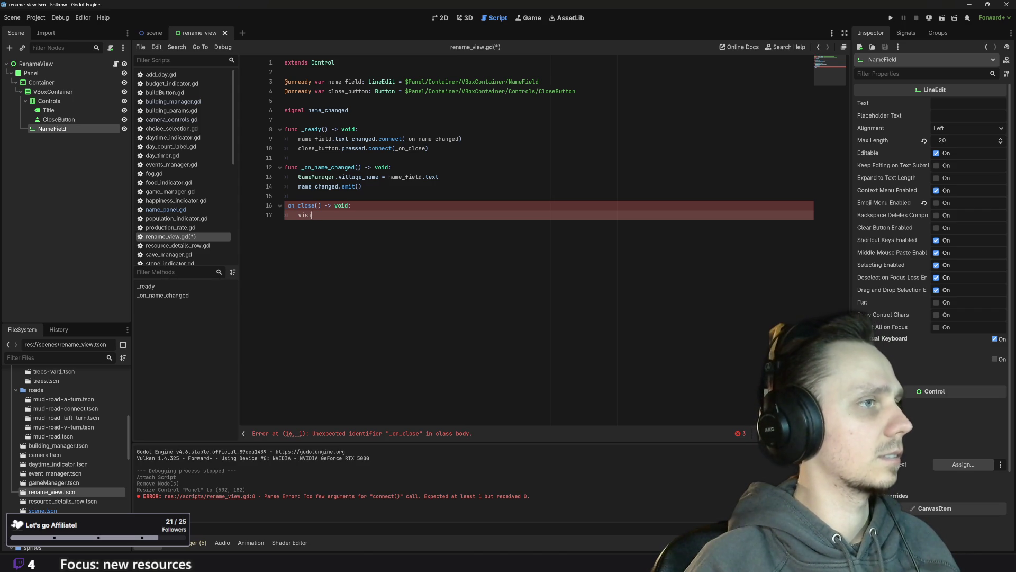
text(bility =)
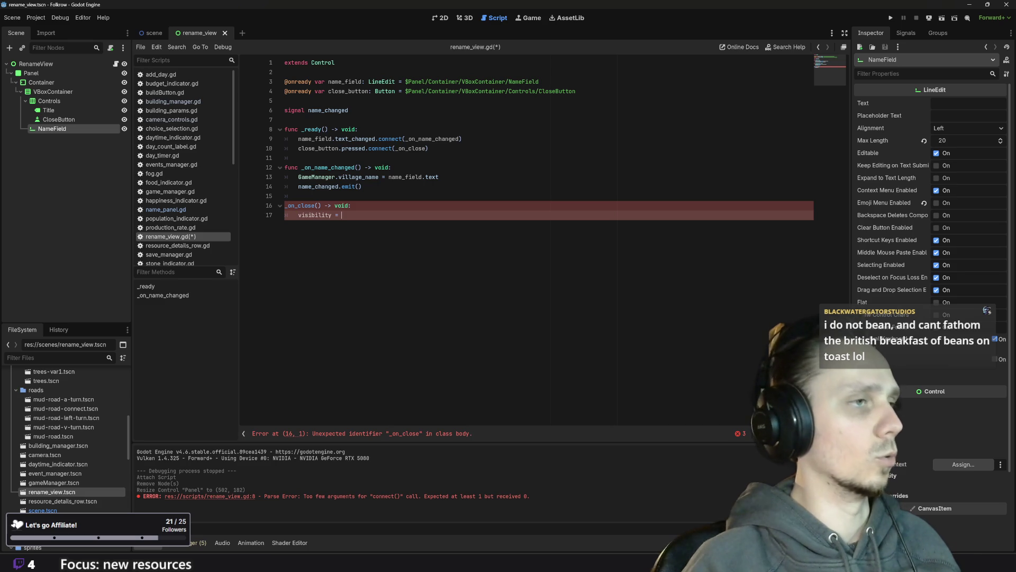
text(false)
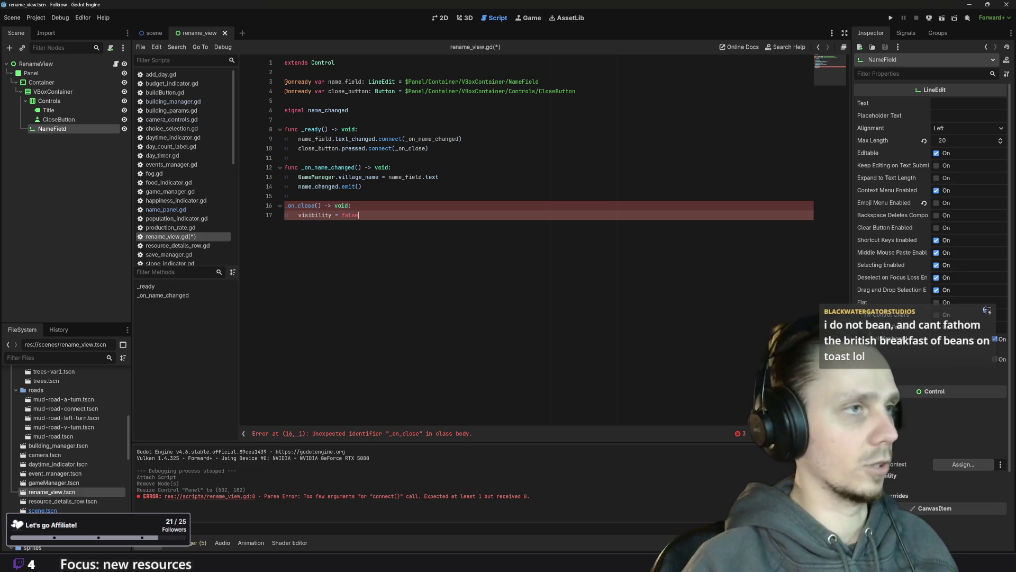
click(286, 206)
text(func)
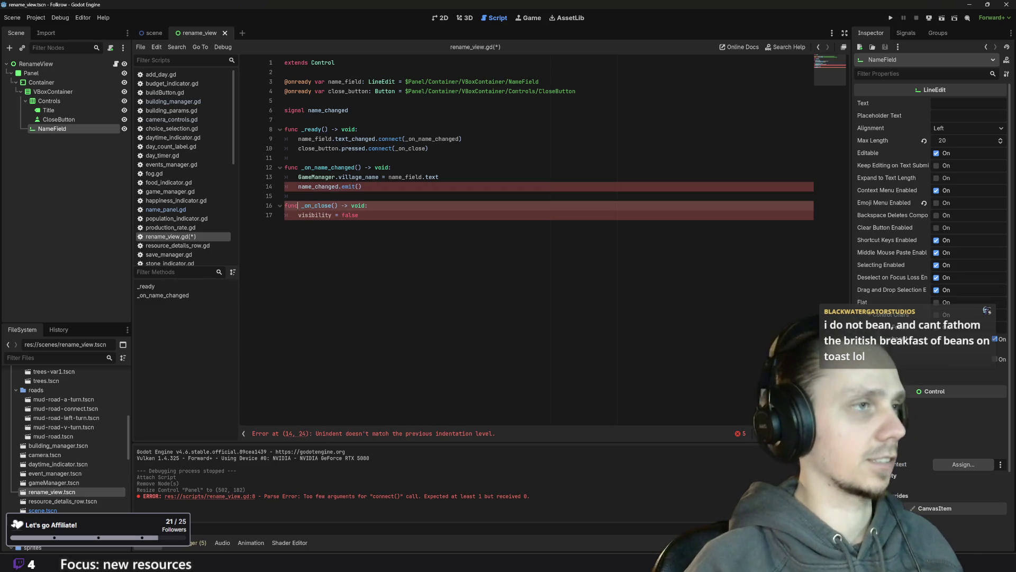
click(360, 215)
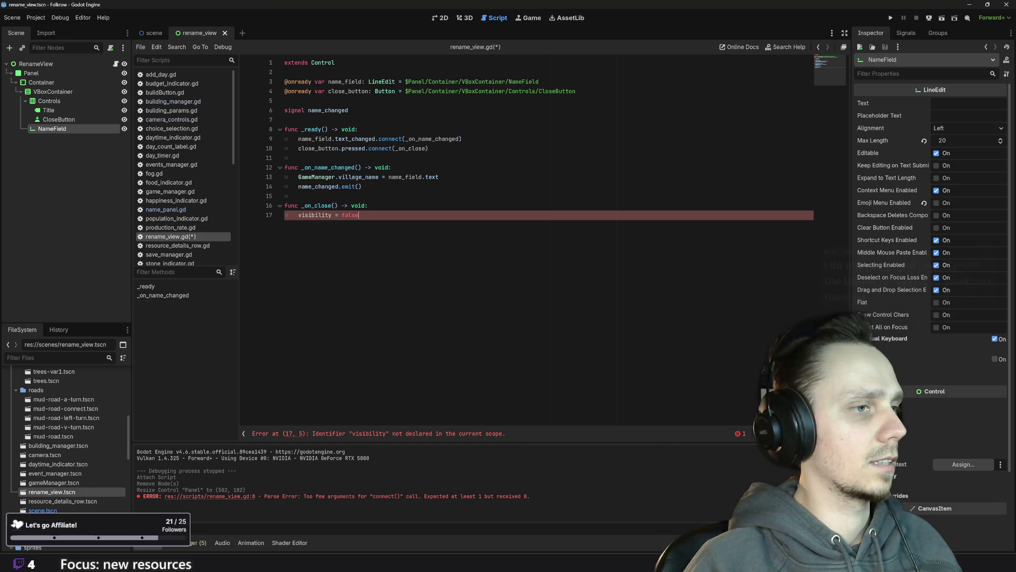
key(BackSpace)
key(BackSpace)
key(BackSpace)
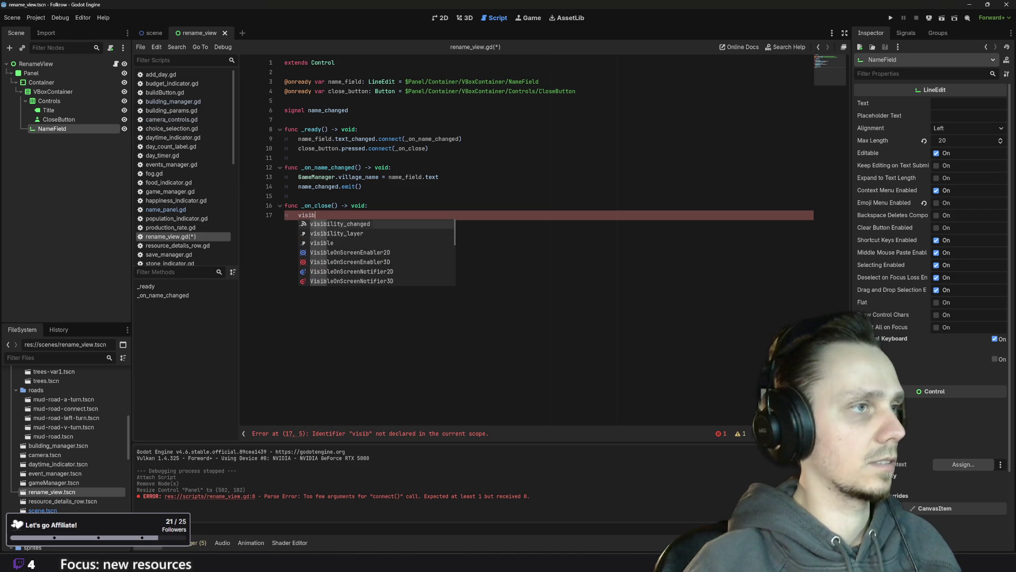
key(Down)
key(Down)
key(Return)
text(= false)
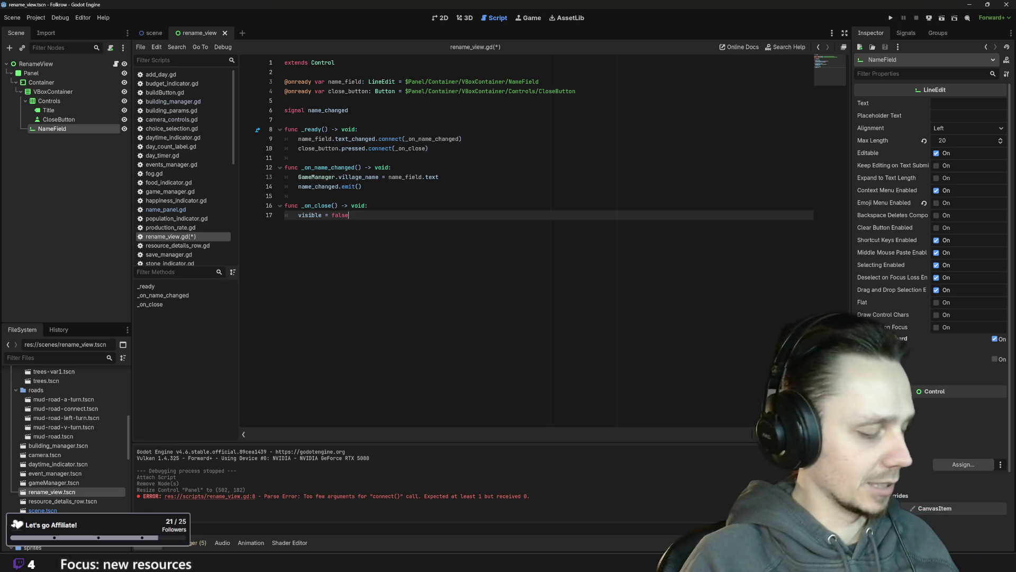
Save rename_view.gd and return to the main game scene
key(ctrl+s)
click(285, 225)
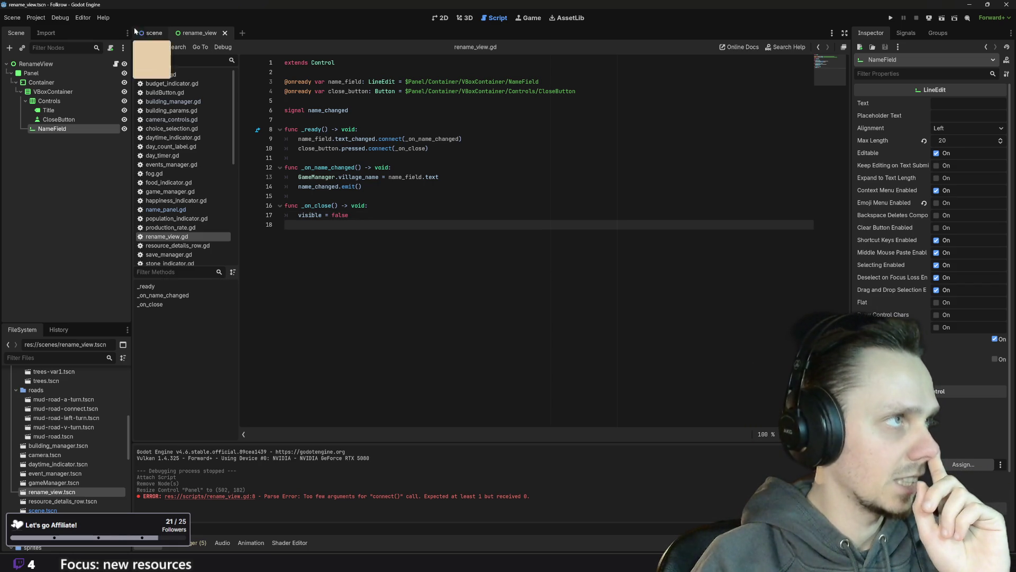
click(150, 34)
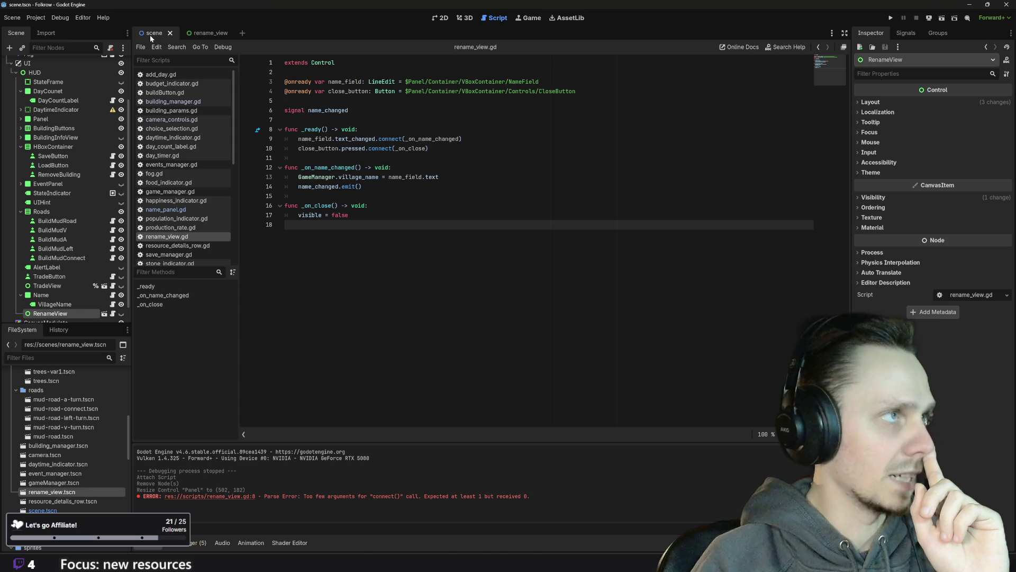
Select the VillageName label in the 2D view and open its script
click(440, 20)
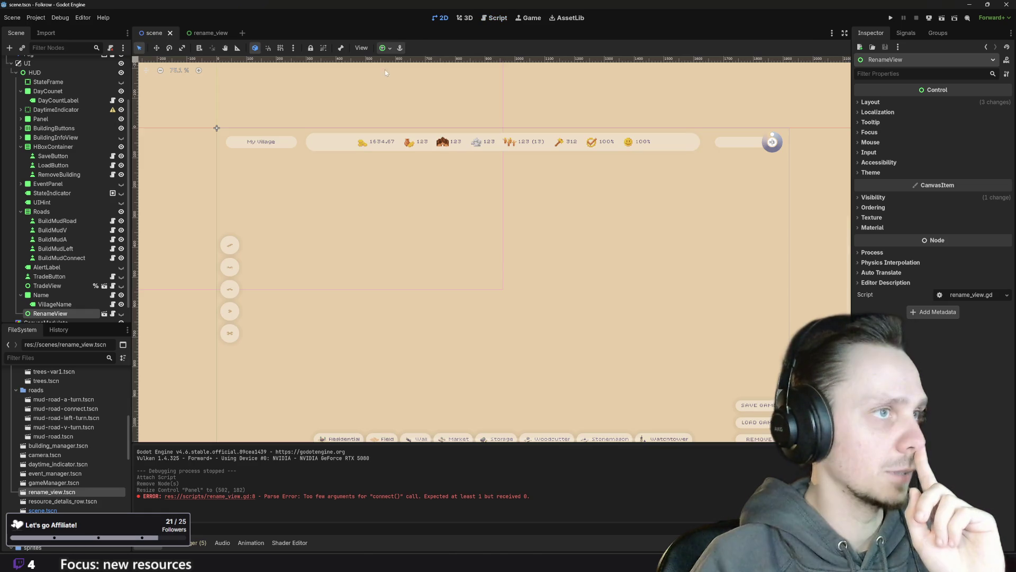
click(270, 143)
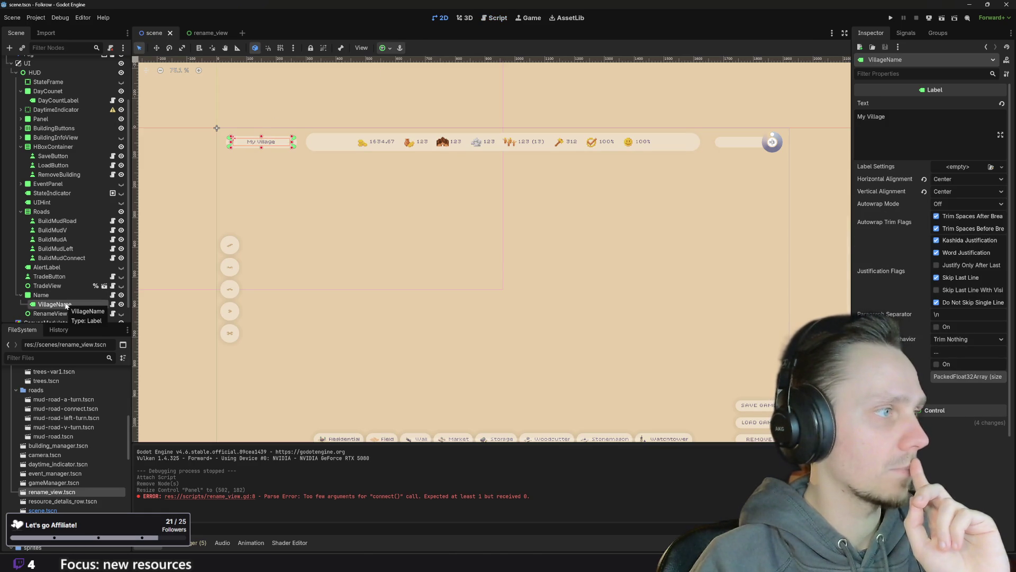
right_click(111, 306)
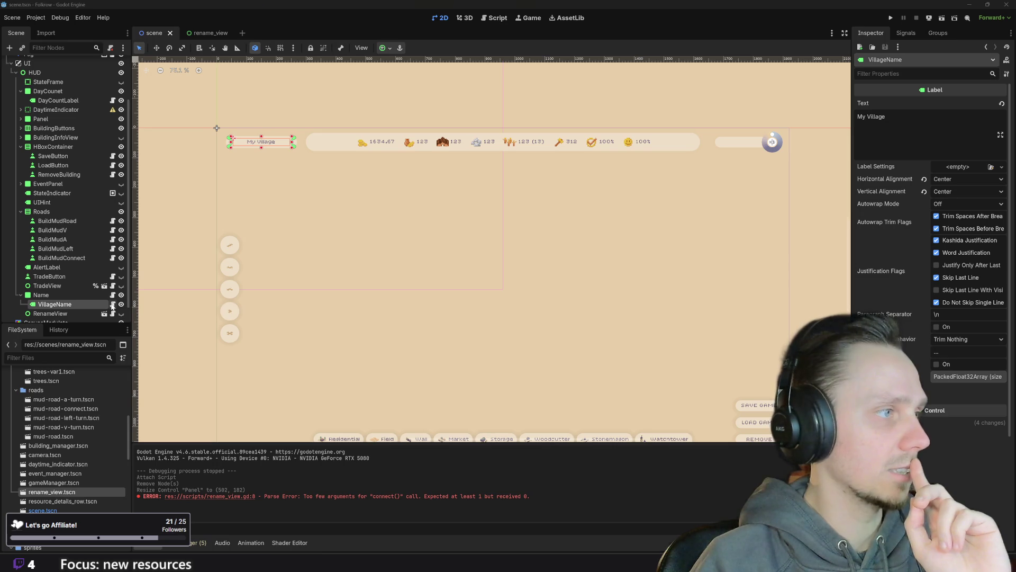
click(111, 305)
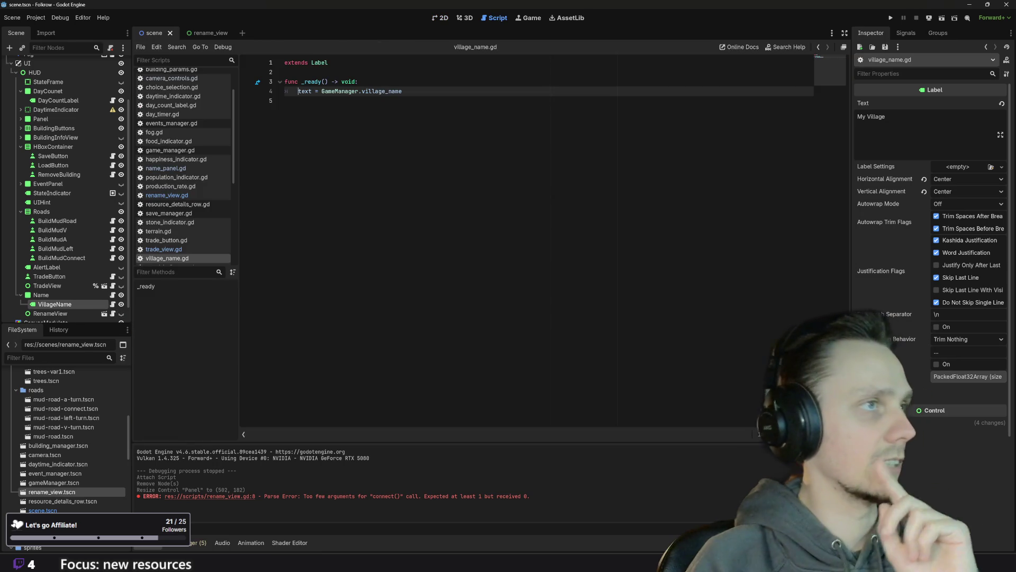
click(376, 61)
key(Return)
scroll(89, 270, down, 1)
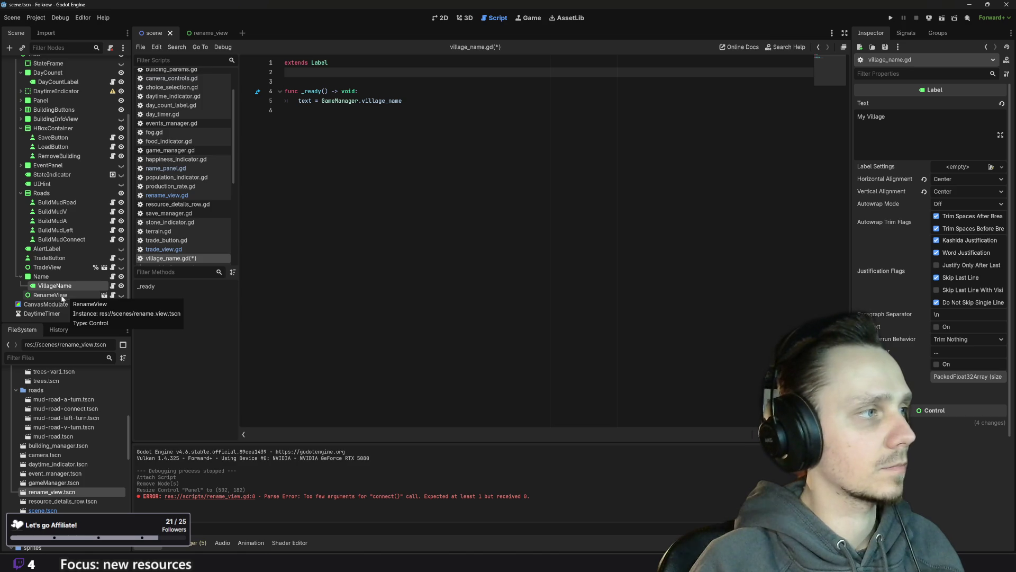
mouse_move(61, 297)
mouse_down()
mouse_move(289, 63)
mouse_move(293, 76)
mouse_up()
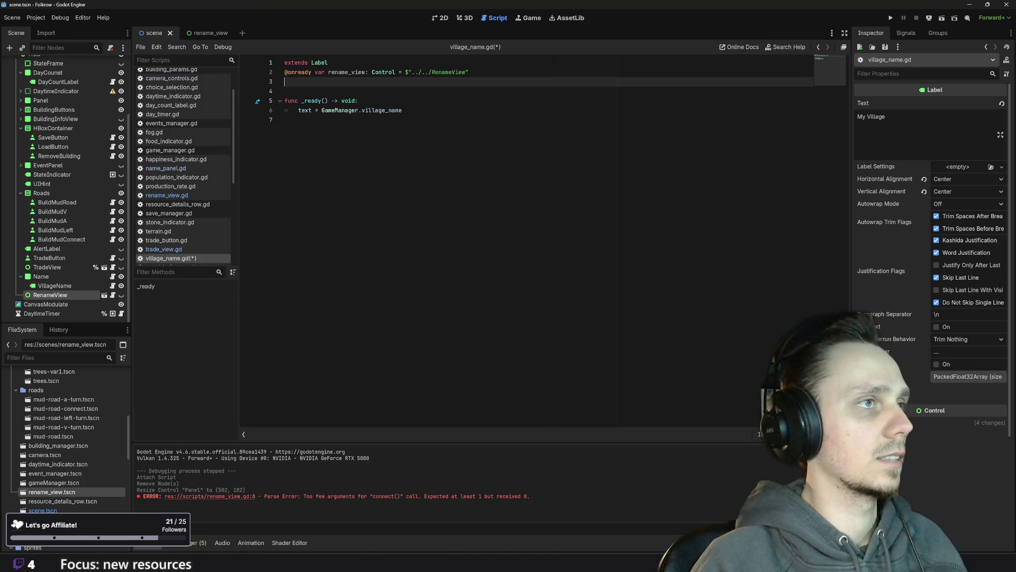
click(358, 101)
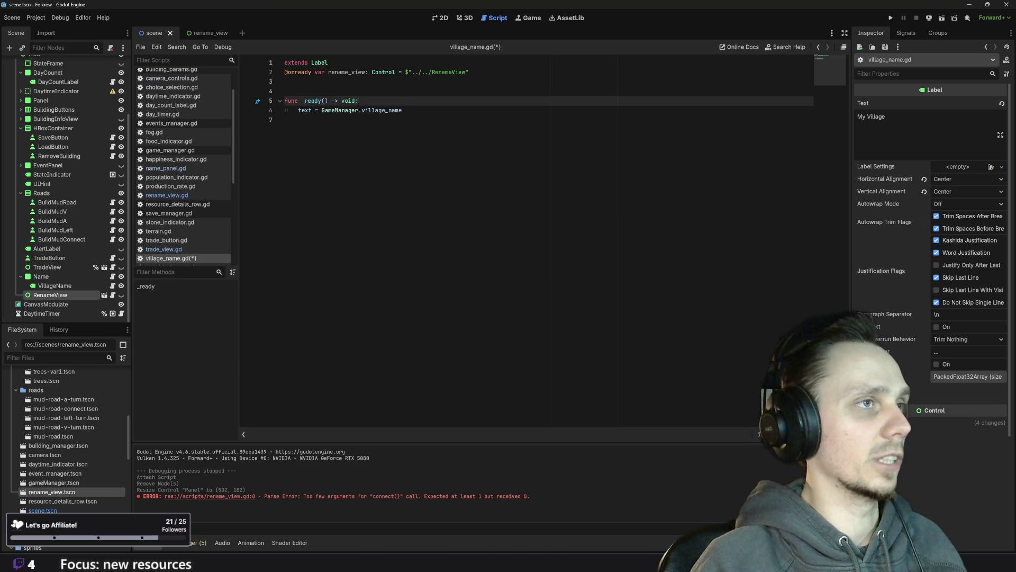
key(Return)
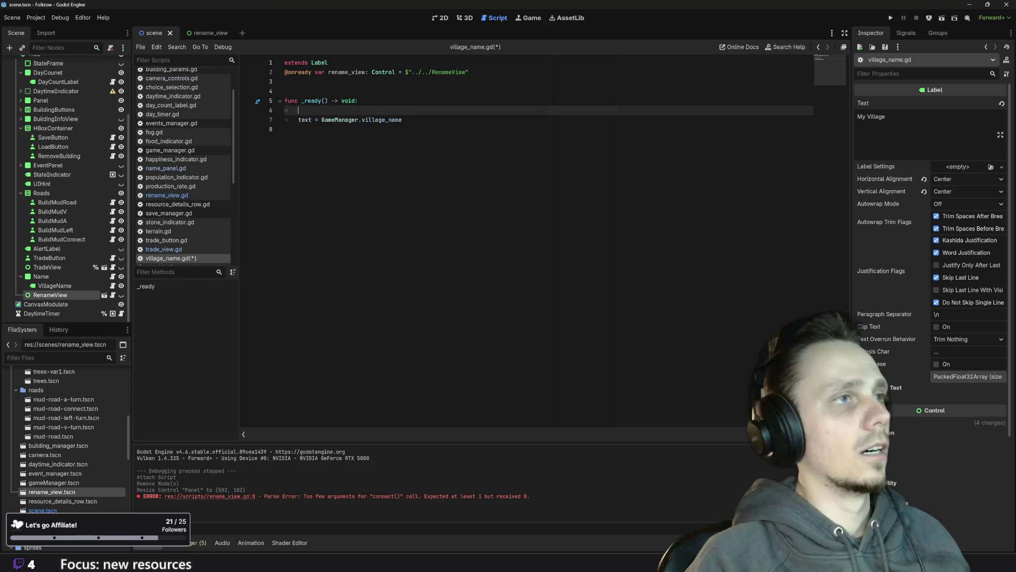
text(ren)
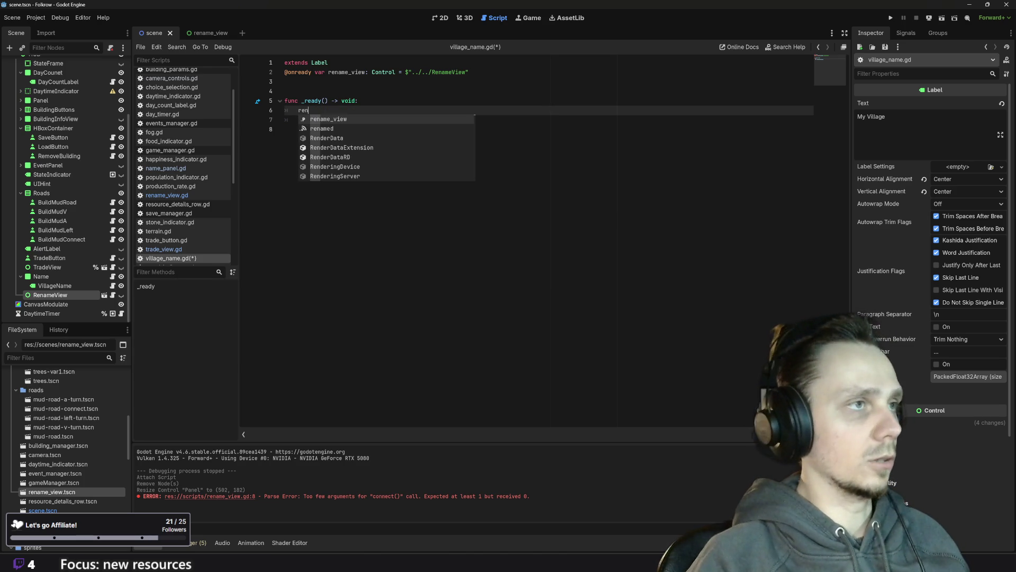
key(Return)
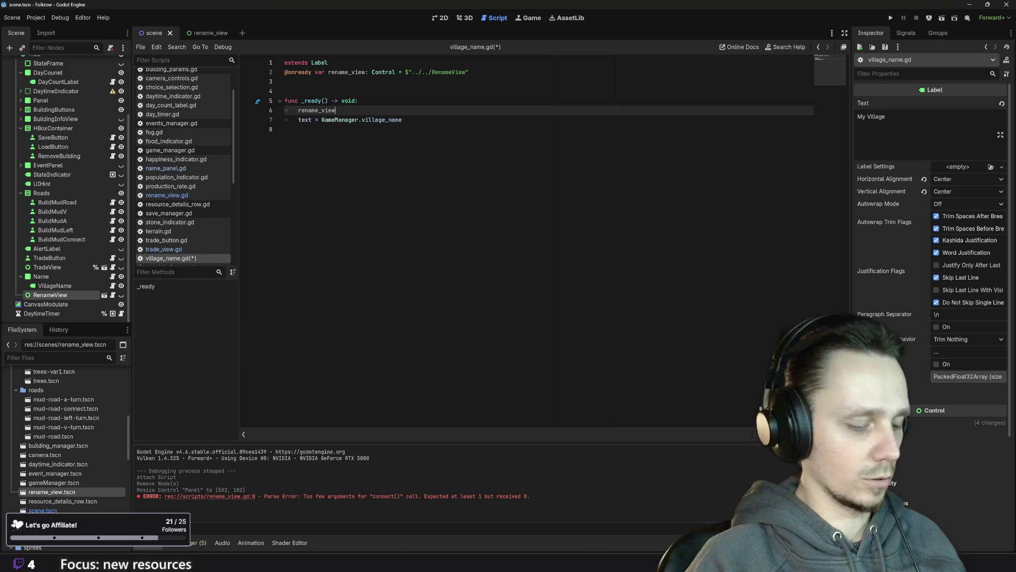
text(.)
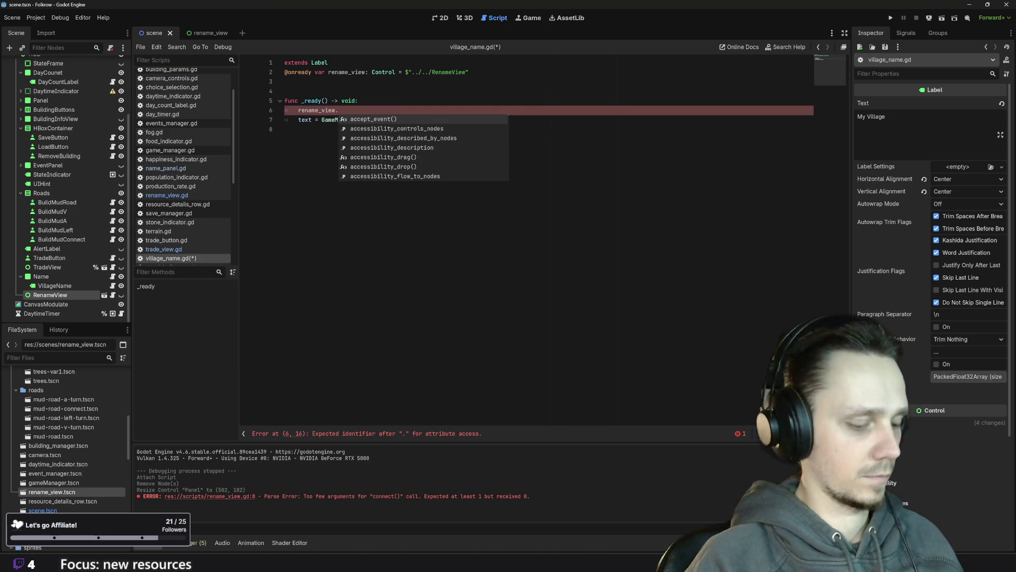
text(nam)
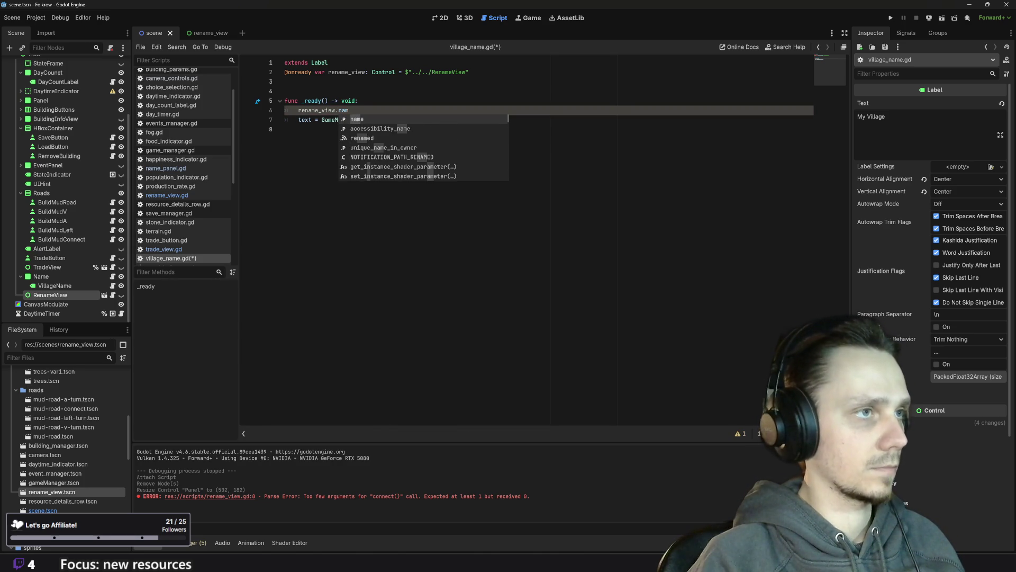
text(e_)
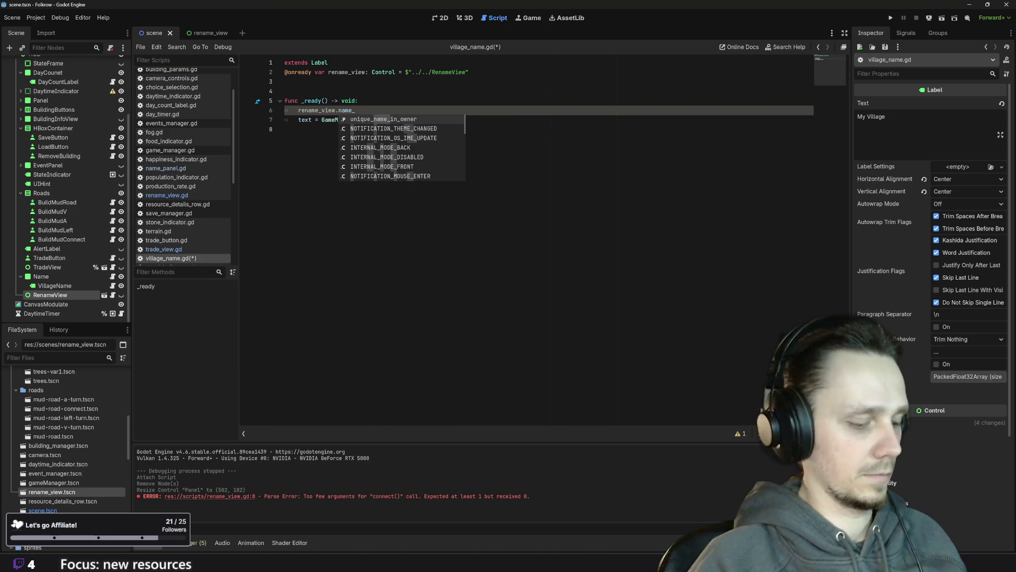
text(changed)
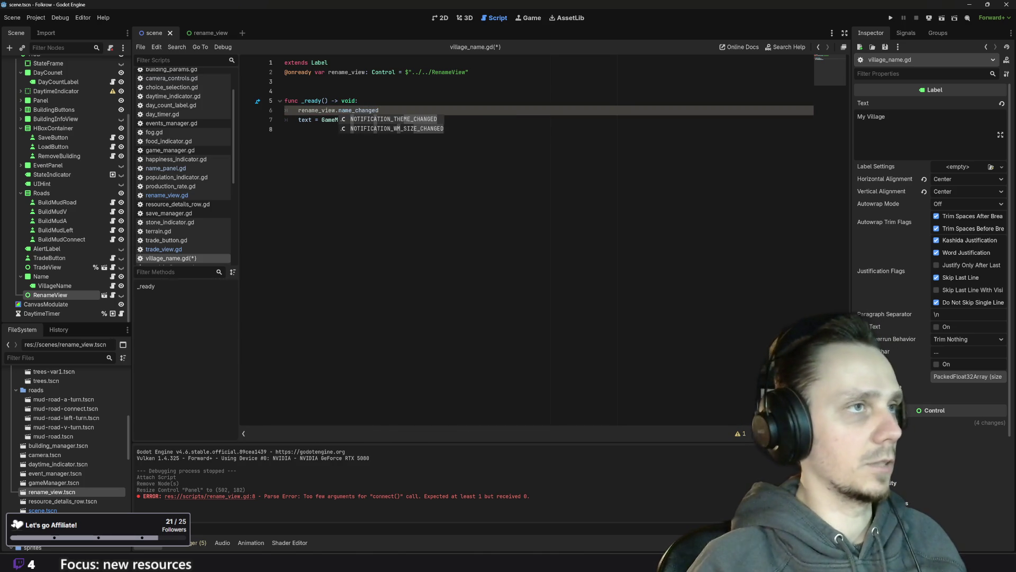
text(.co)
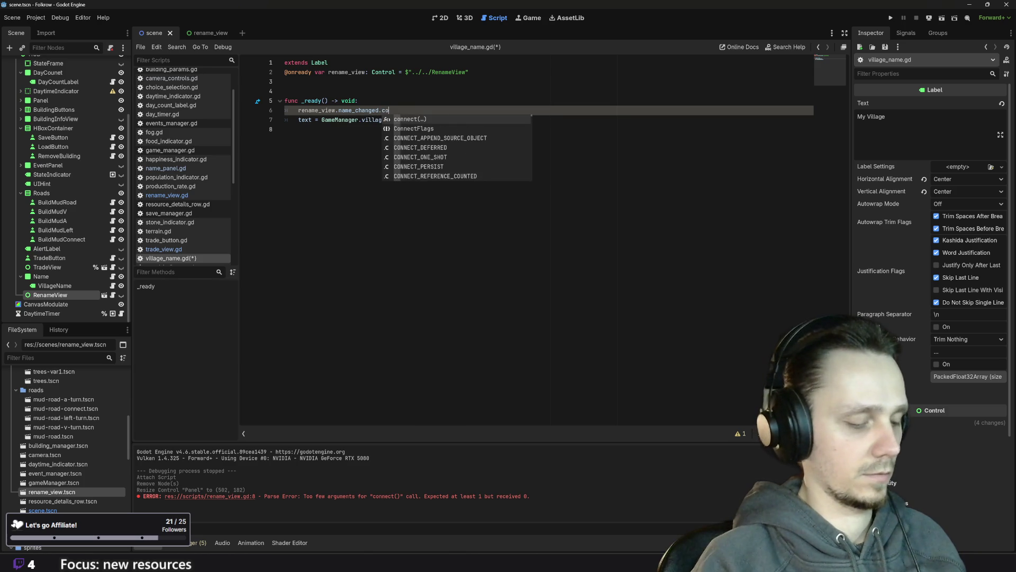
text(nnect)
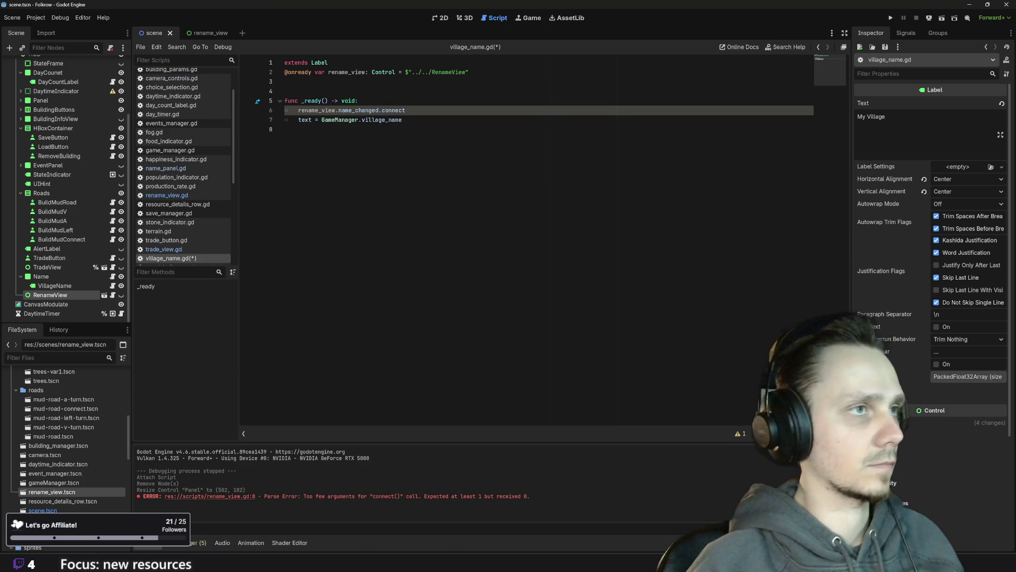
text(()
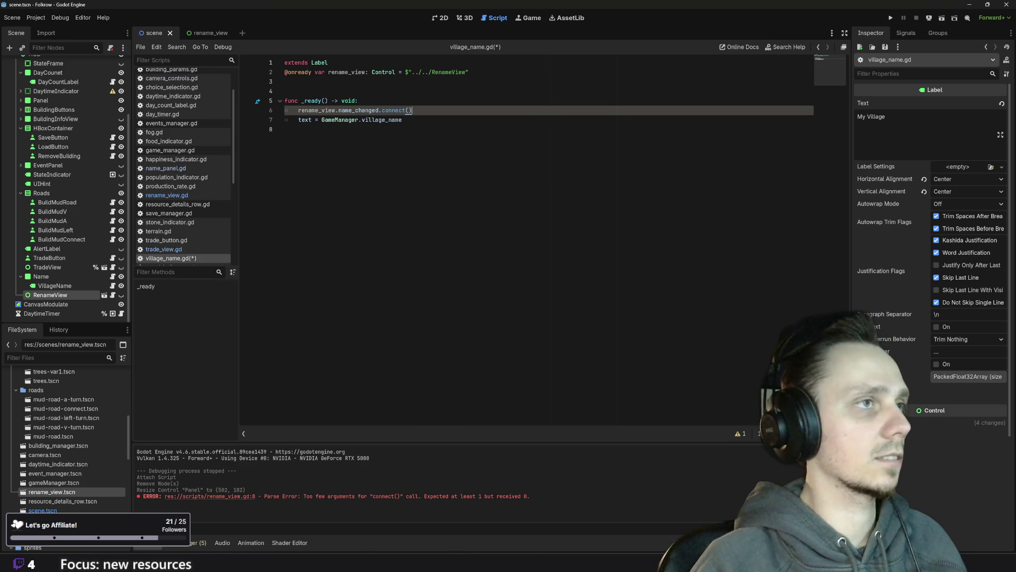
Pass _on_name_changed as the callback in rename_view.name_changed.connect()
click(285, 129)
click(409, 110)
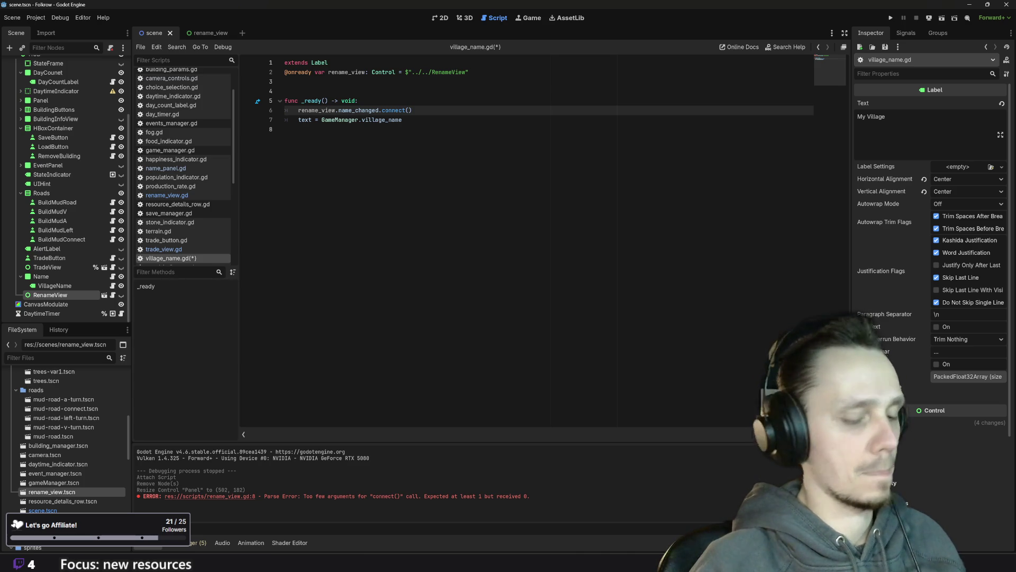
text(_on)
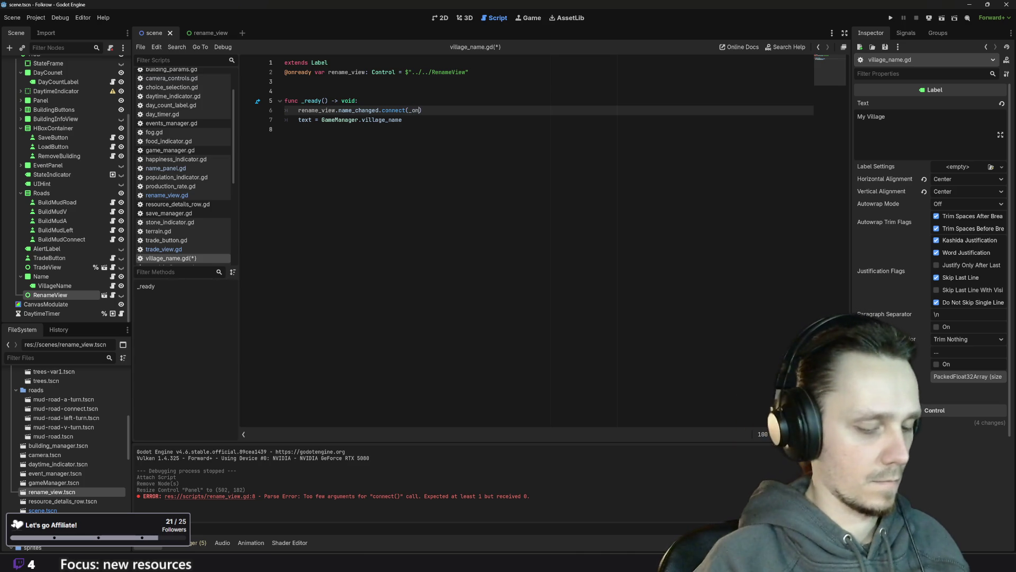
key(Delete)
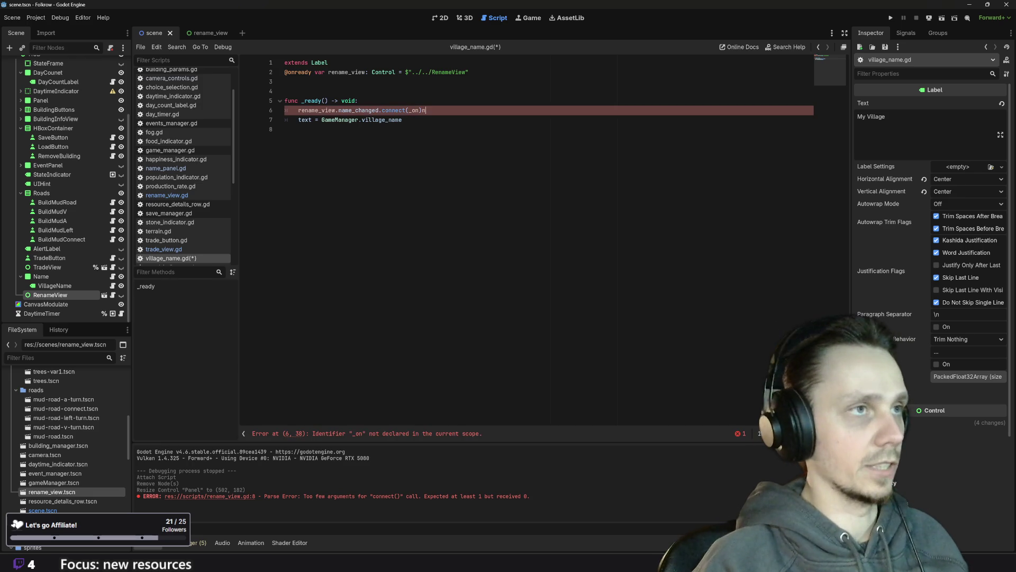
text(_)
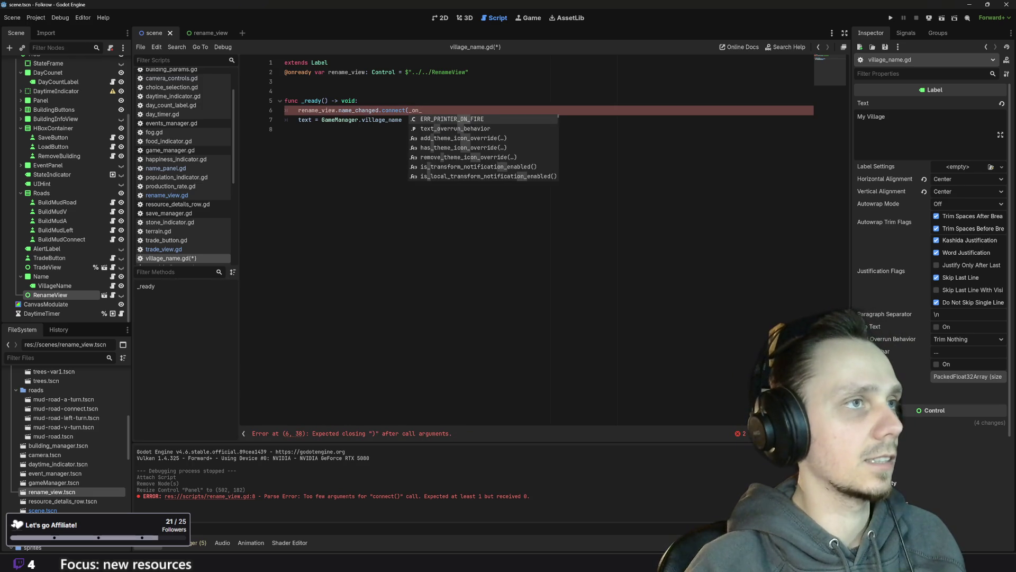
text())
text(name)
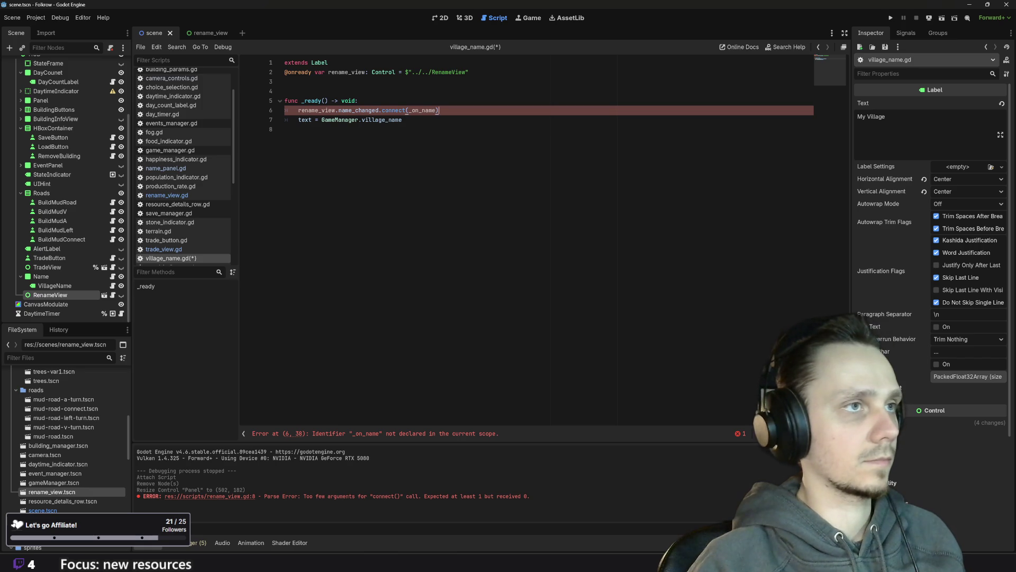
key(BackSpace)
text())
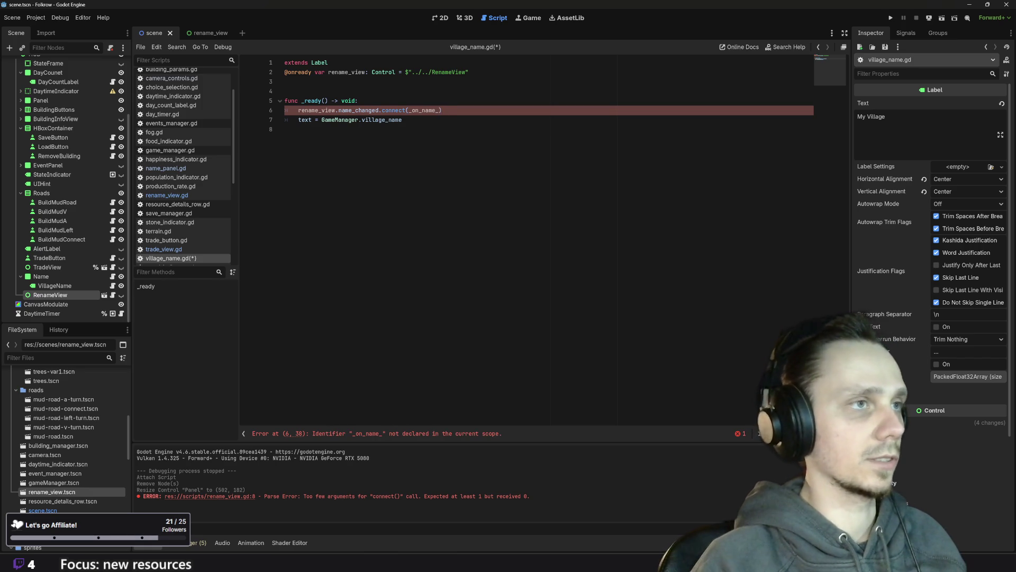
text(changed)
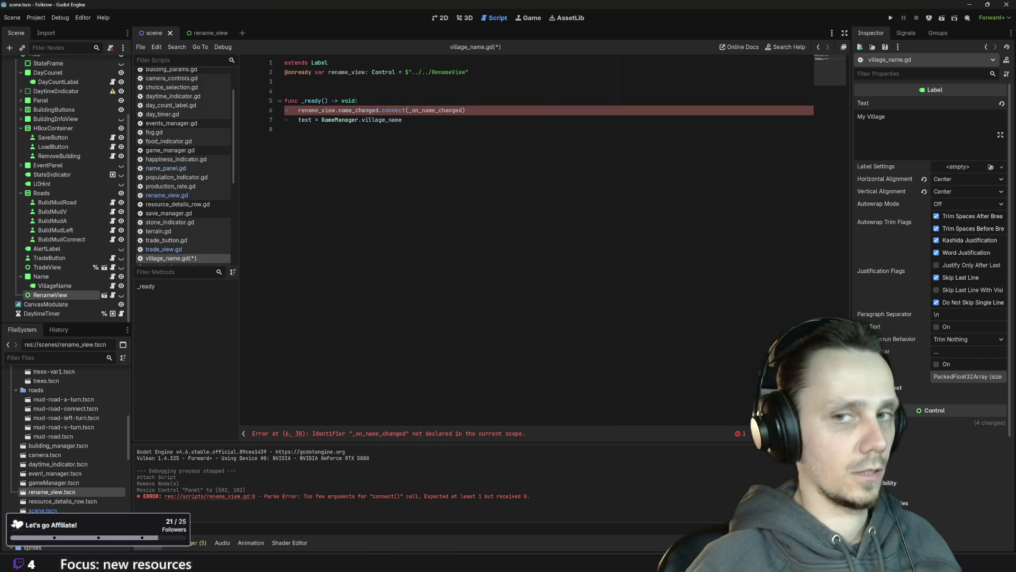
Declare a new func _on_name_changed() -> void: handler below _ready()
drag(462, 110, 409, 110)
key(ctrl+c)
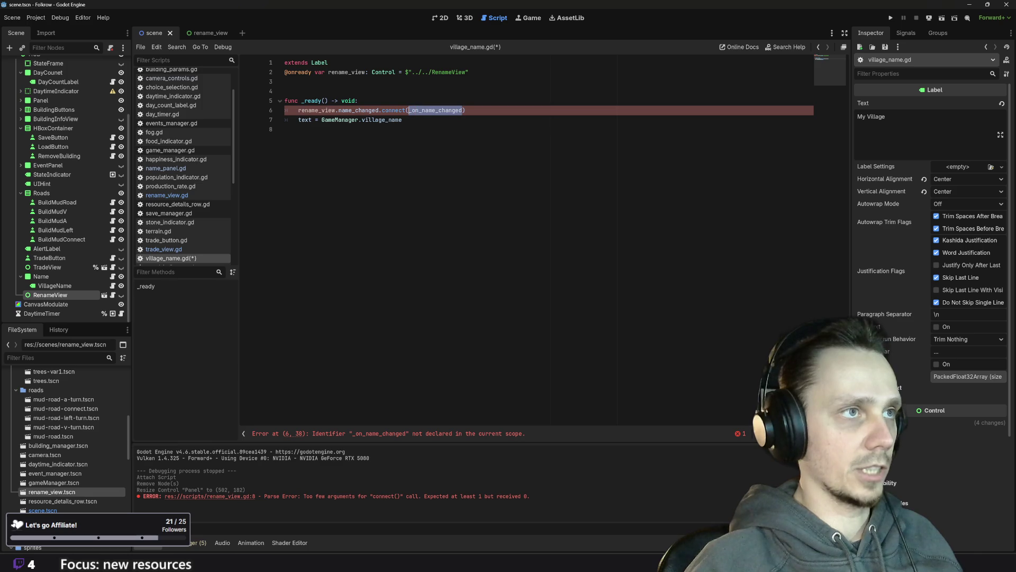
click(285, 129)
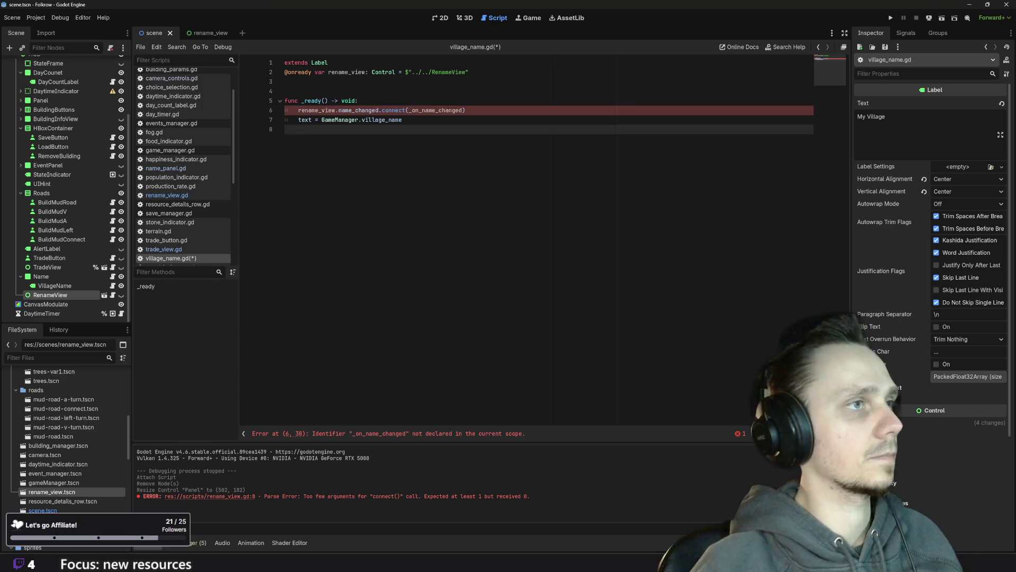
key(Return)
text(fun)
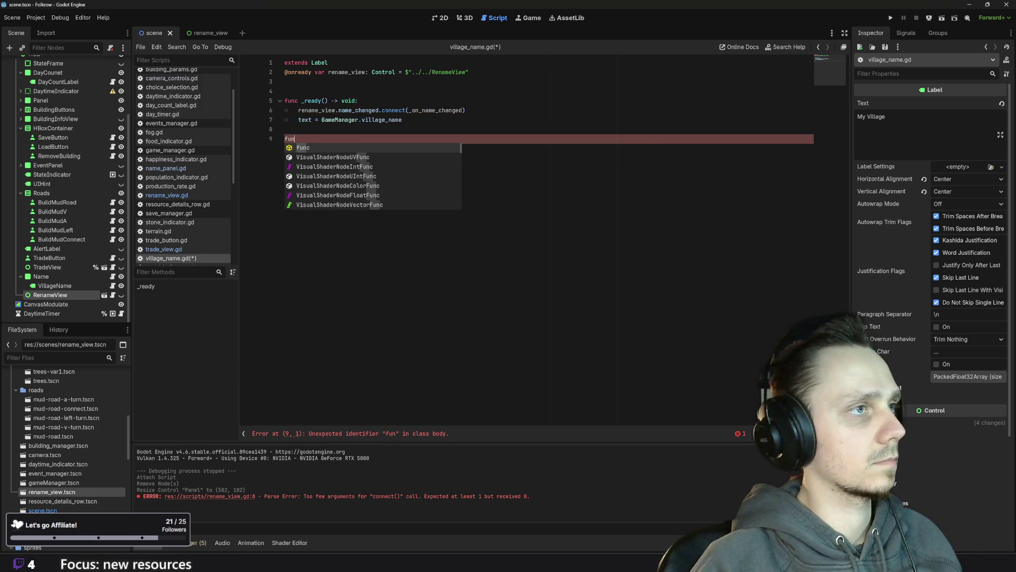
text(c)
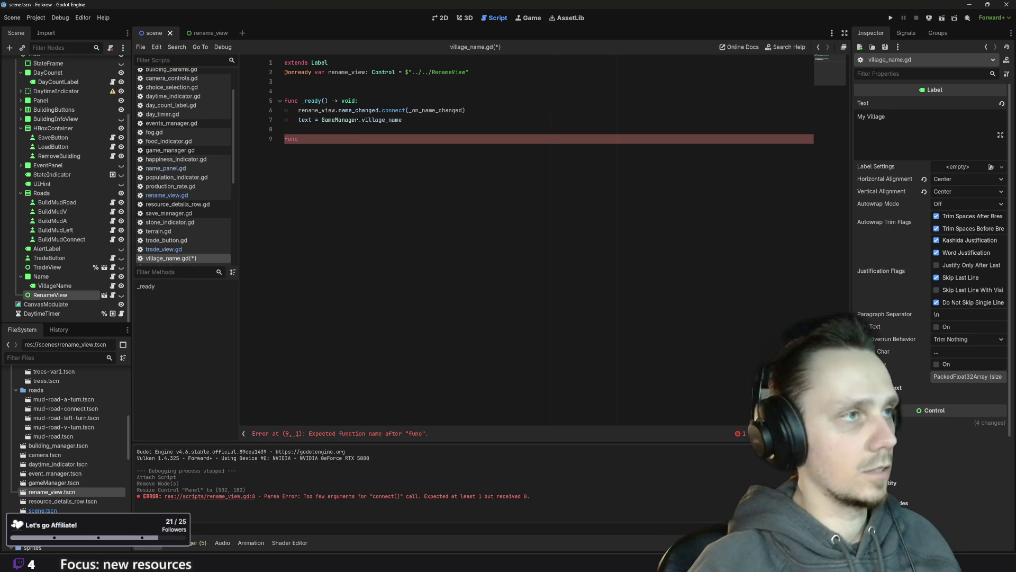
key(ctrl+v)
text(() -> void:)
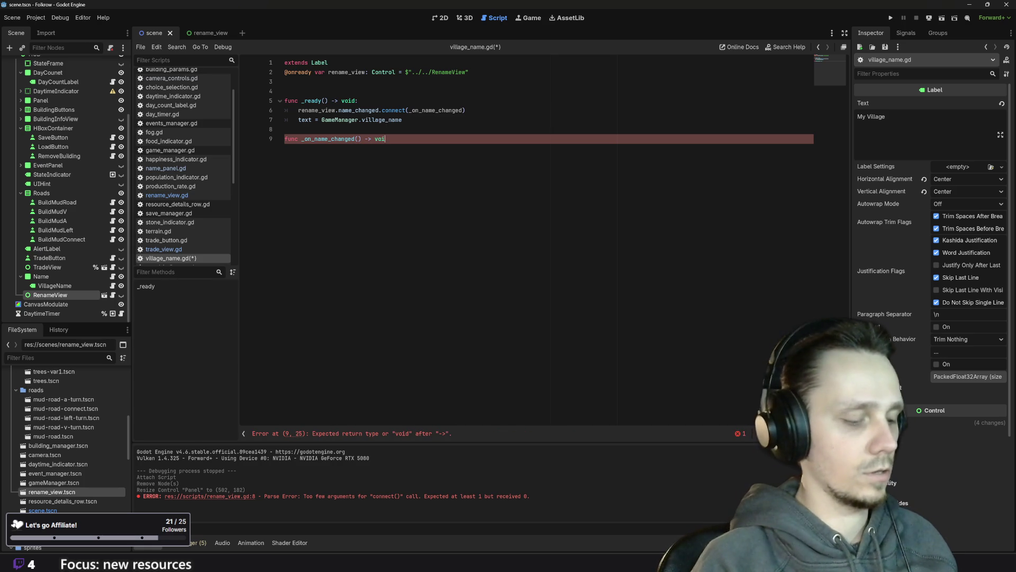
key(Return)
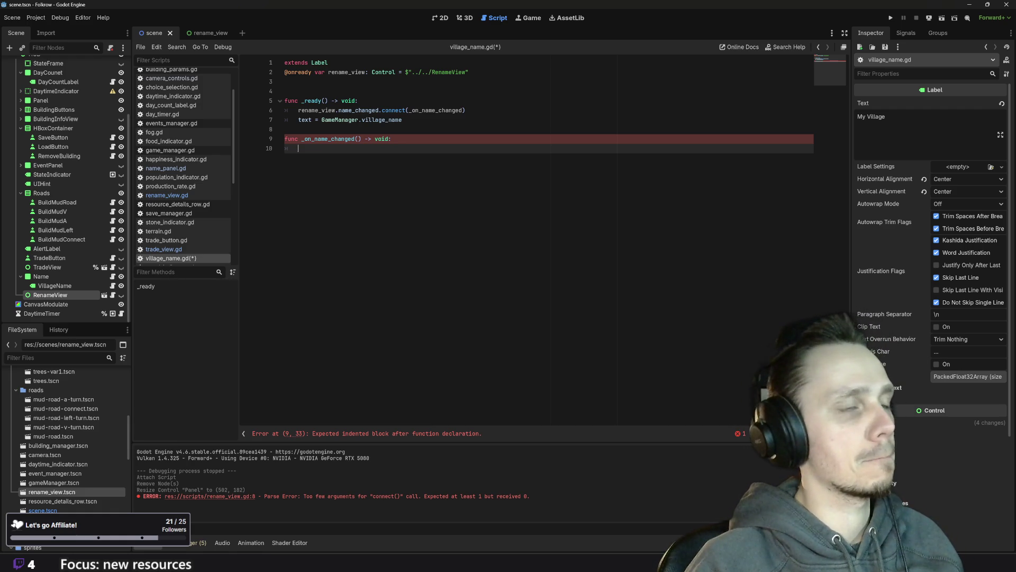
Copy the text = GameManager.village_name line into the handler body and save village_name.gd
drag(403, 120, 298, 120)
key(ctrl+c)
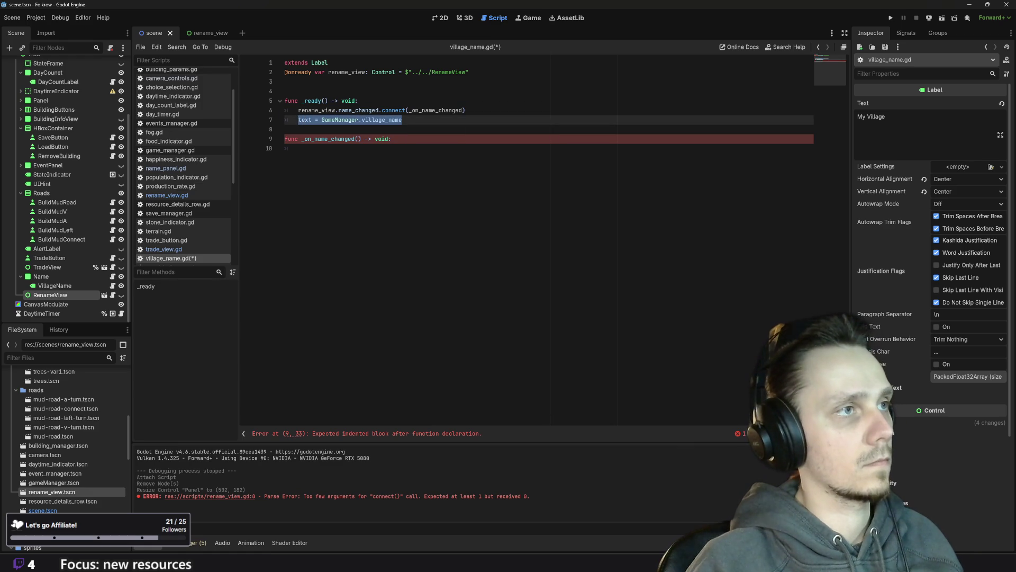
click(289, 149)
key(ctrl+v)
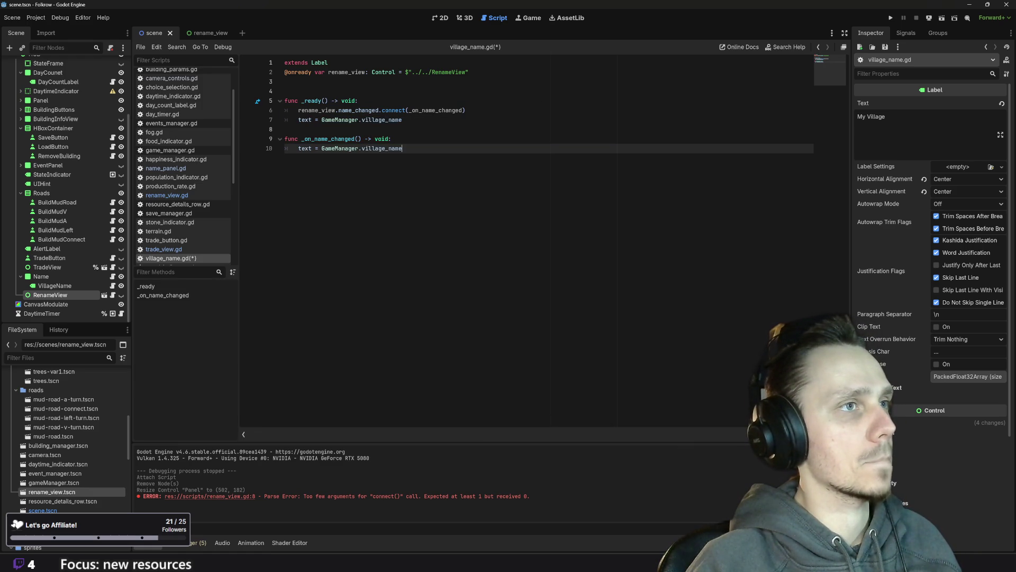
key(ctrl+s)
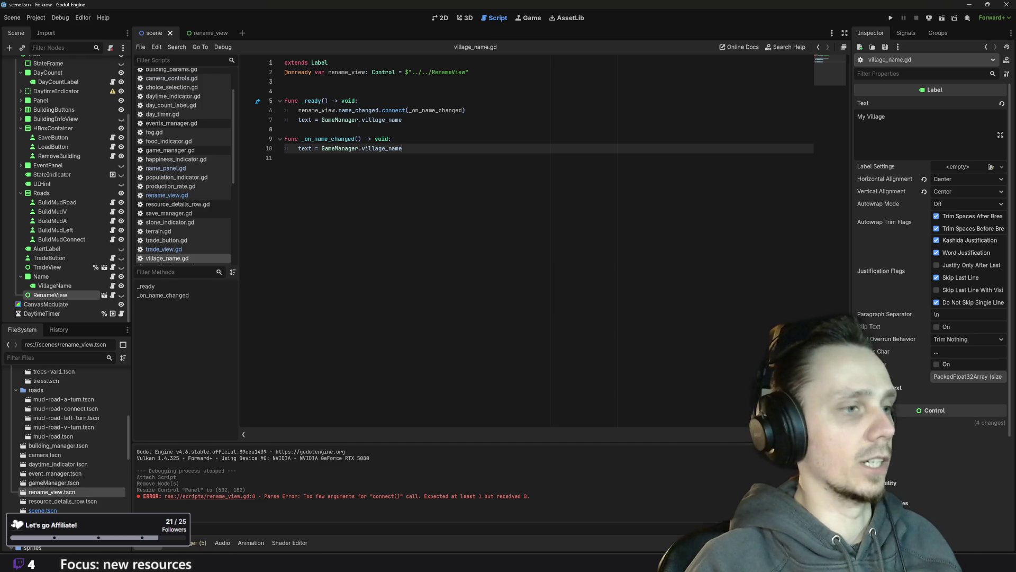
click(181, 543)
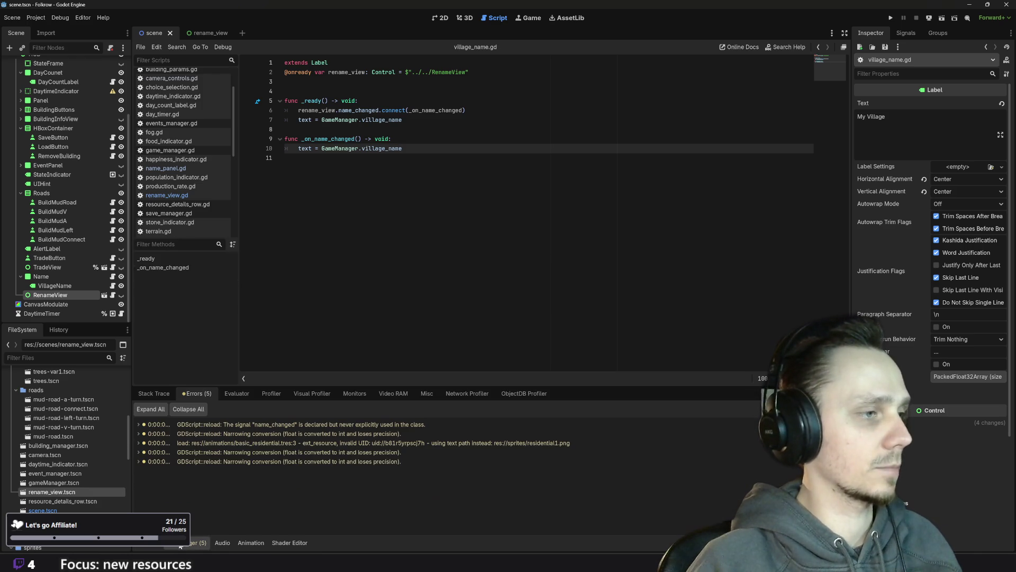
click(144, 544)
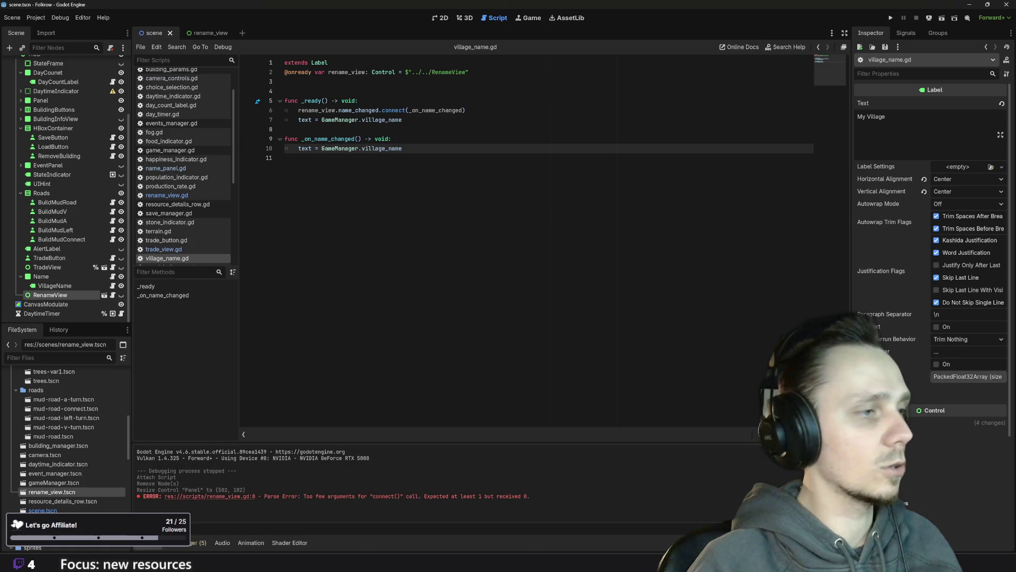
click(890, 18)
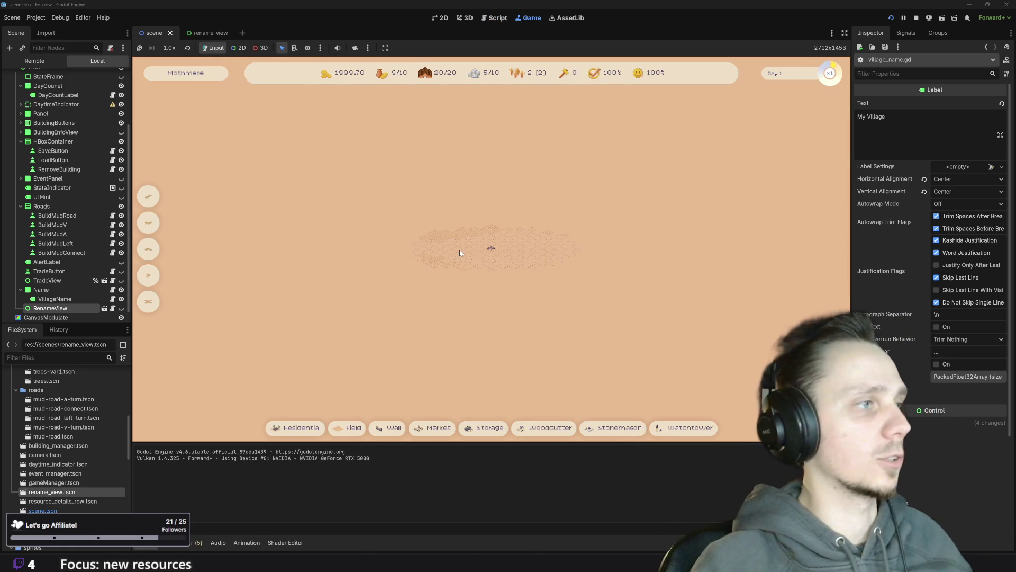
scroll(443, 262, up, 3)
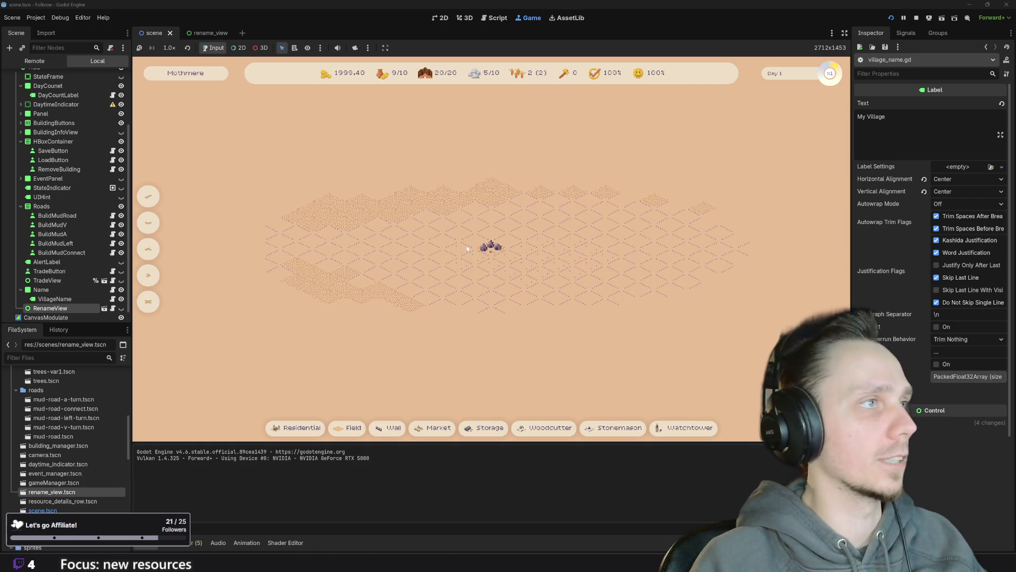
click(193, 74)
click(194, 92)
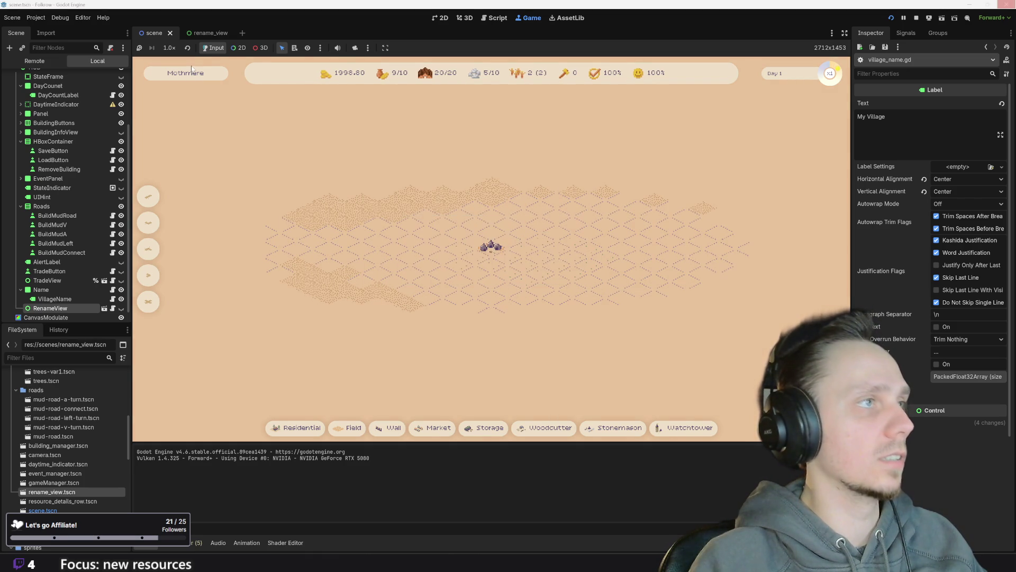
click(191, 75)
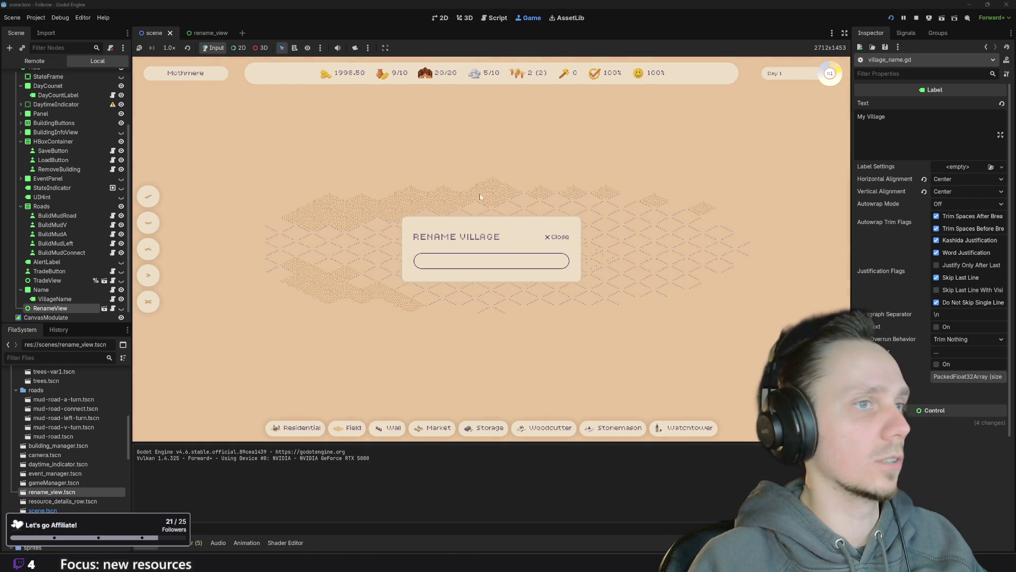
click(559, 239)
click(193, 76)
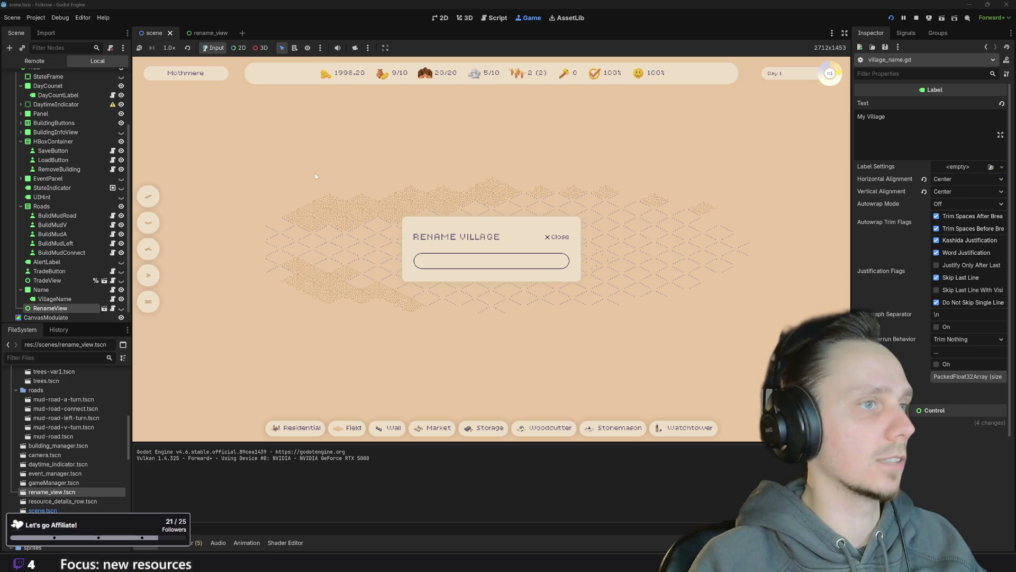
key(Escape)
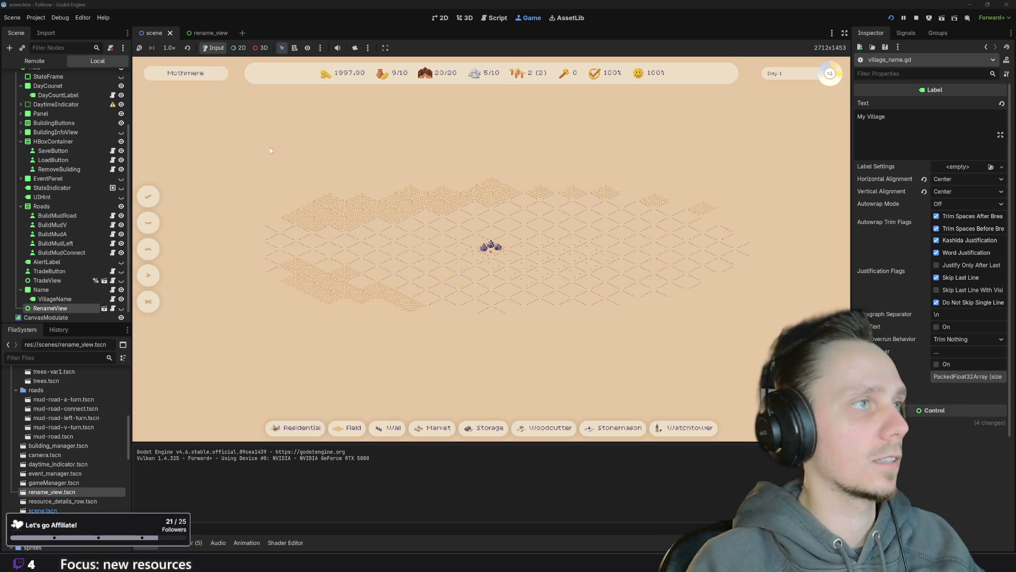
key(Escape)
key(Escape)
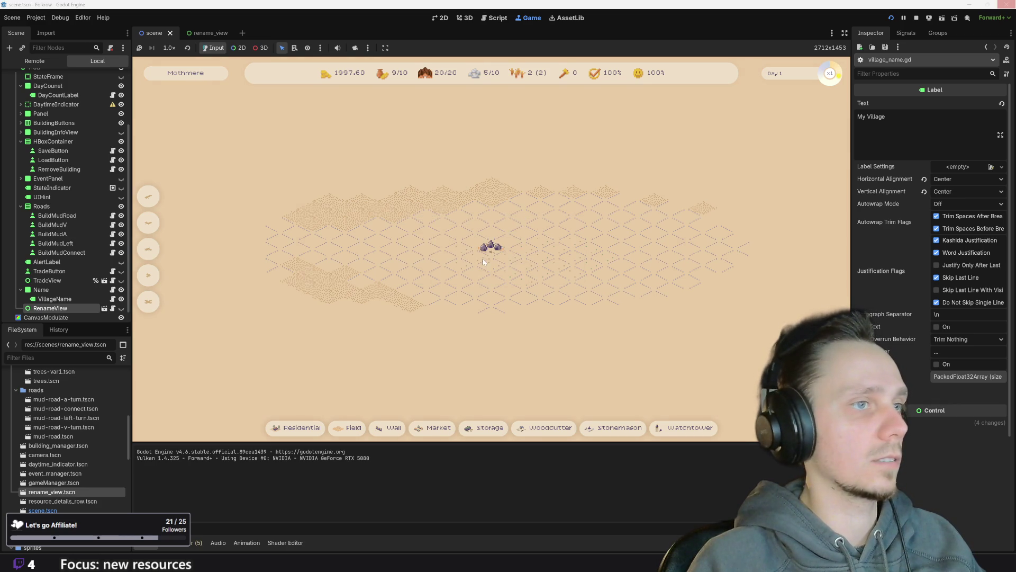
key(Escape)
key(Escape)
key(Escape)
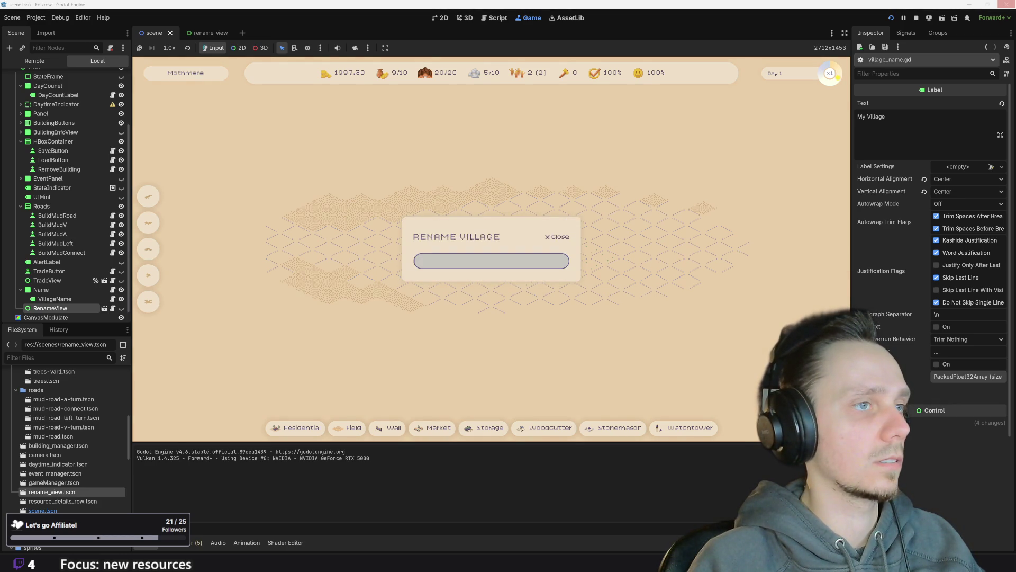
key(Escape)
key(Escape)
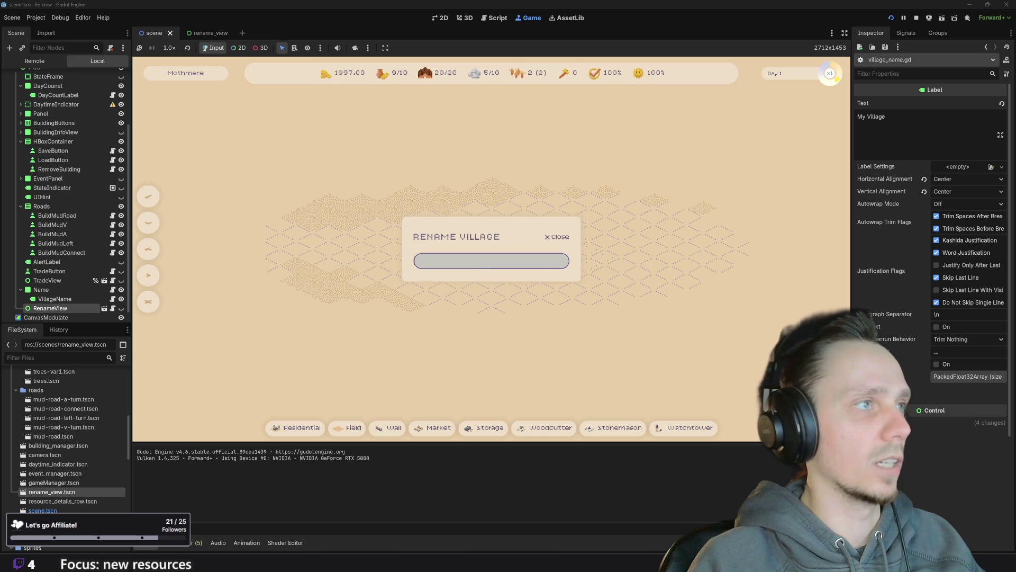
key(Escape)
key(Escape)
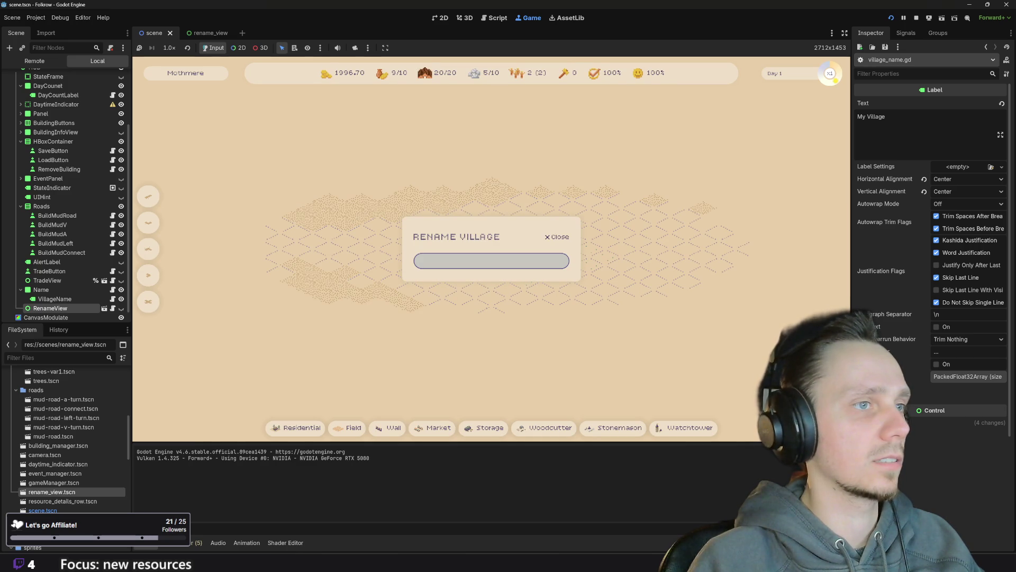
key(Escape)
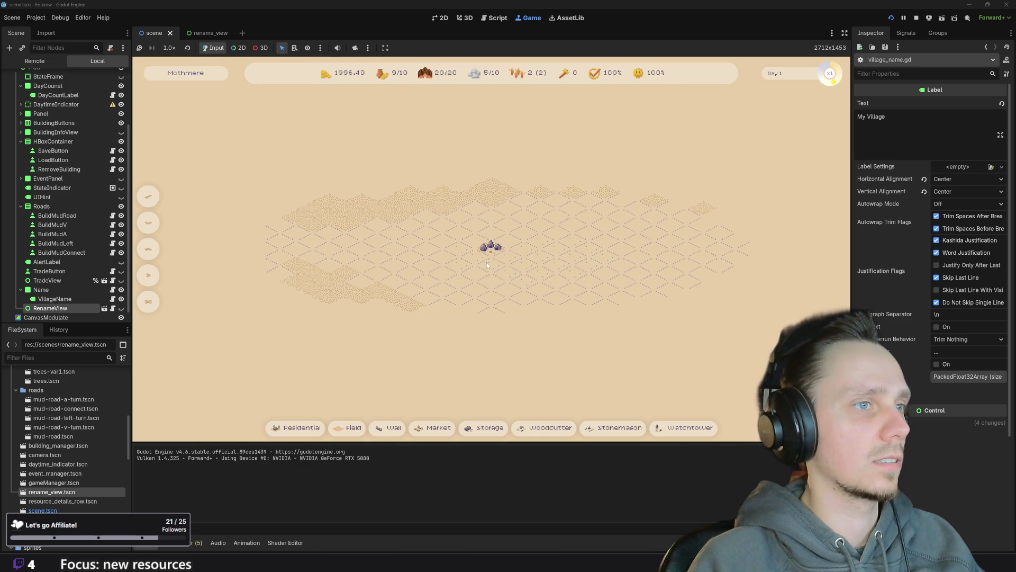
key(Escape)
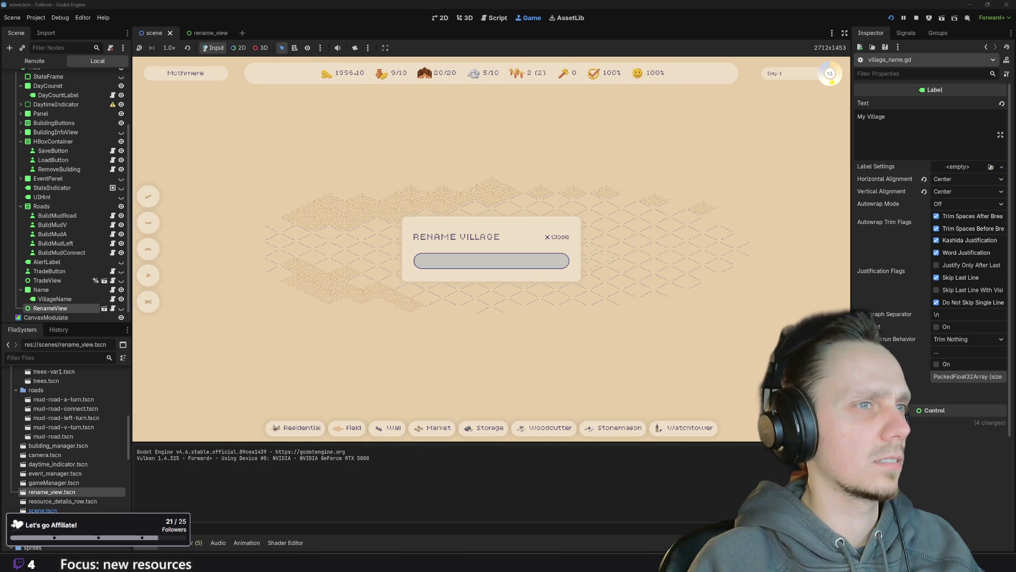
text(qwe)
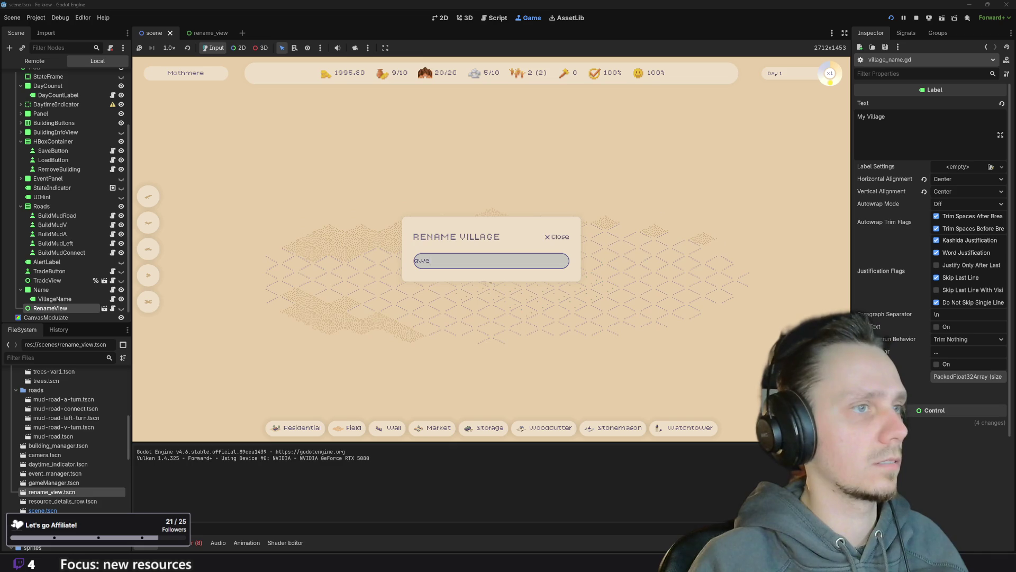
text(asd)
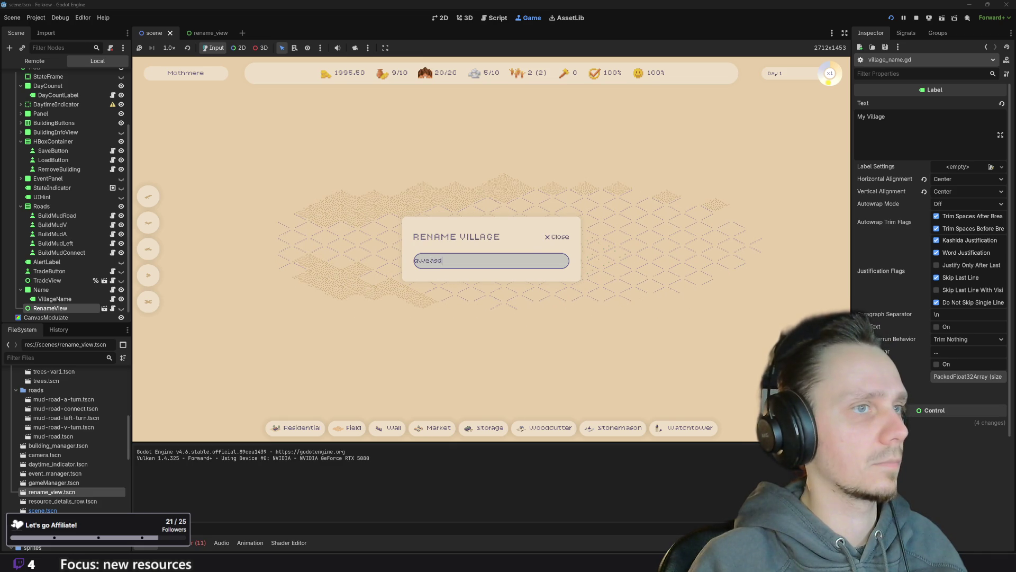
click(557, 239)
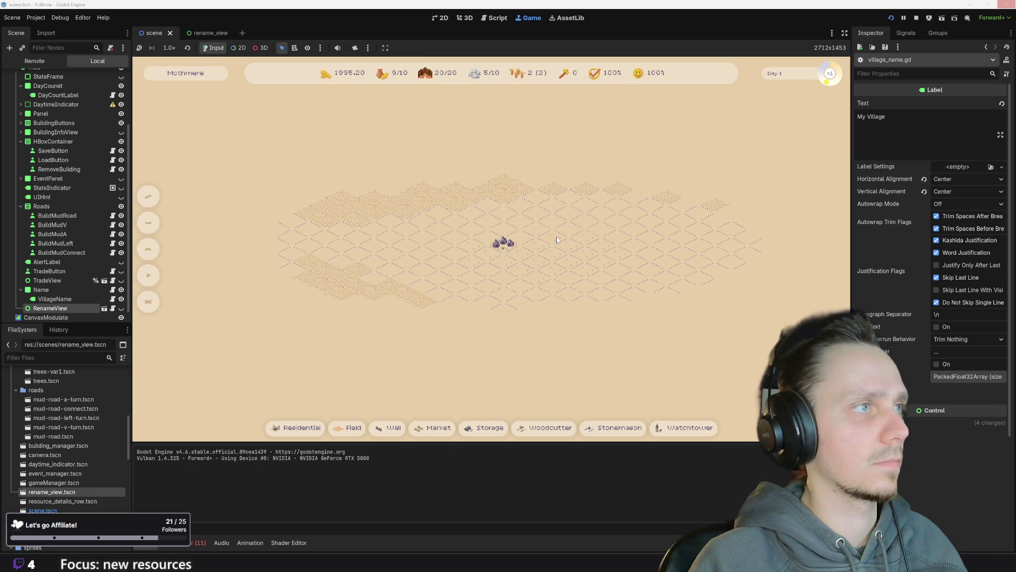
click(557, 240)
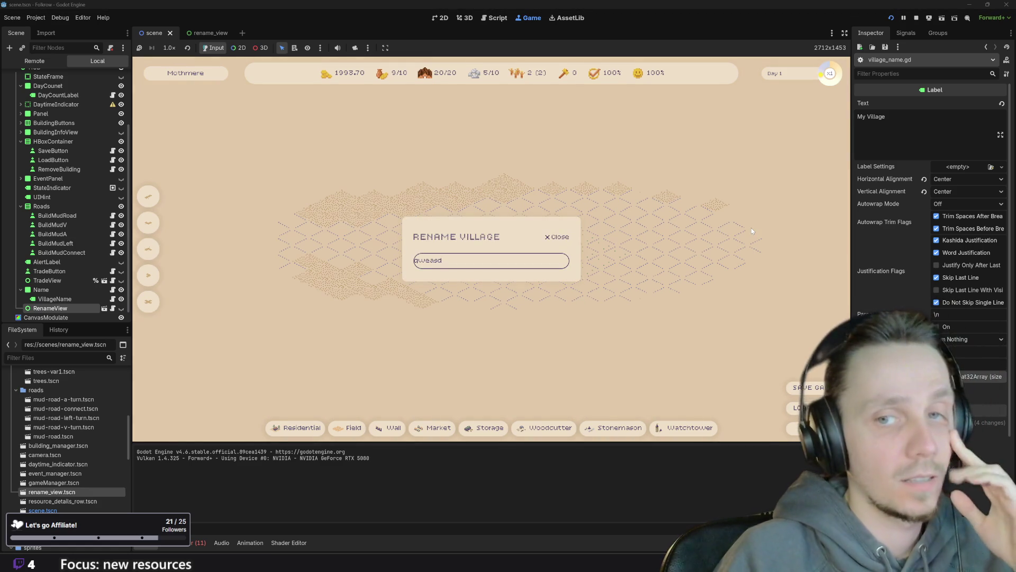
click(917, 20)
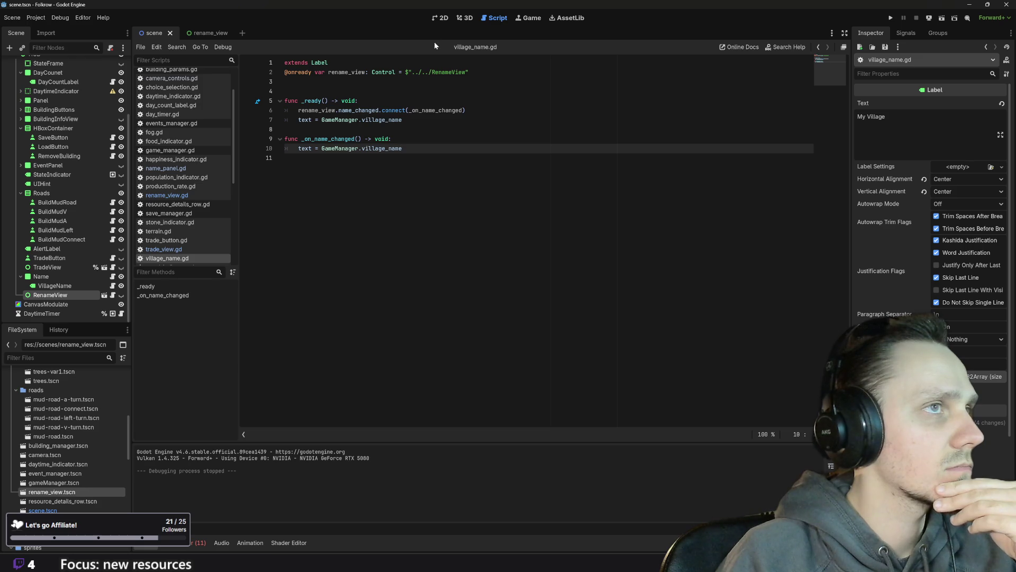
From the Name panel node in the 2D view, open village_name.gd, then rename_view.gd in the script editor
click(434, 20)
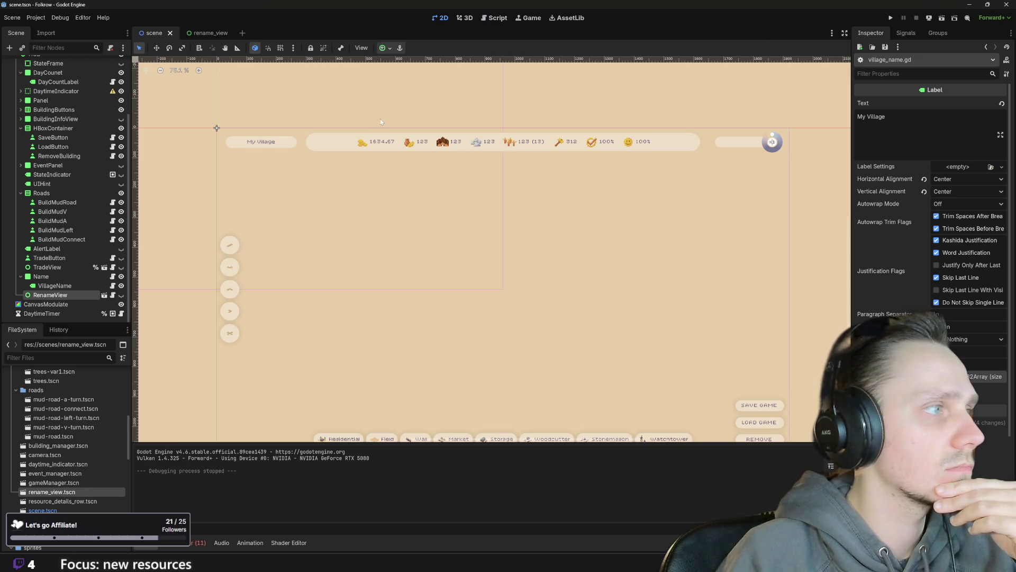
click(294, 143)
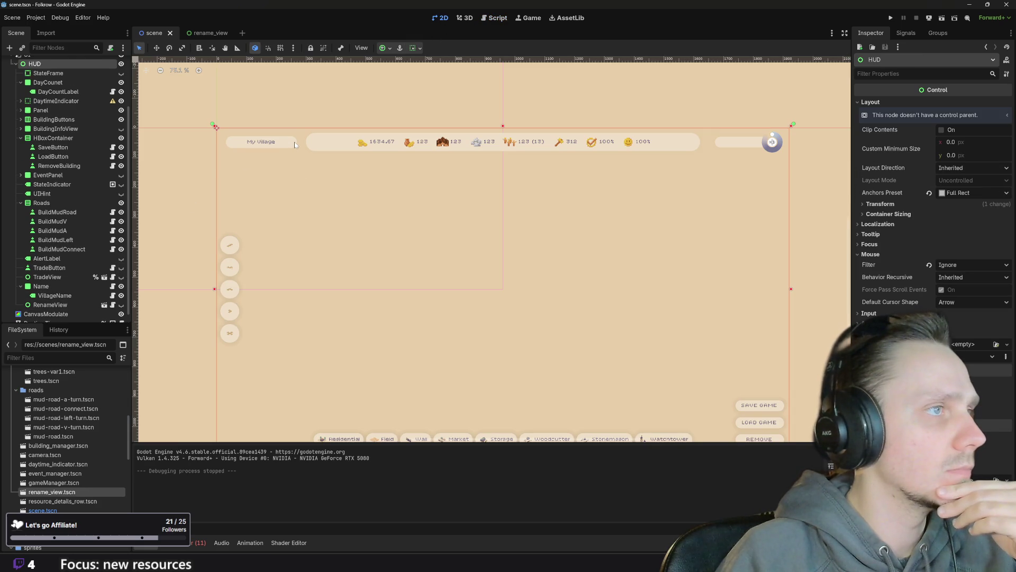
click(51, 289)
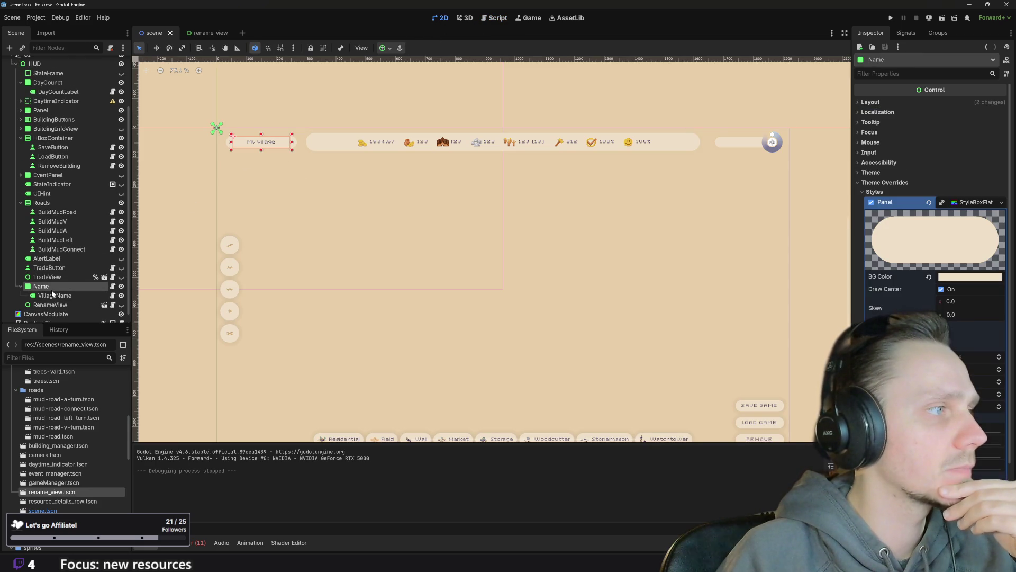
click(113, 286)
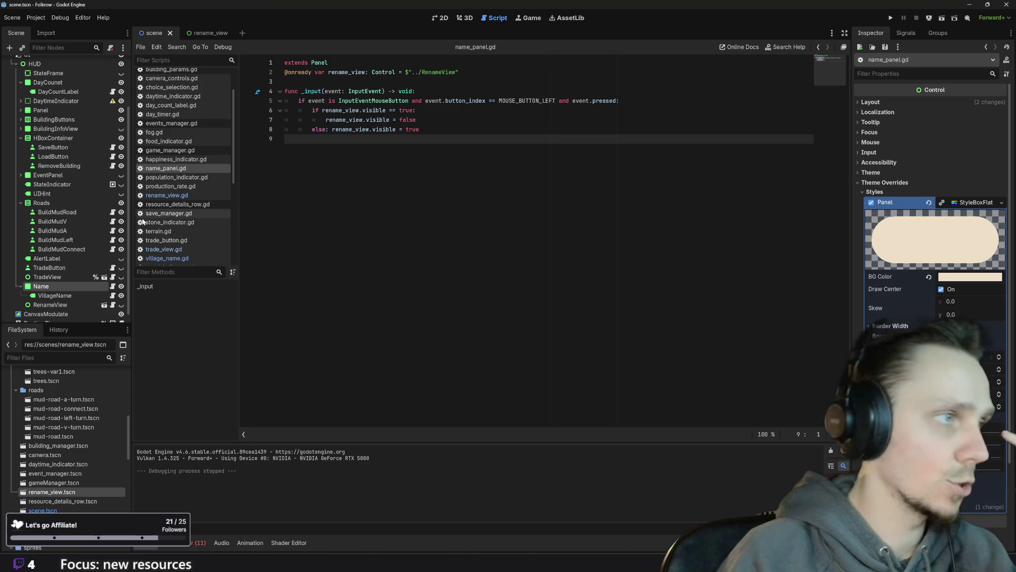
click(181, 260)
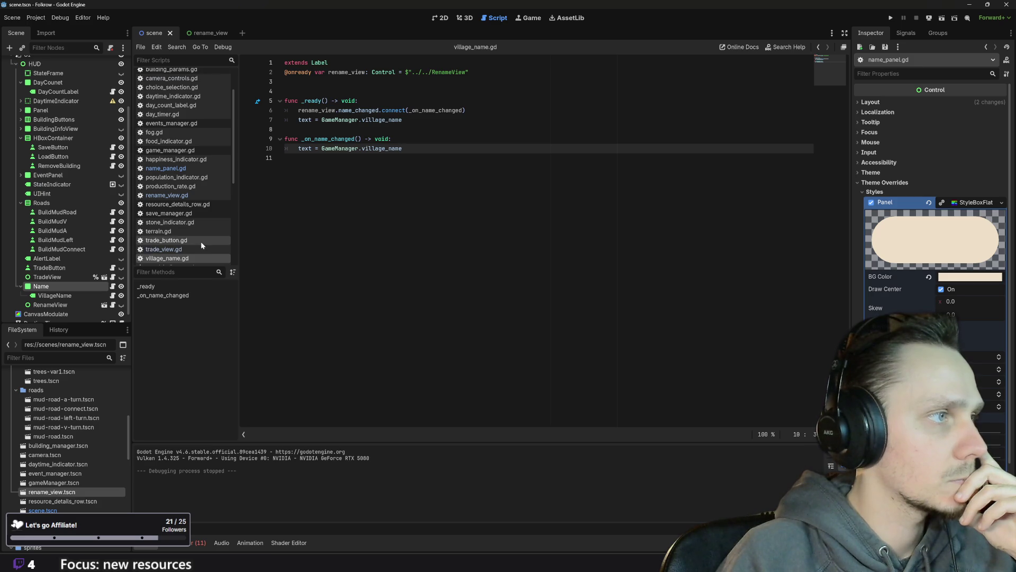
scroll(201, 243, down, 3)
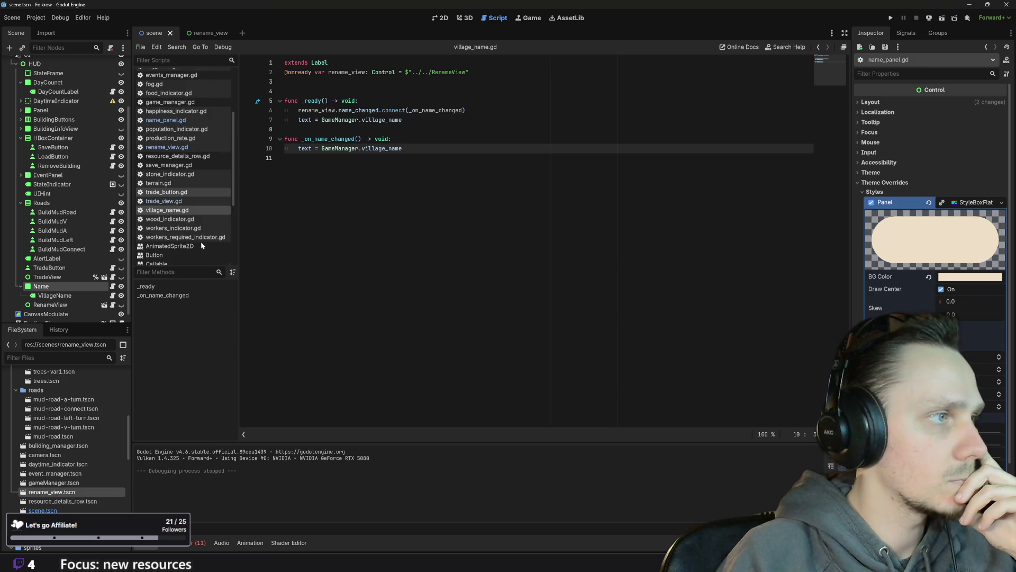
click(177, 144)
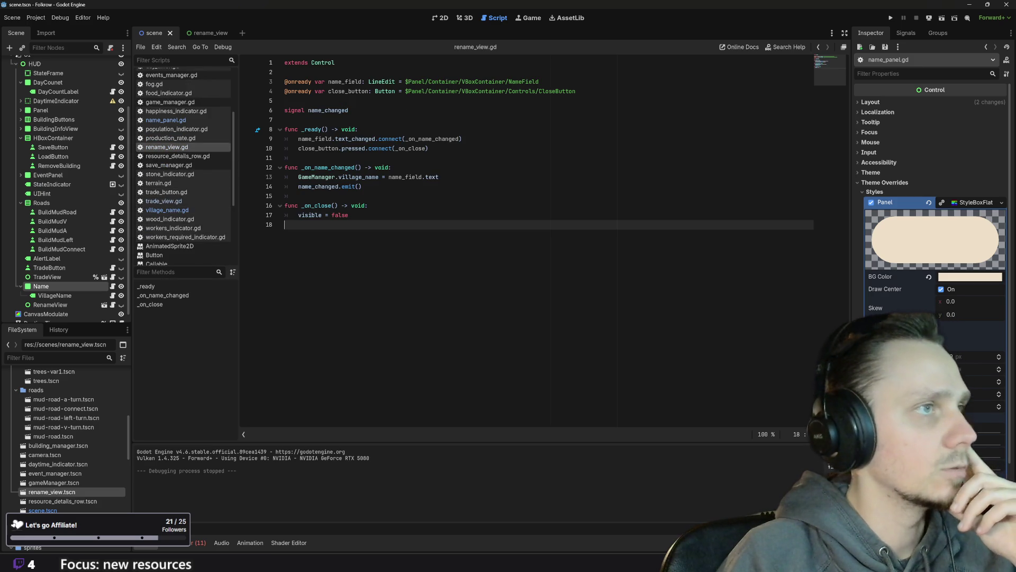
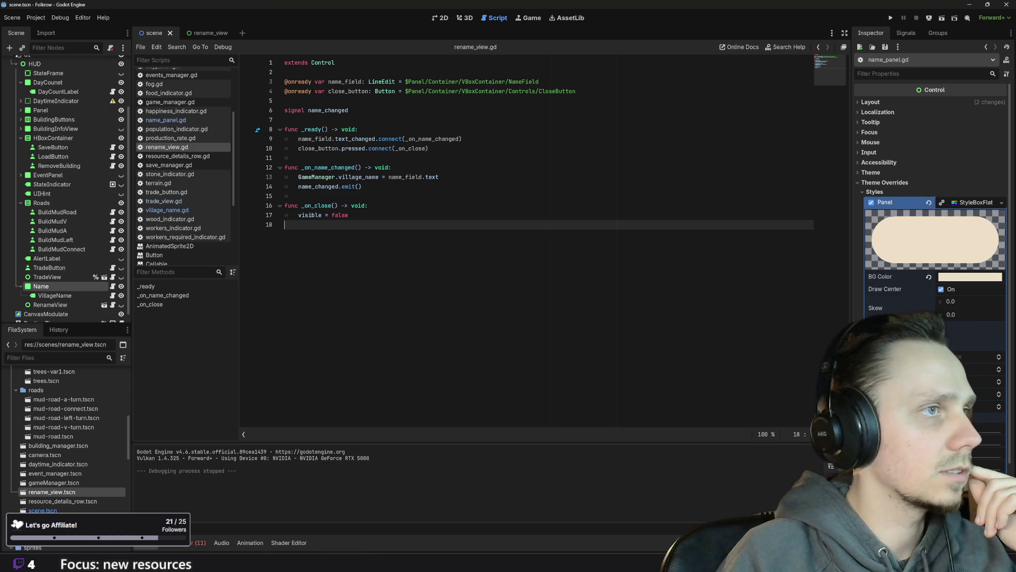
Temporarily comment out the close-button connection, test-run the game, then restore the line
click(429, 148)
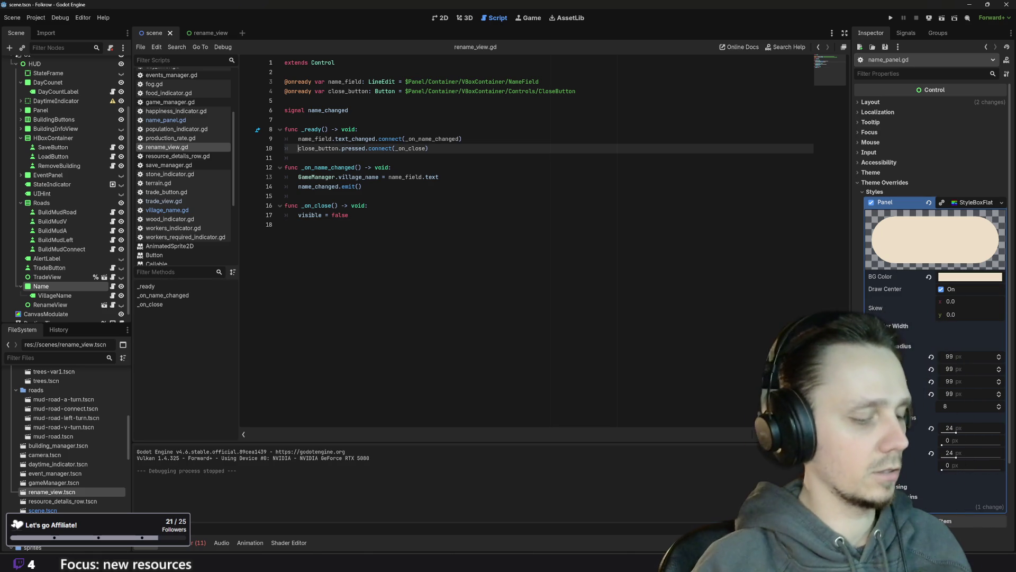
key(ctrl+k)
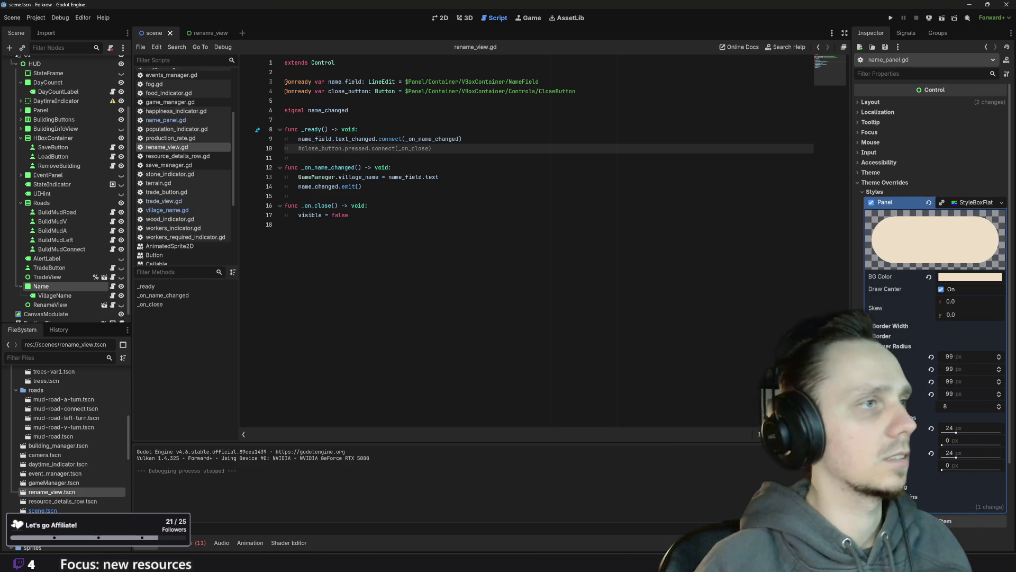
key(F5)
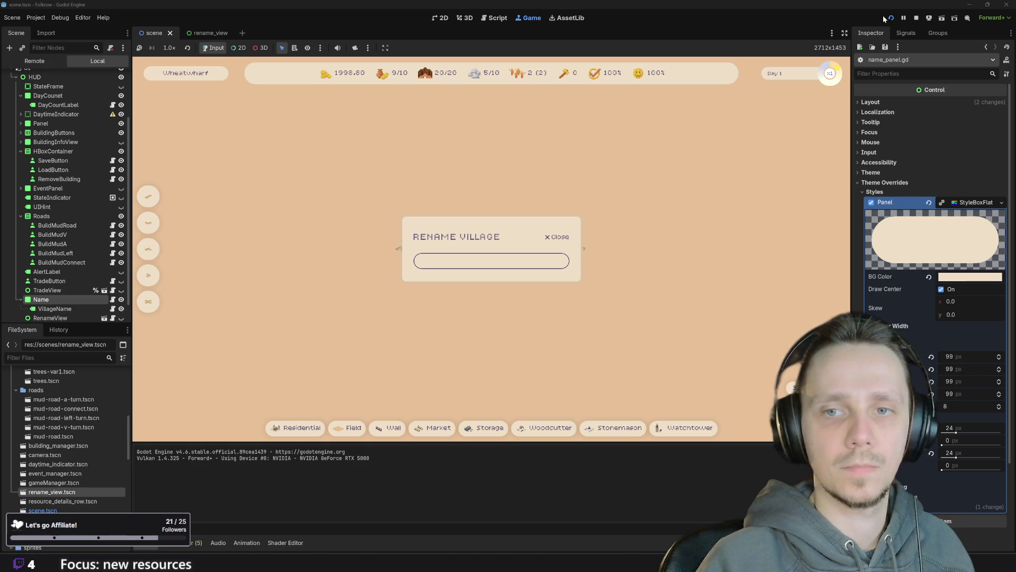
click(917, 19)
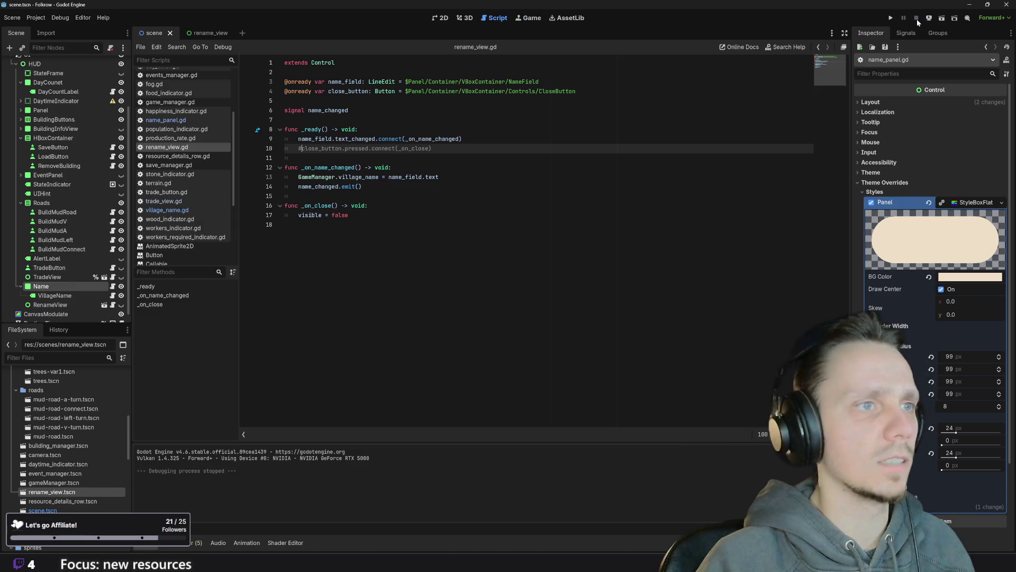
key(ctrl+k)
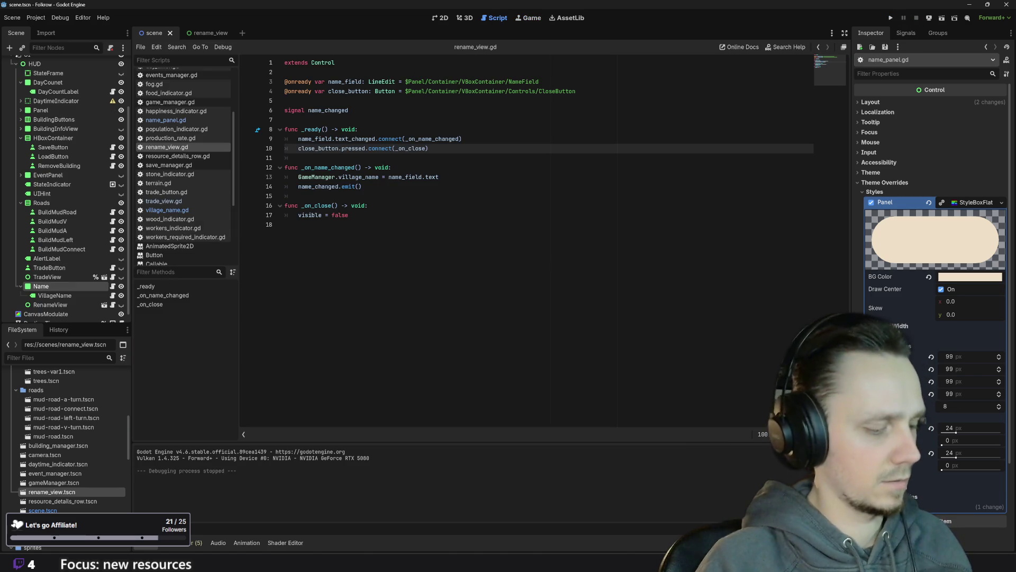
Delete the _input function from name_panel.gd and run the game without it
scroll(182, 193, up, 3)
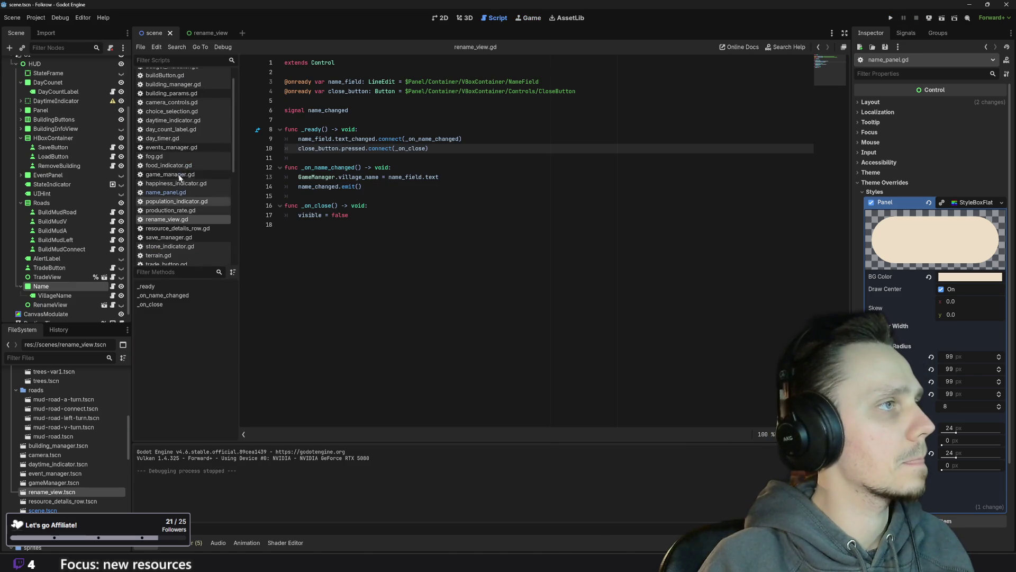
click(166, 193)
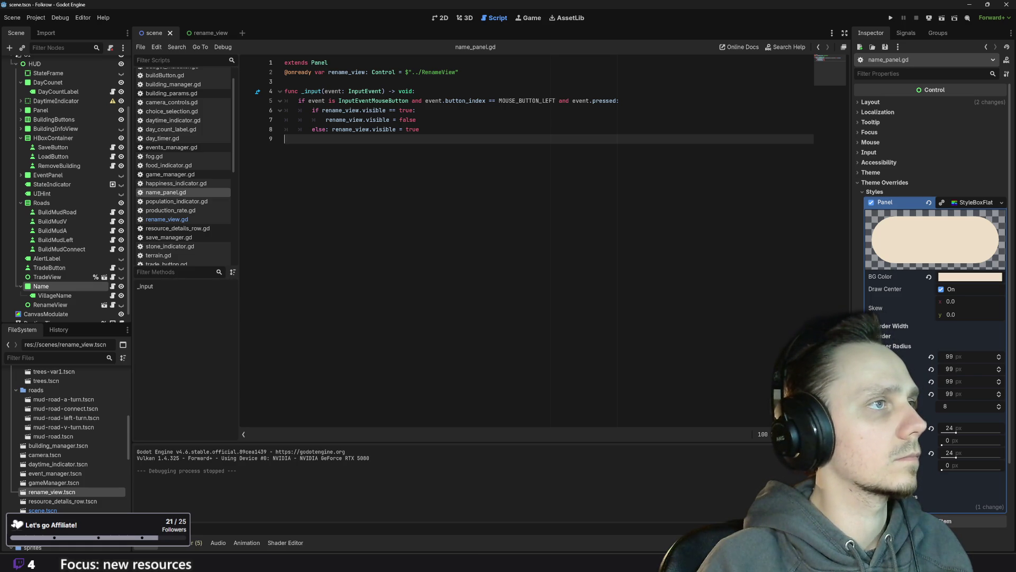
click(284, 91)
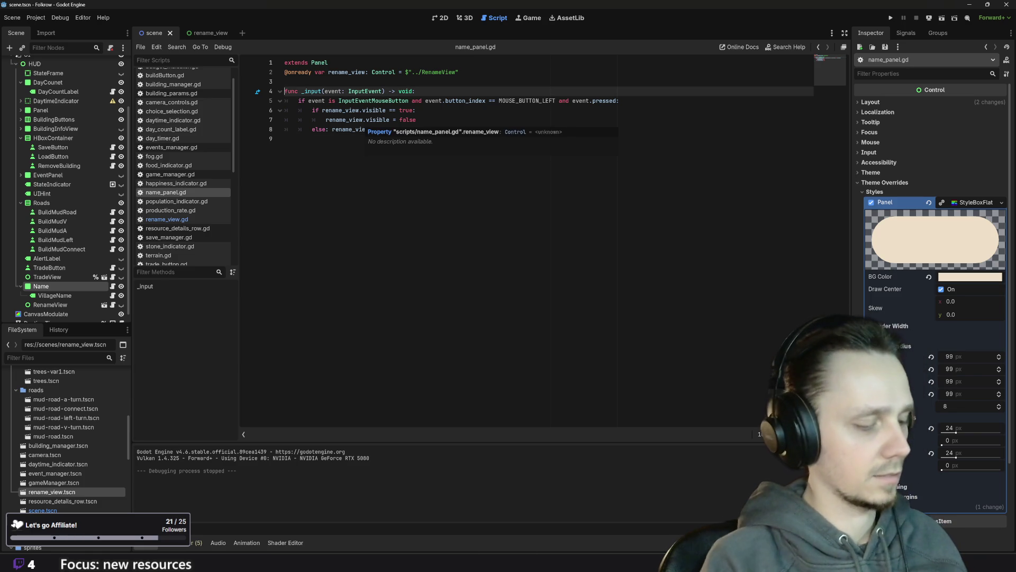
text(#)
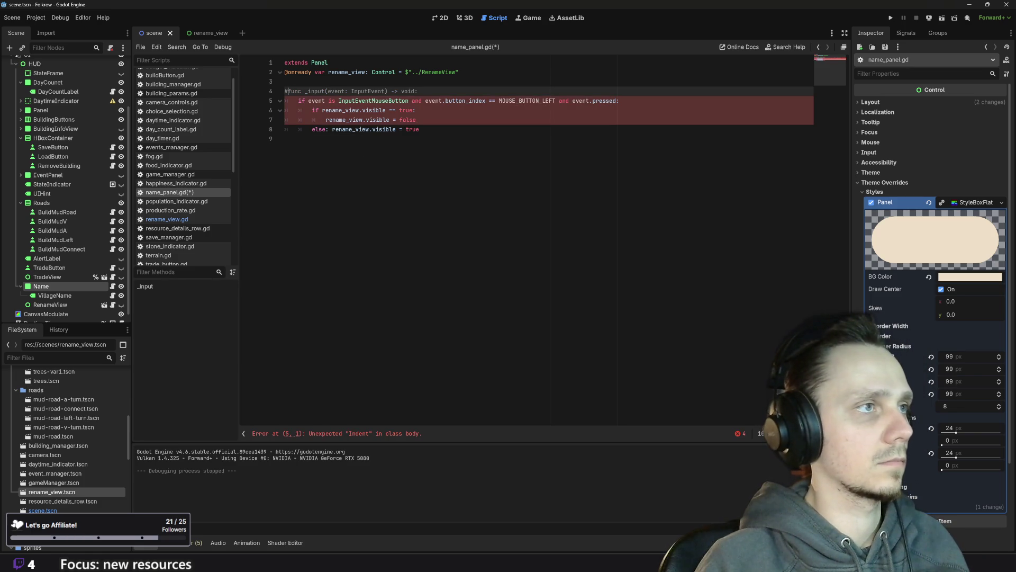
key(ctrl+z)
key(Down)
key(Down)
key(Down)
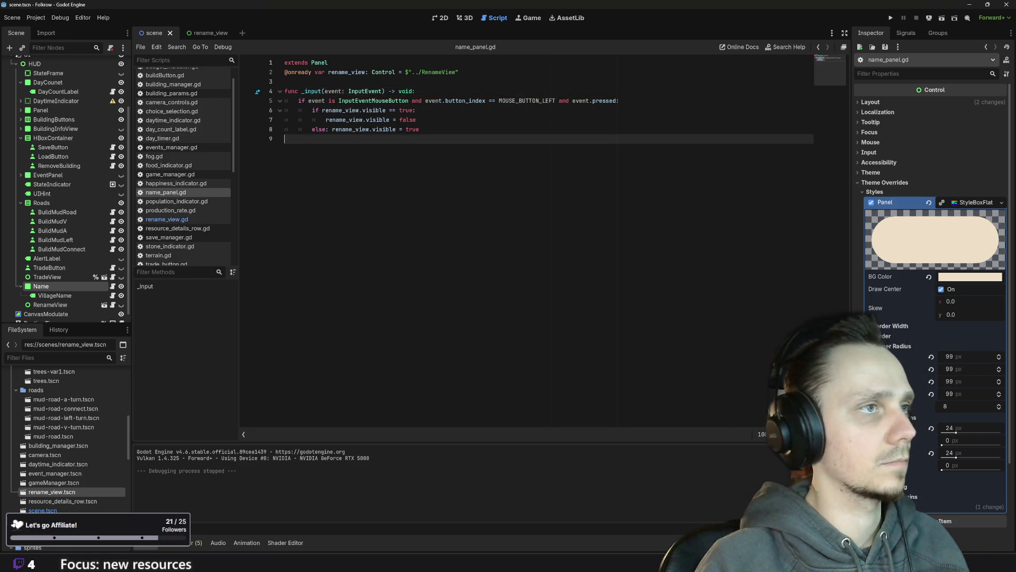
key(shift+Up)
key(shift+Up)
key(shift+Up)
key(ctrl+c)
key(BackSpace)
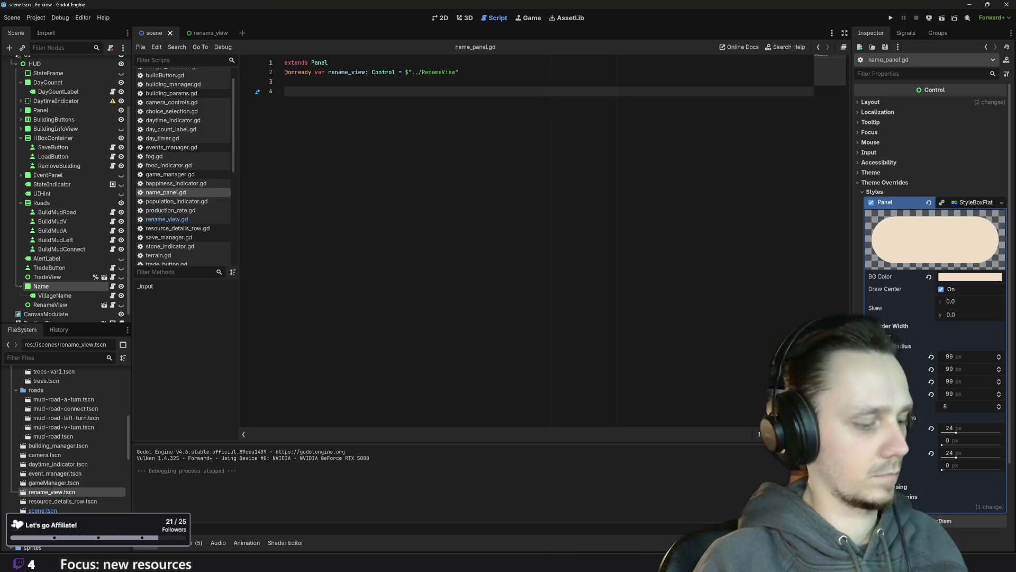
key(BackSpace)
key(F5)
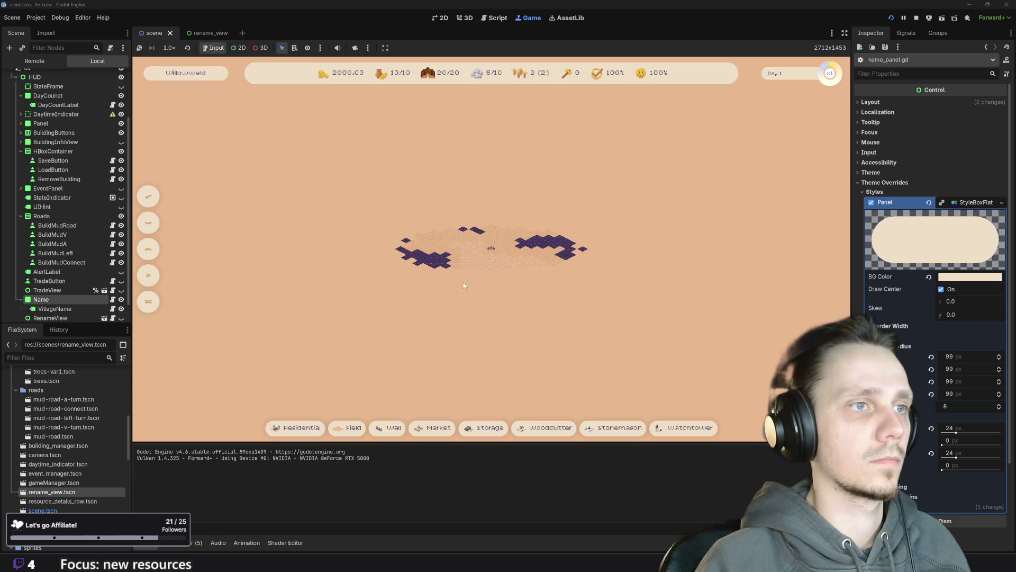
key(alt+Tab)
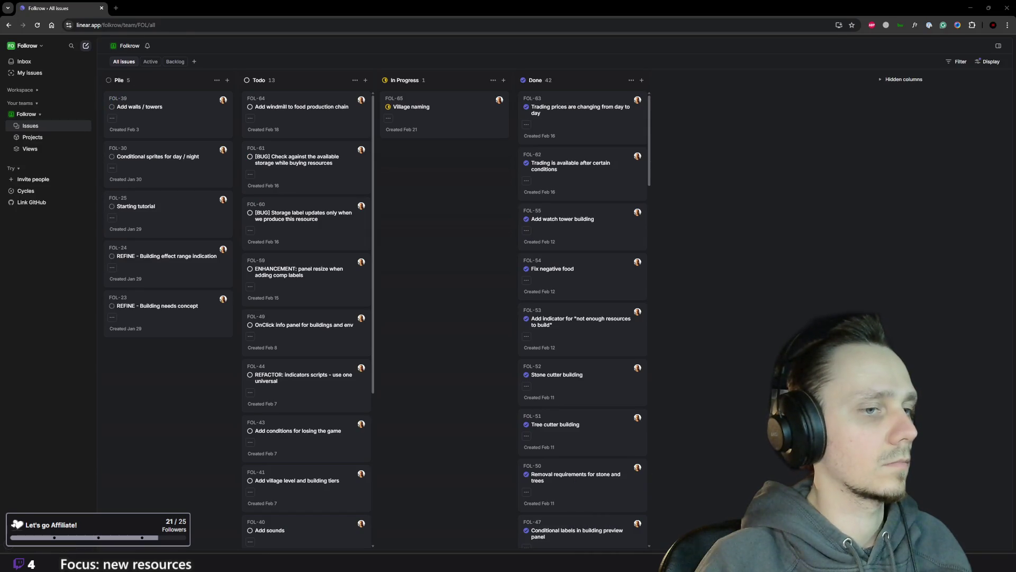
key(alt+Tab)
key(alt+Tab)
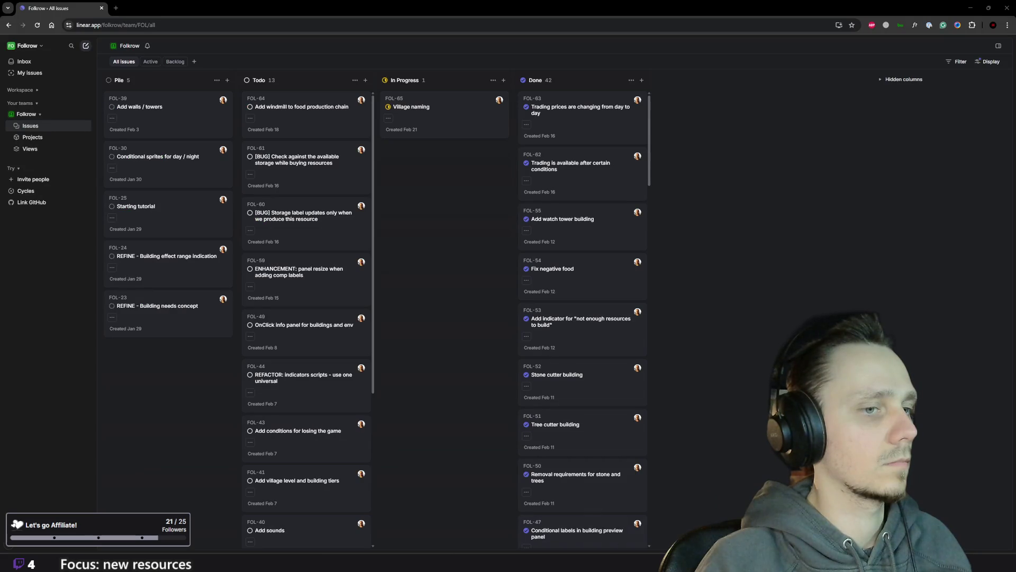
key(alt+Tab)
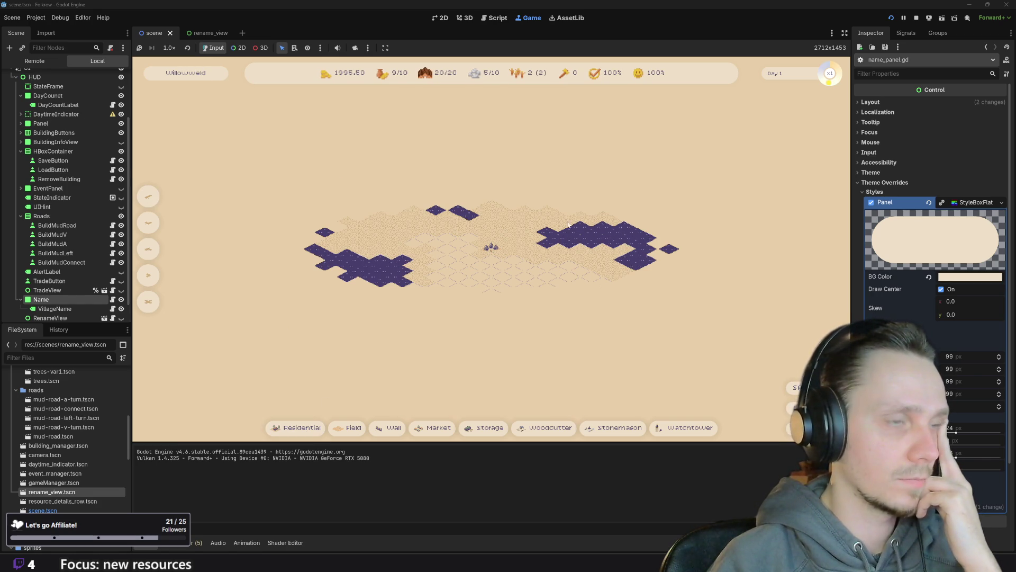
Stop the game and paste the _input function back into name_panel.gd with a blank line above it
click(917, 18)
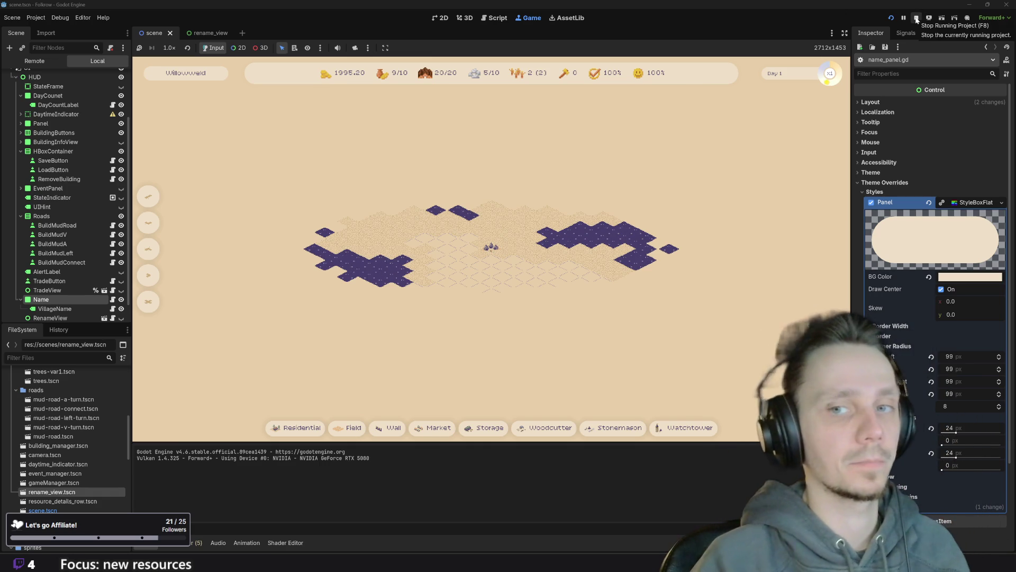
key(ctrl+v)
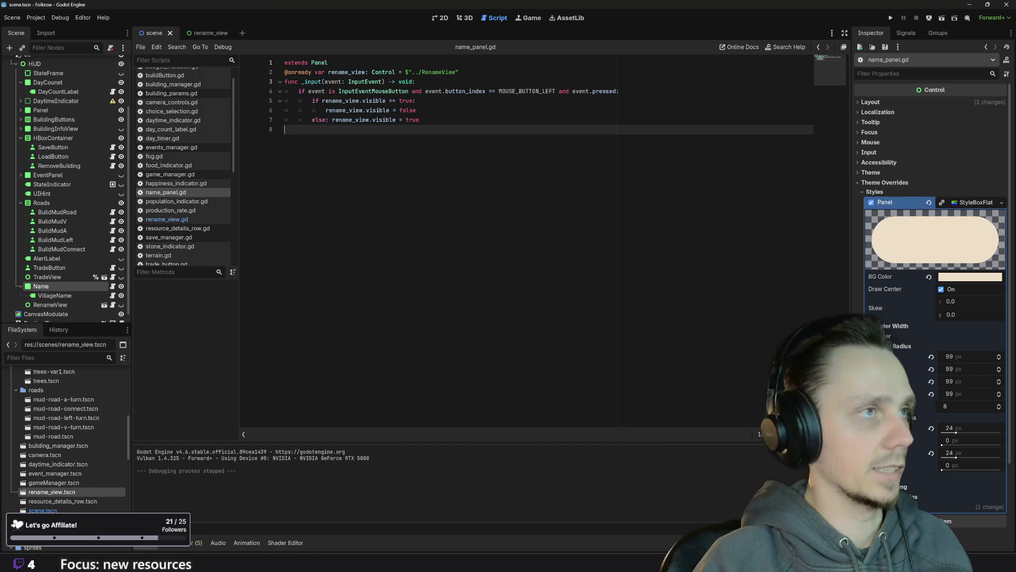
click(459, 72)
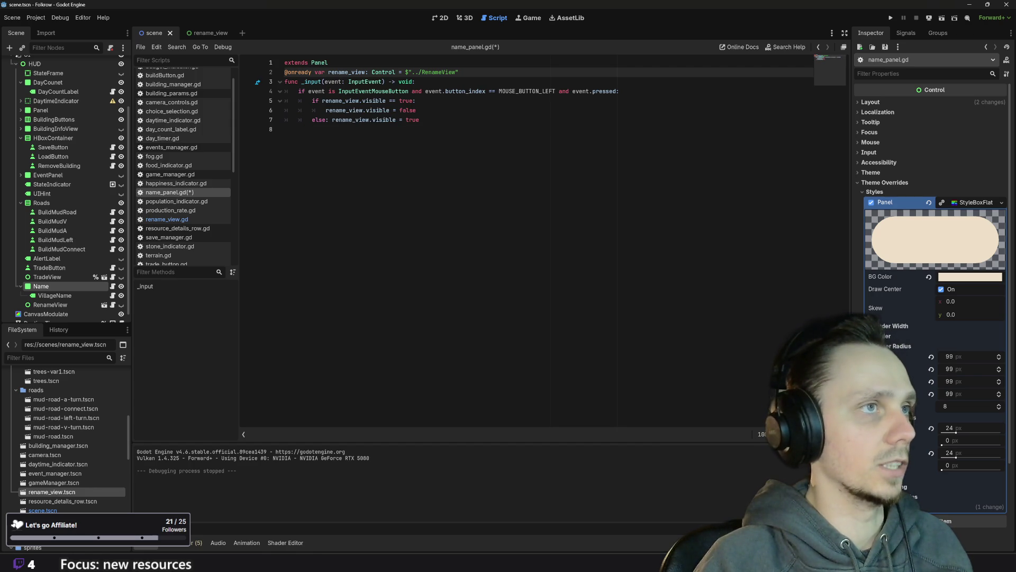
key(Return)
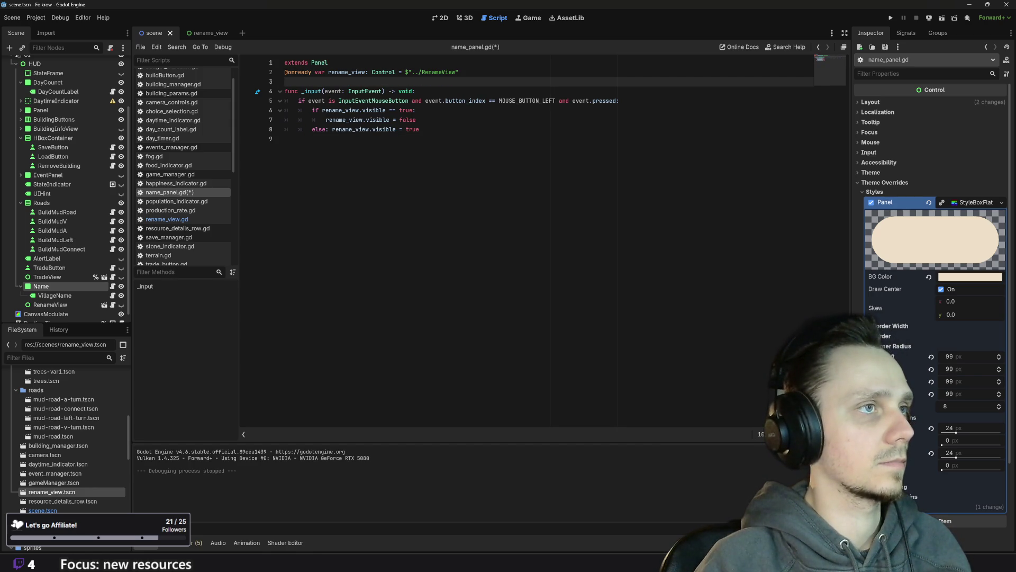
click(419, 129)
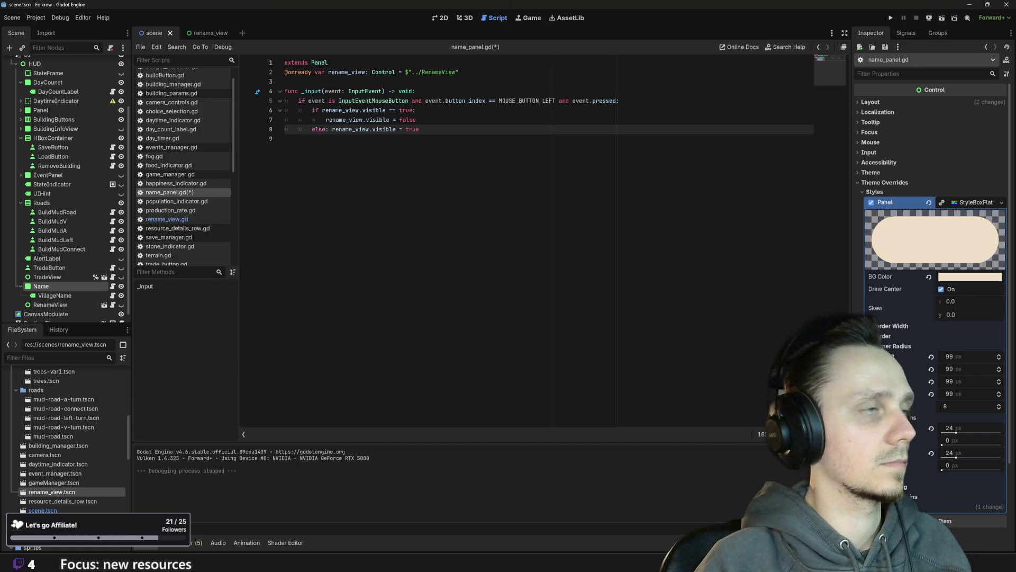
click(440, 18)
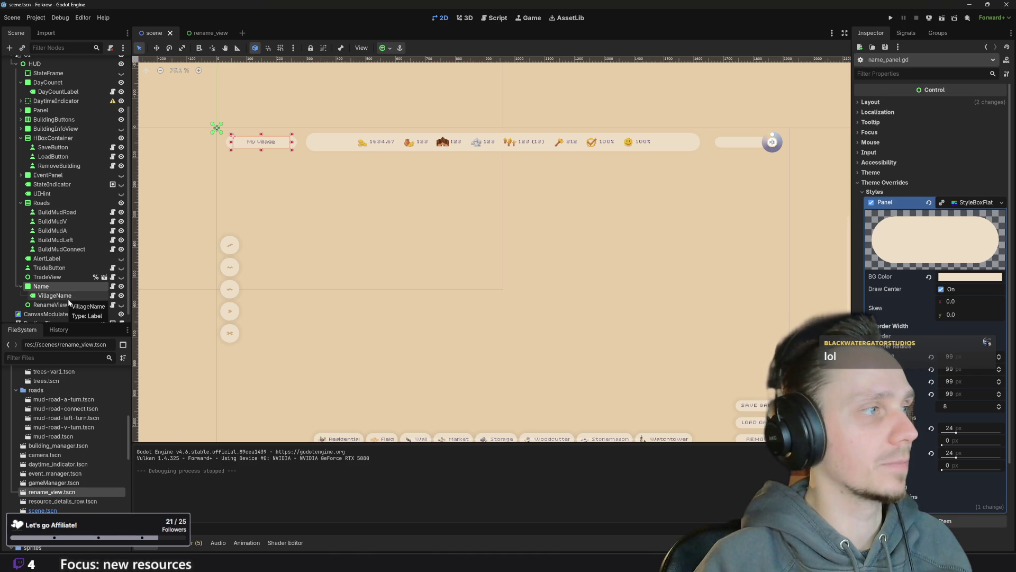
click(66, 296)
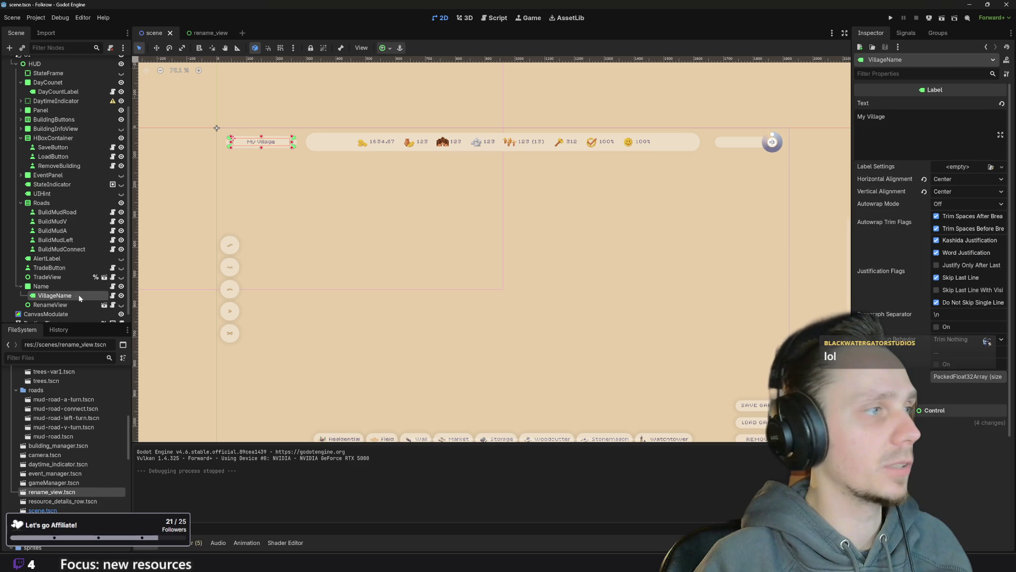
click(112, 296)
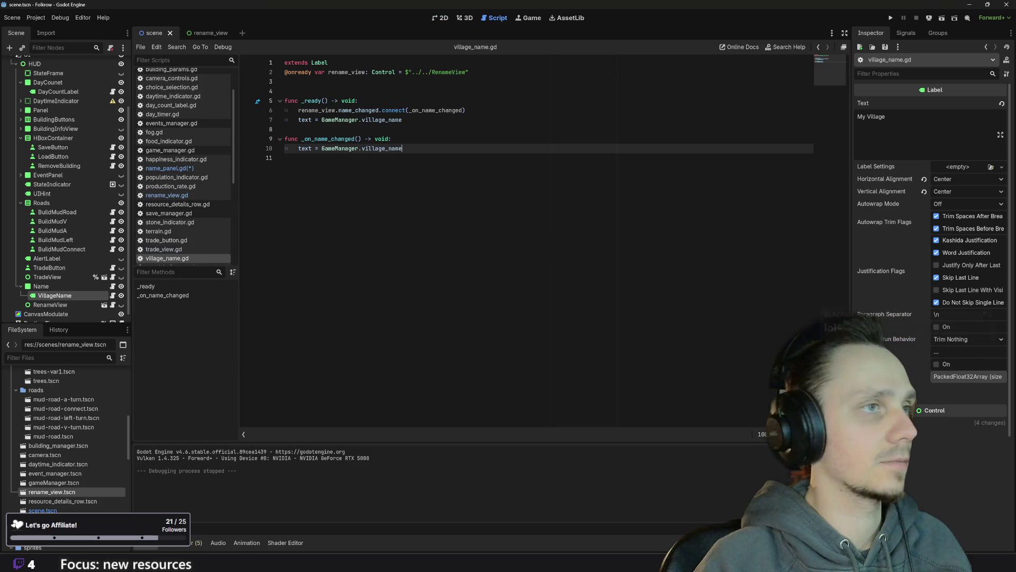
key(shift+Up)
key(shift+Up)
key(shift+Up)
key(shift+Home)
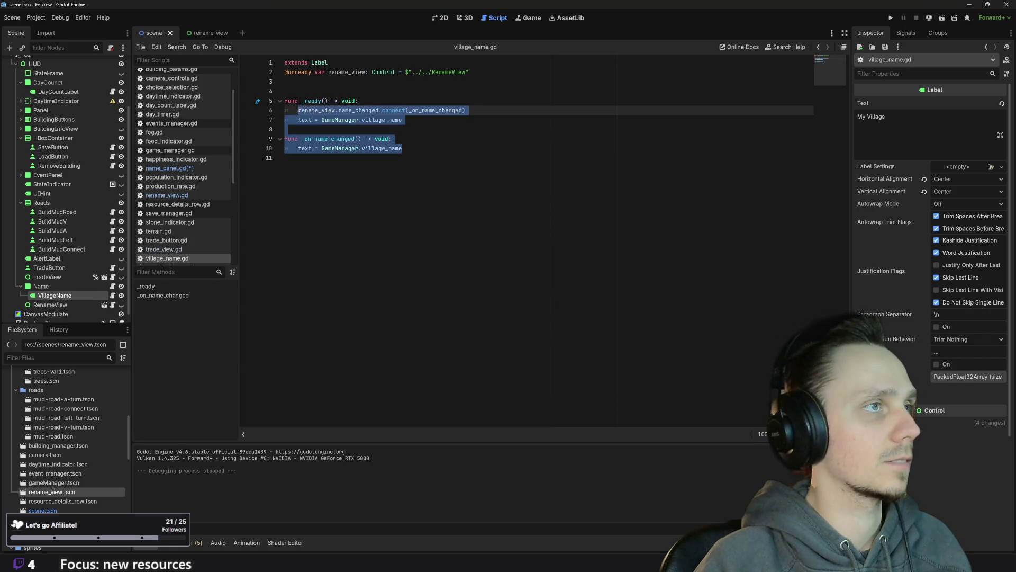
key(shift+Up)
key(shift+Up)
key(shift+Up)
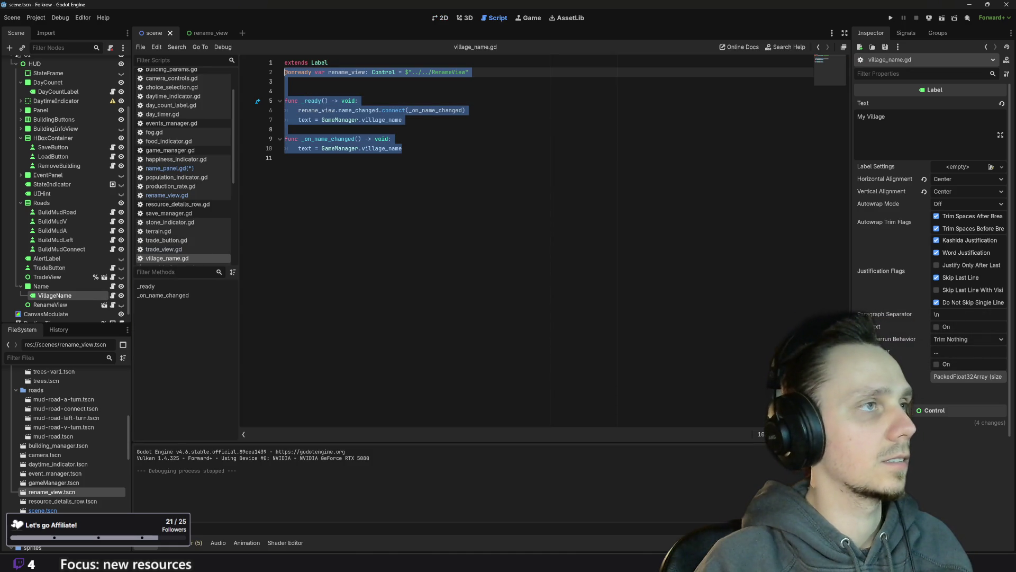
key(BackSpace)
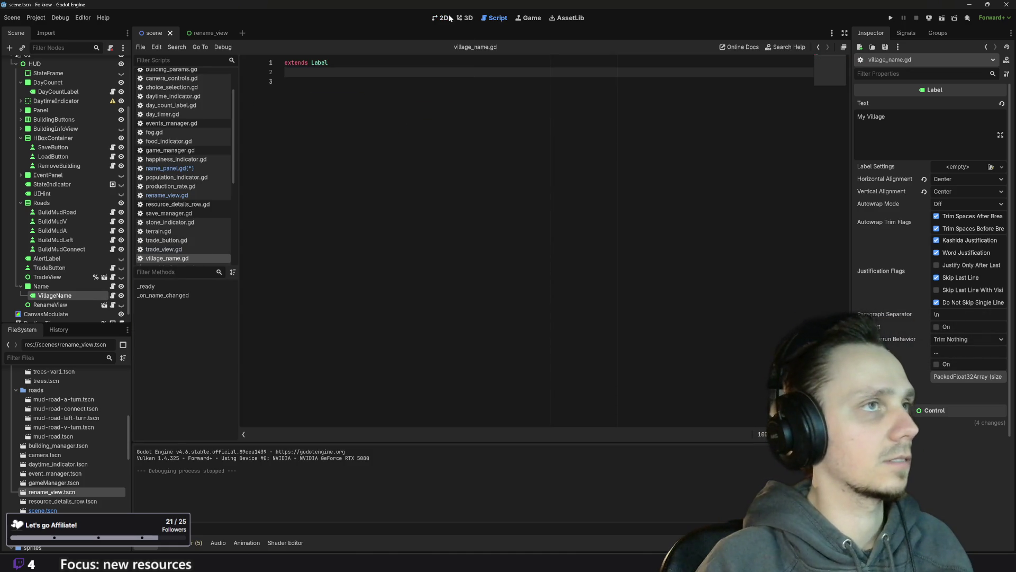
click(442, 20)
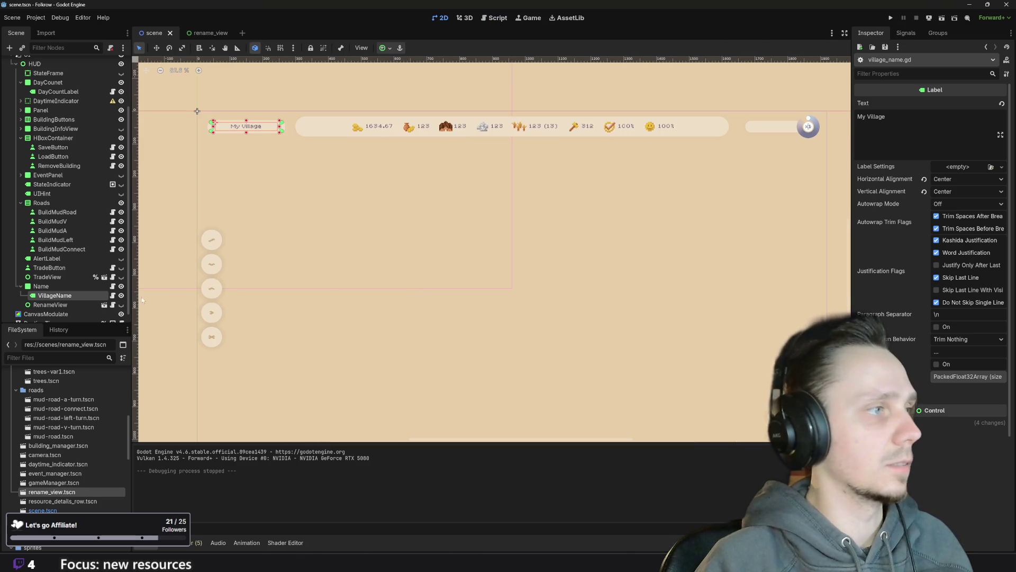
scroll(76, 288, up, 3)
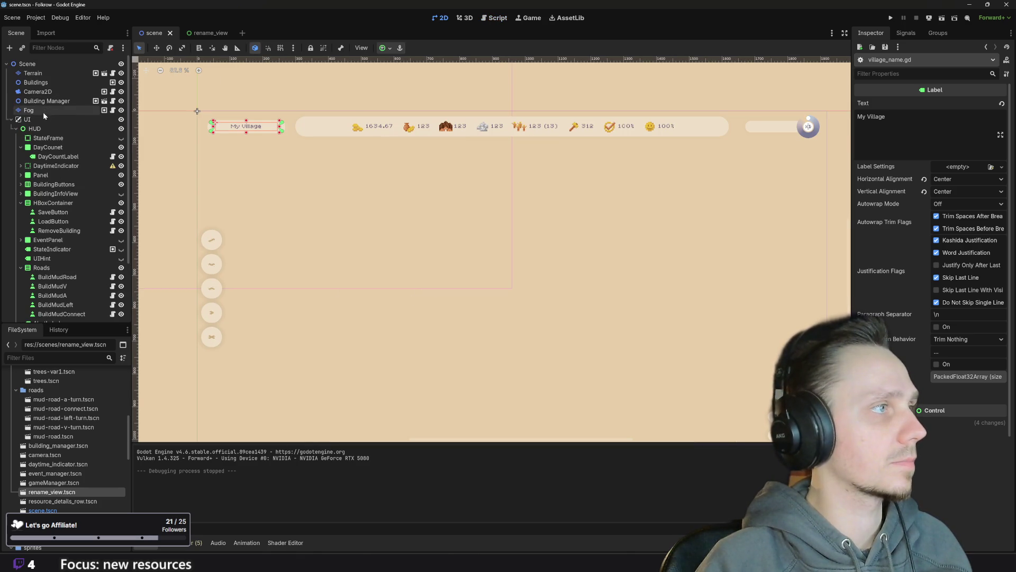
click(44, 128)
Add a Button under HUD with text VillageName and move it to the canvas centre
right_click(69, 128)
click(103, 136)
text(but)
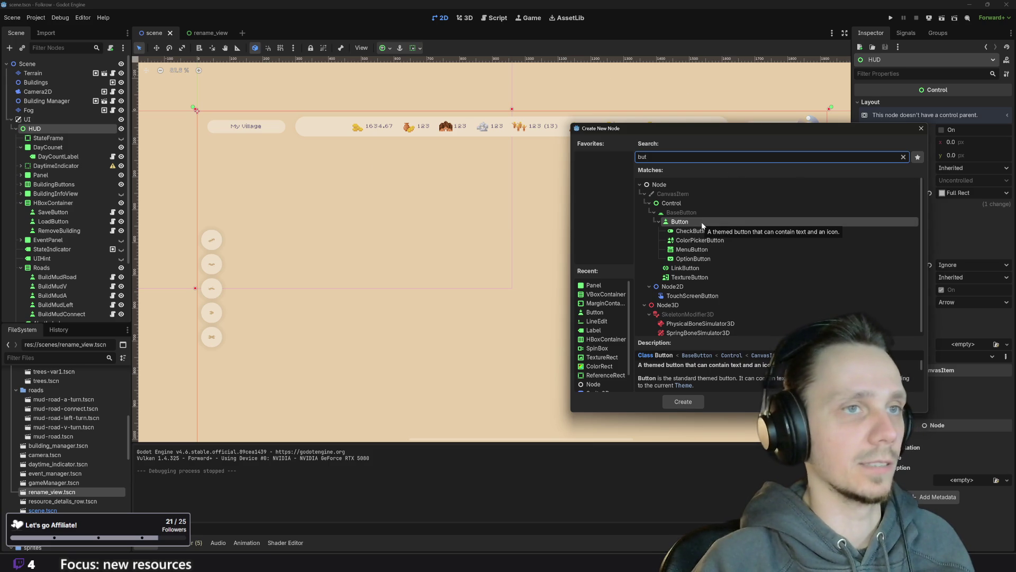
double_click(703, 226)
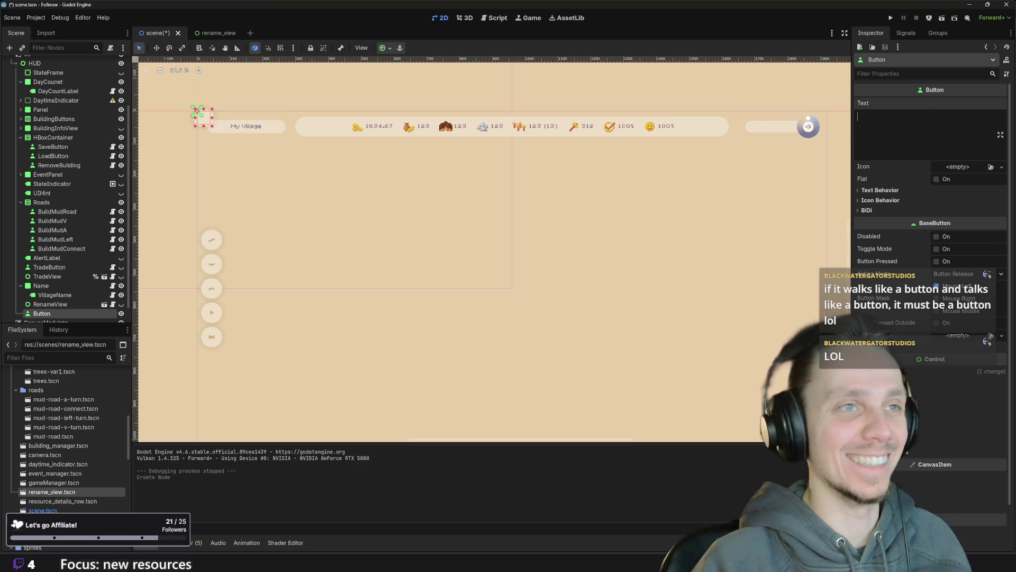
text(VillageName)
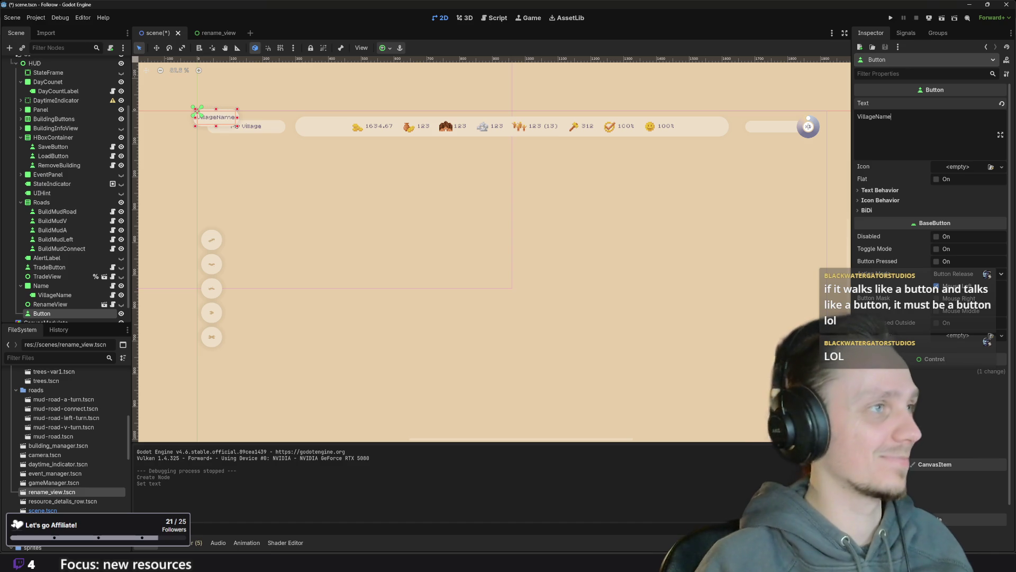
mouse_move(221, 123)
mouse_down()
mouse_move(488, 257)
mouse_move(508, 287)
mouse_up()
Delete the old Name panel node from the HUD
scroll(64, 297, down, 1)
click(45, 269)
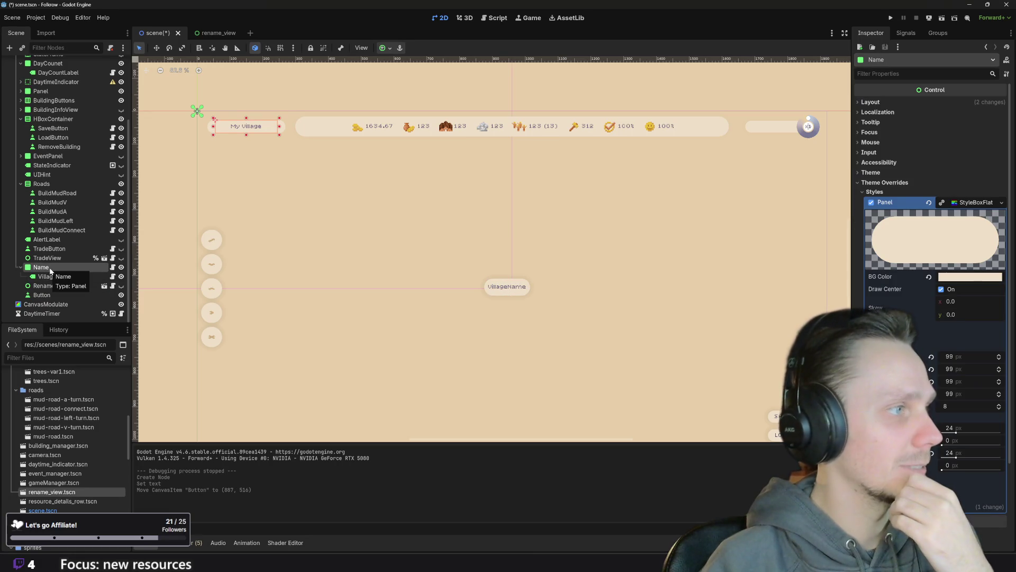
key(Delete)
key(Return)
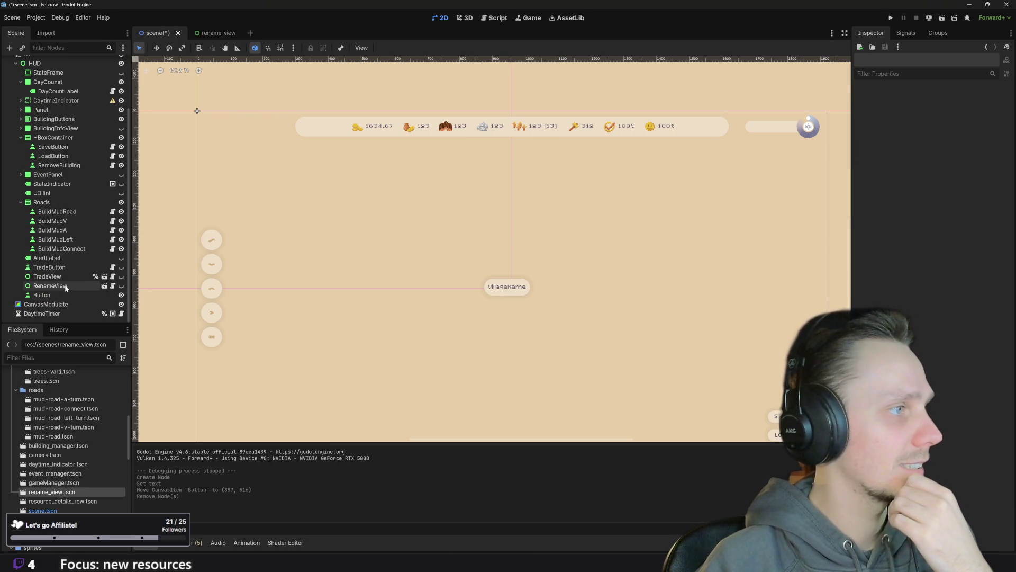
Rename the new Button node to VillageName
click(52, 299)
click(44, 294)
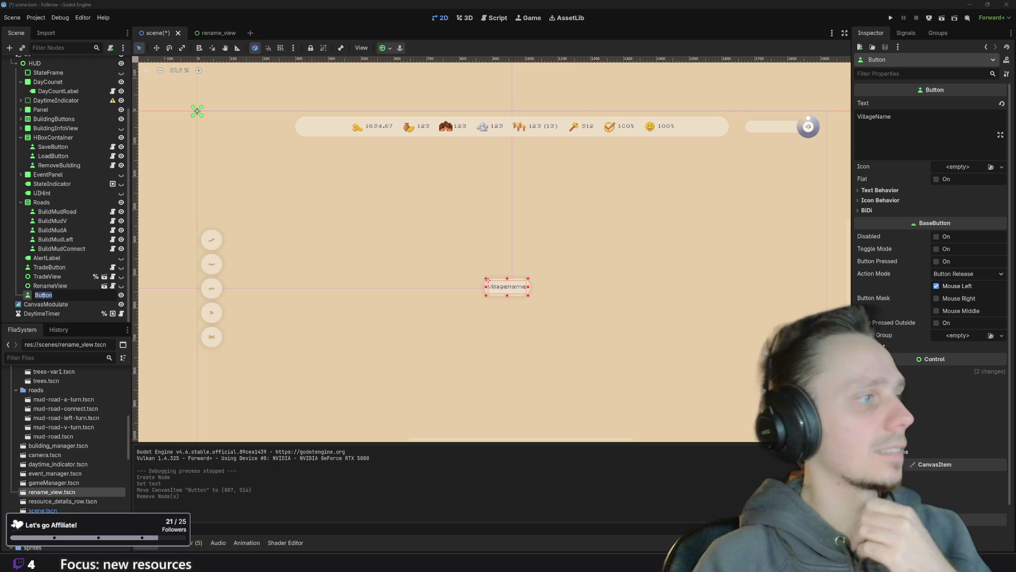
double_click(43, 295)
text(VillageName)
key(Return)
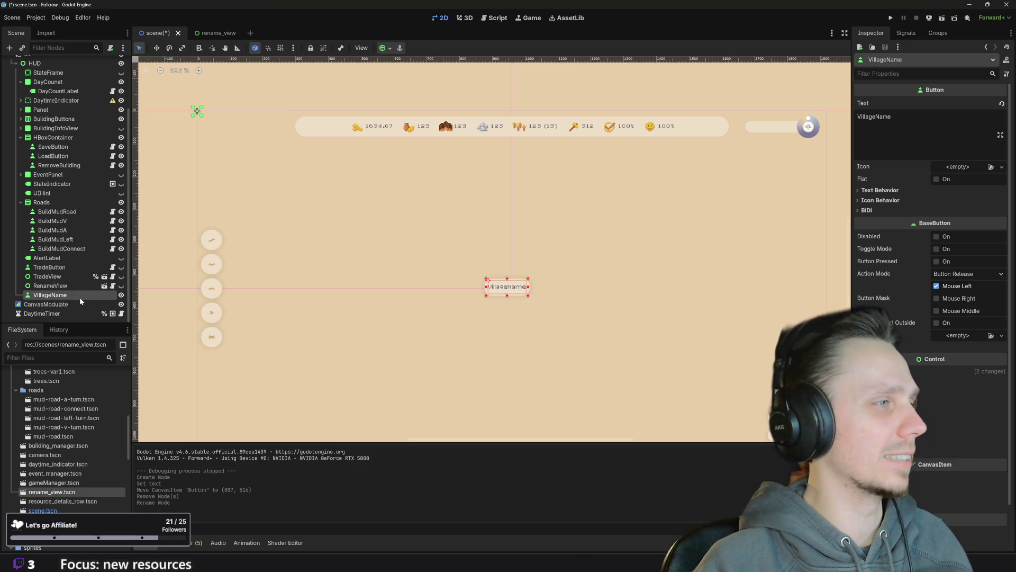
scroll(71, 482, up, 10)
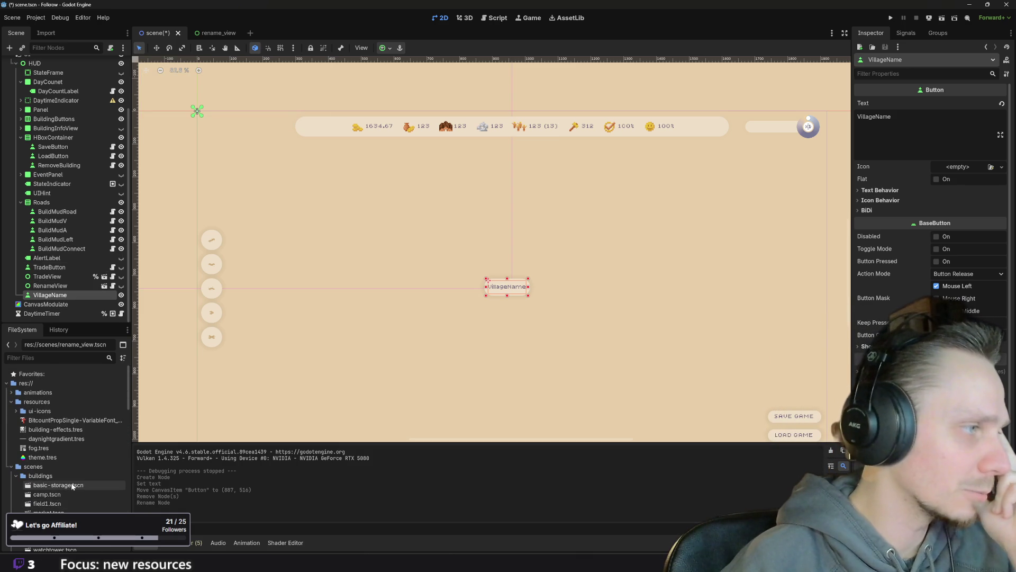
scroll(72, 484, down, 5)
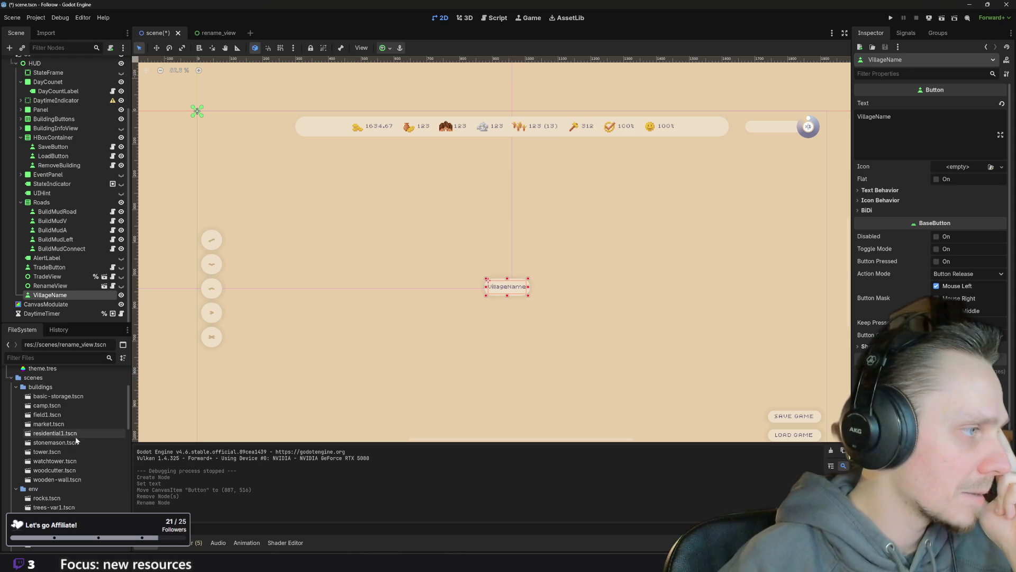
Load the existing res://scripts/village_name.gd as the VillageName button's script
click(109, 49)
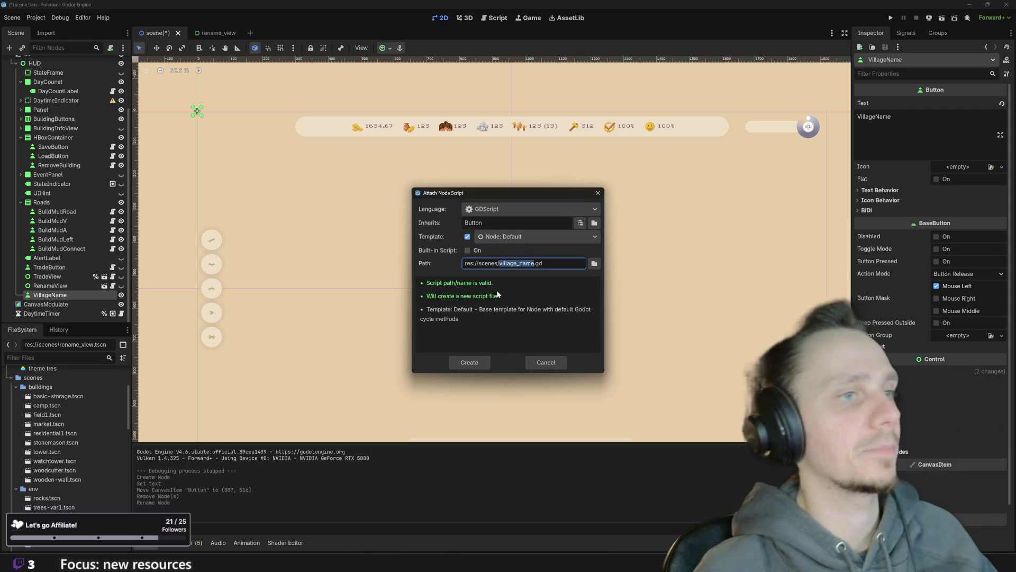
key(Left)
key(BackSpace)
key(BackSpace)
key(BackSpace)
text(/sc)
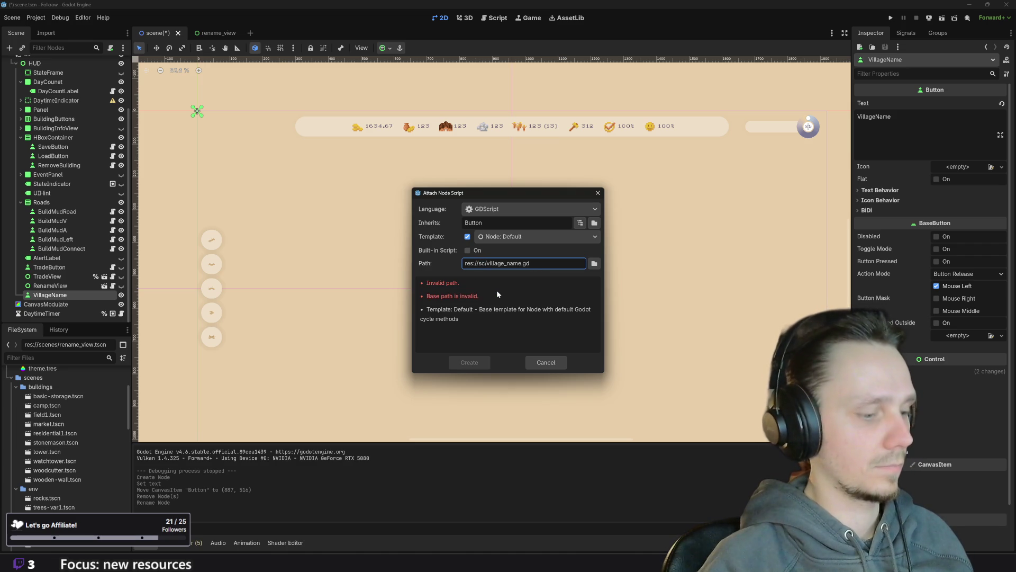
text(ripts)
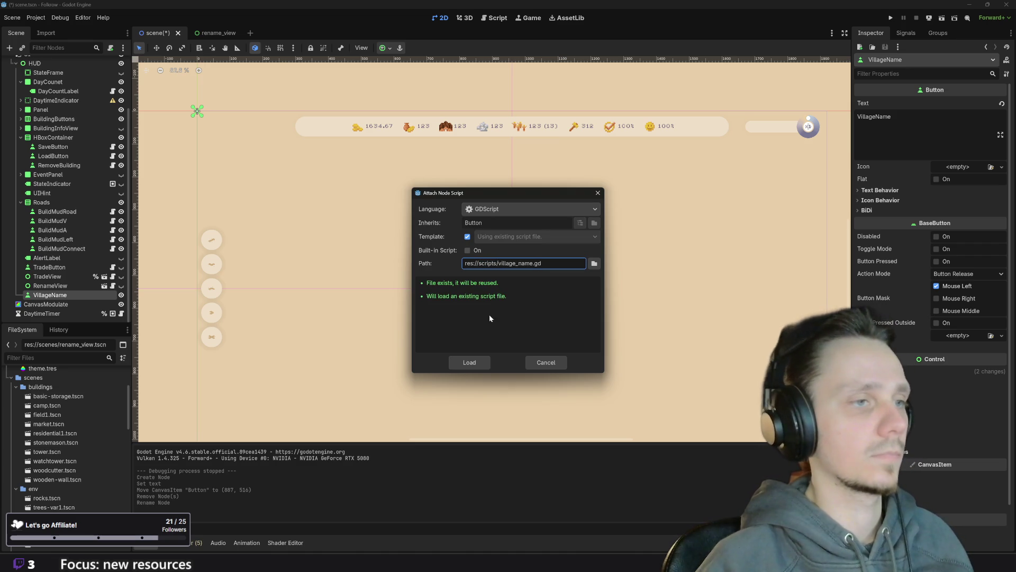
click(467, 362)
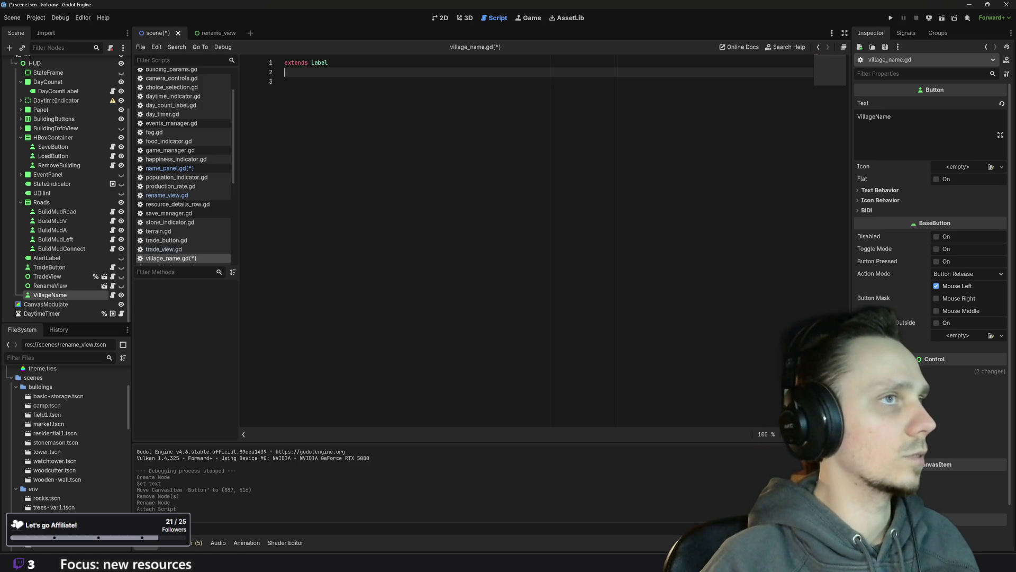
scroll(215, 224, down, 2)
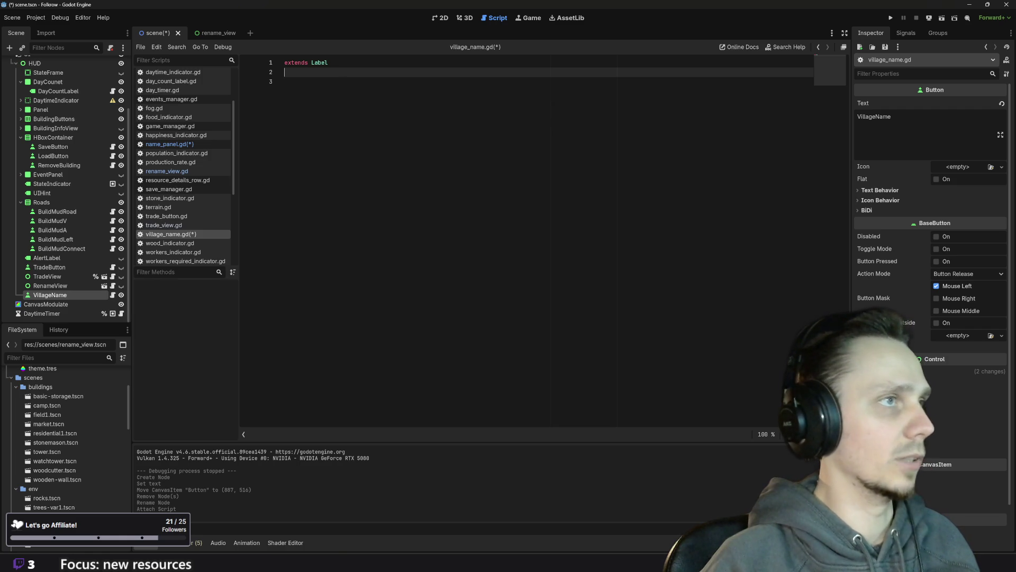
Change village_name.gd to extend Button, paste in the rename-handling code and save
click(329, 63)
key(BackSpace)
key(BackSpace)
key(BackSpace)
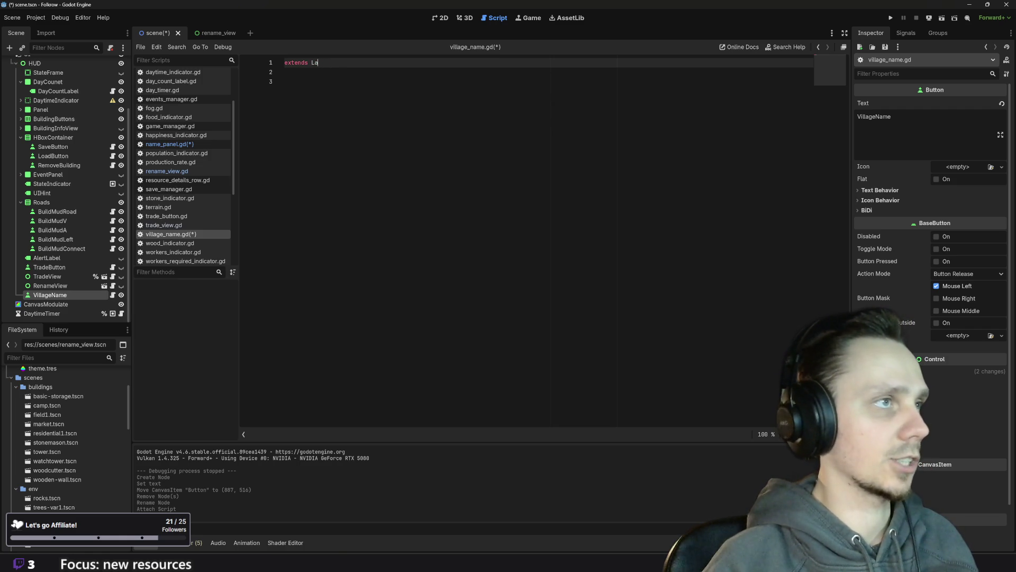
text(But)
key(Return)
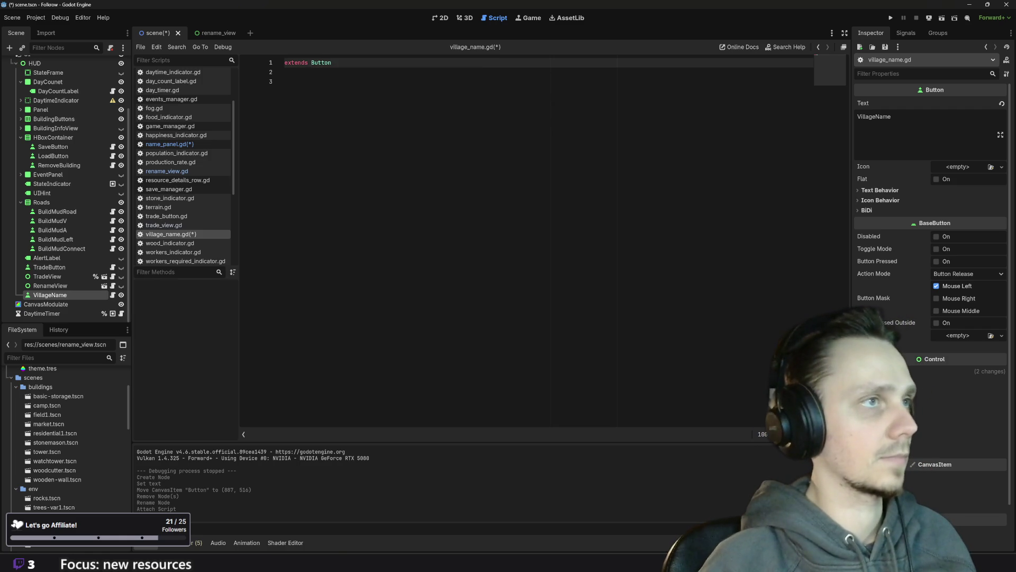
key(Down)
key(Down)
text(@onready var rename_view: Control = $"../../RenameView"   func _ready() -> void: 	rename_view.name_changed.connect(_on_name_changed) 	text = GameManager.village_name  func _on_name_changed() -> void: 	text = GameManager.village_name)
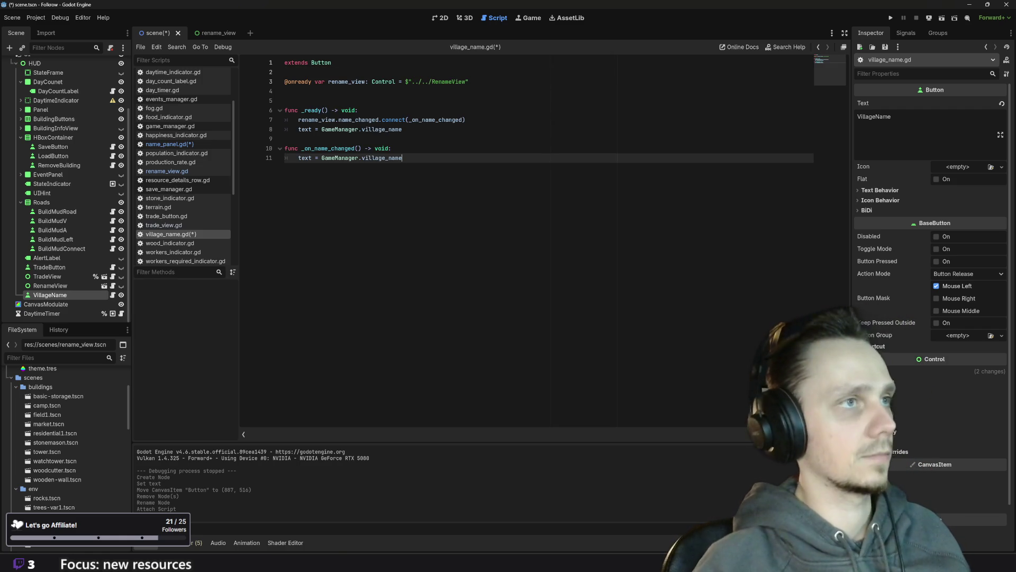
key(ctrl+s)
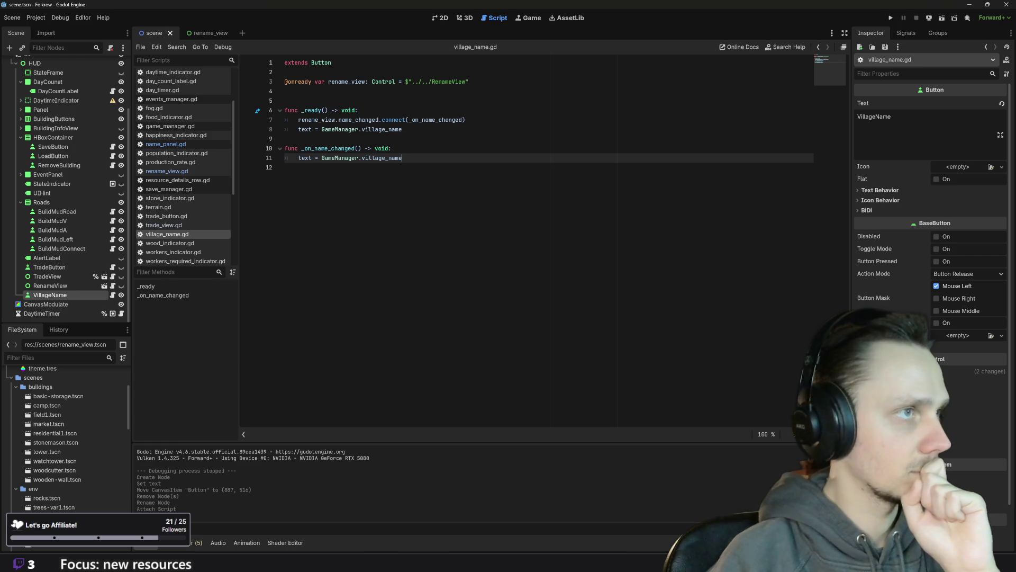
Remove the extra blank line after the variable, save, and run the game
click(466, 120)
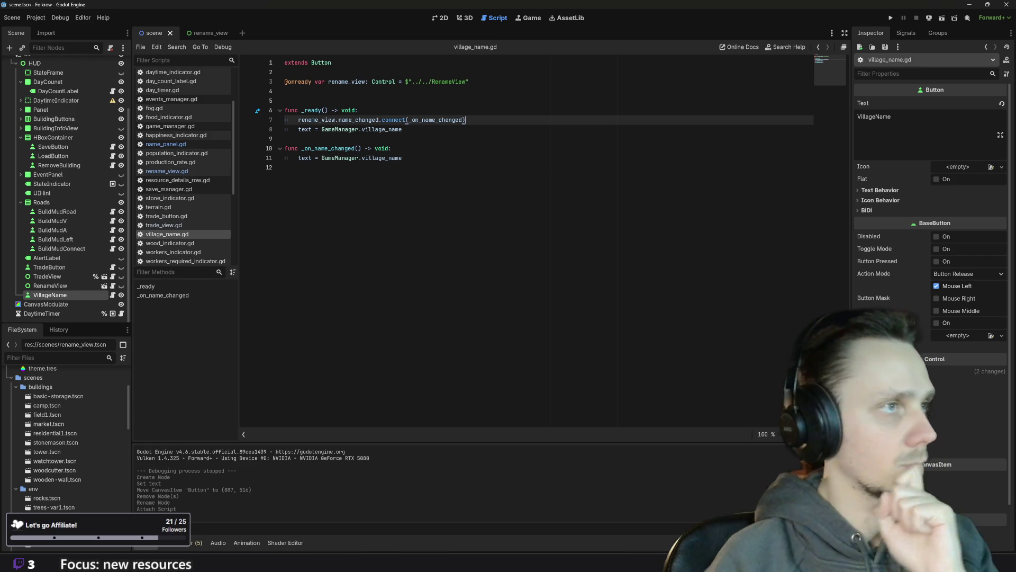
click(285, 100)
key(BackSpace)
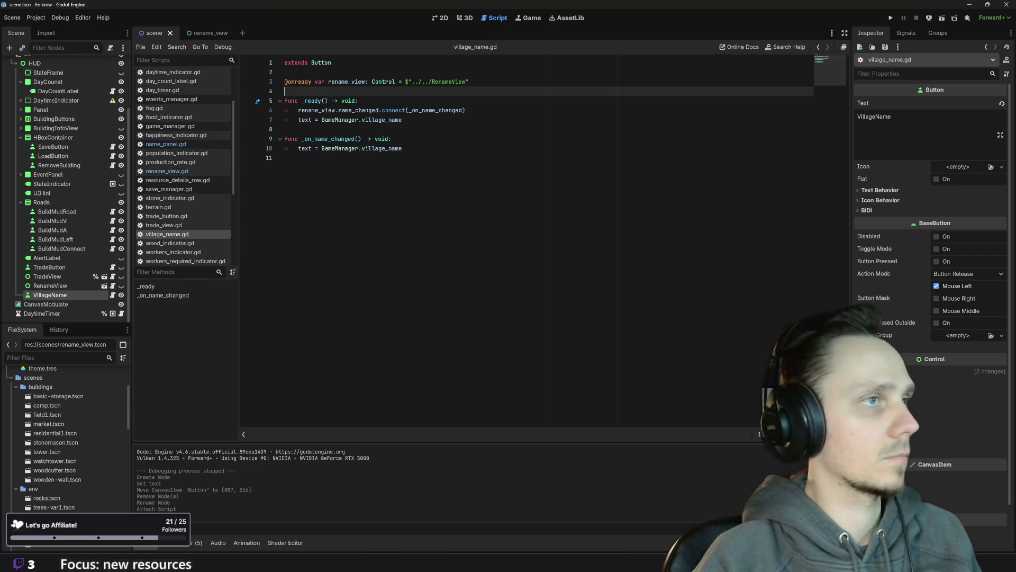
key(ctrl+s)
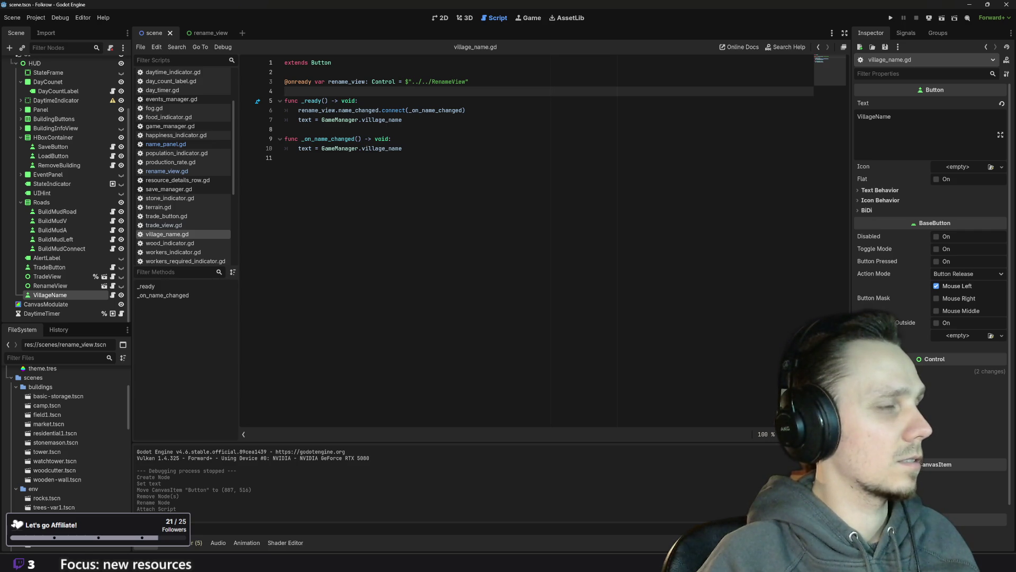
click(891, 17)
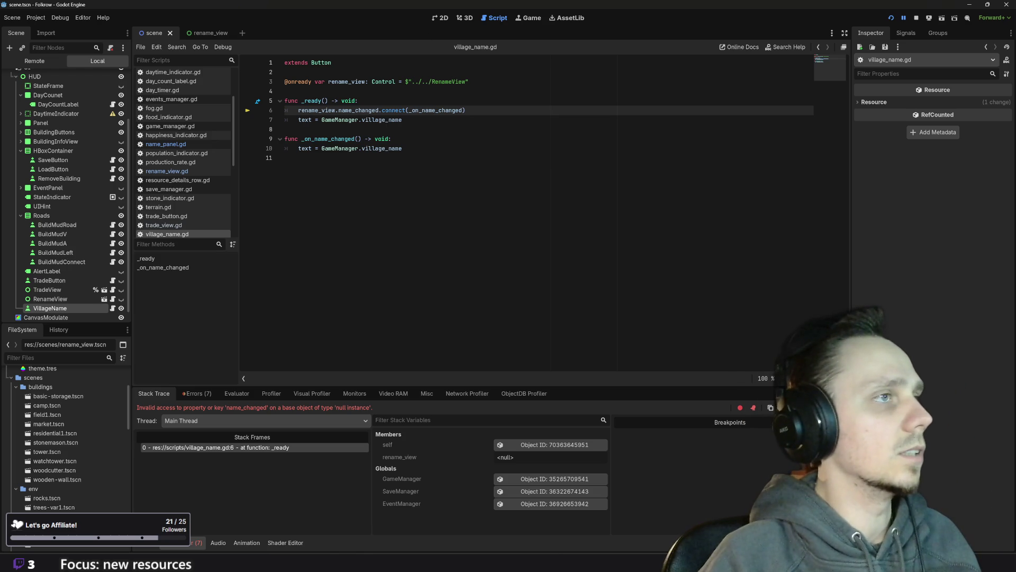
Replace the rename_view declaration with a dragged-in ../RenameView reference and save
click(254, 78)
key(shift+End)
key(BackSpace)
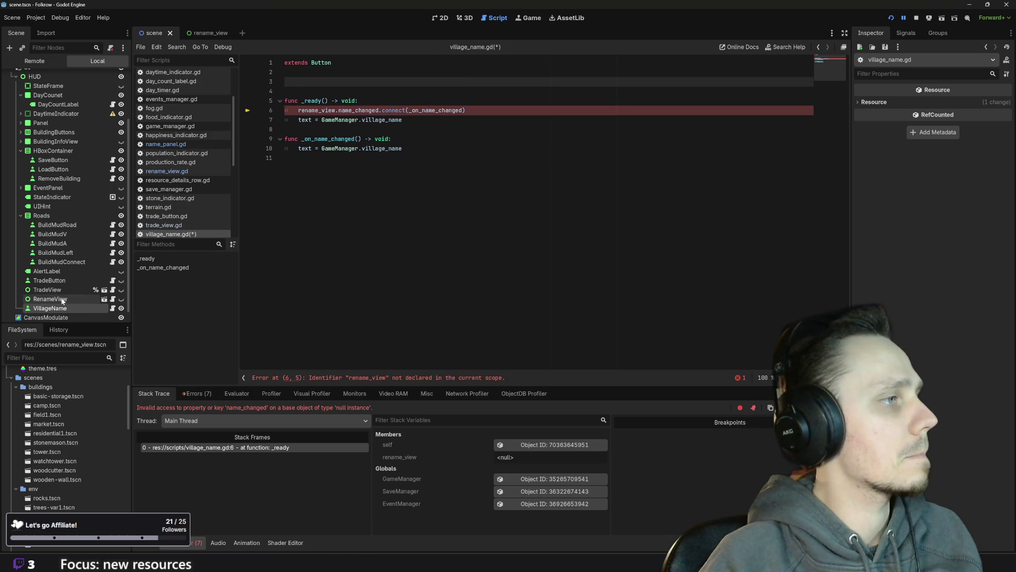
click(53, 300)
mouse_move(53, 301)
mouse_down()
mouse_move(132, 267)
mouse_move(295, 90)
mouse_up()
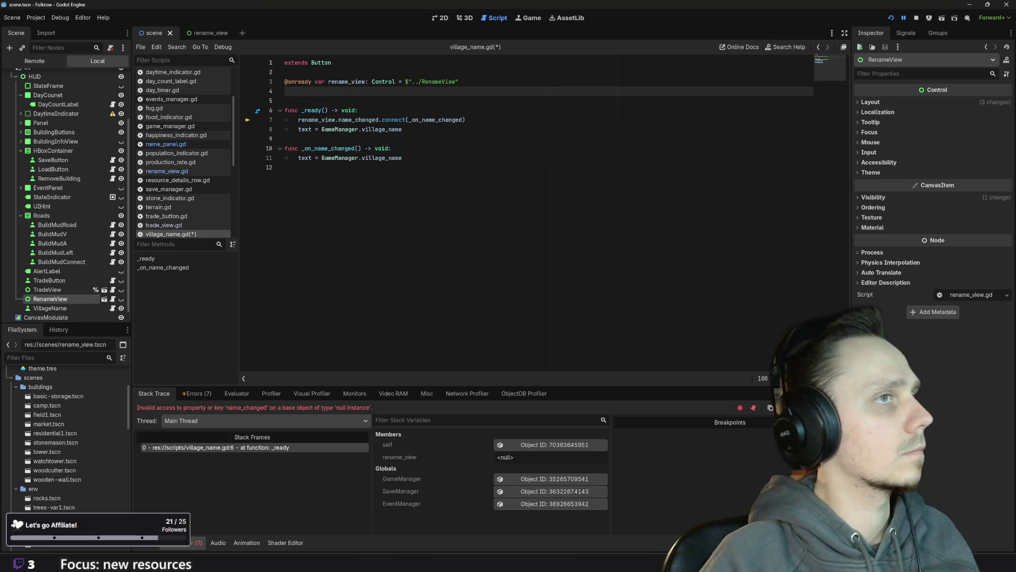
key(BackSpace)
key(ctrl+s)
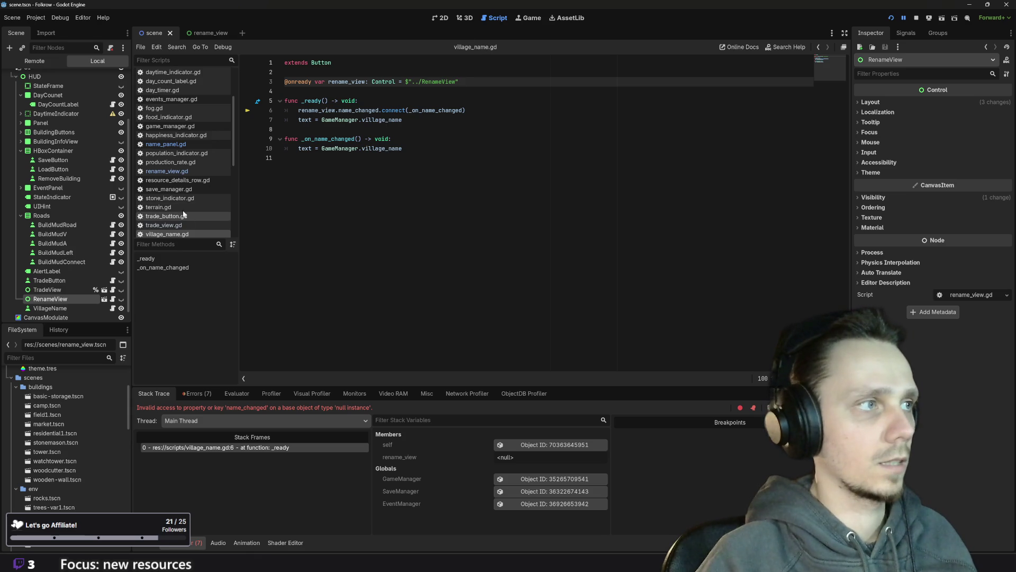
Stop the running game and bring up name_panel.gd
key(alt+Tab)
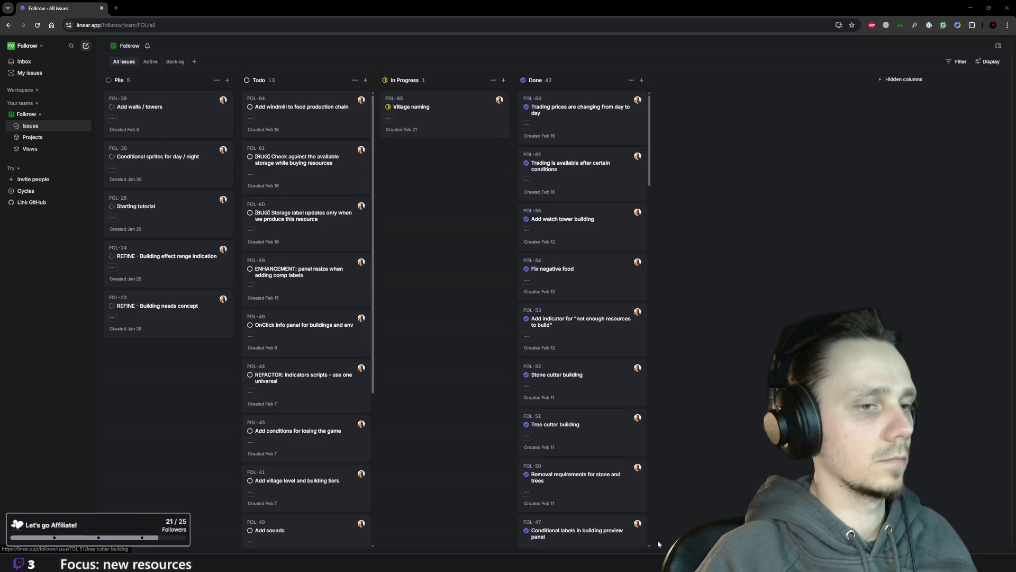
key(alt+Tab)
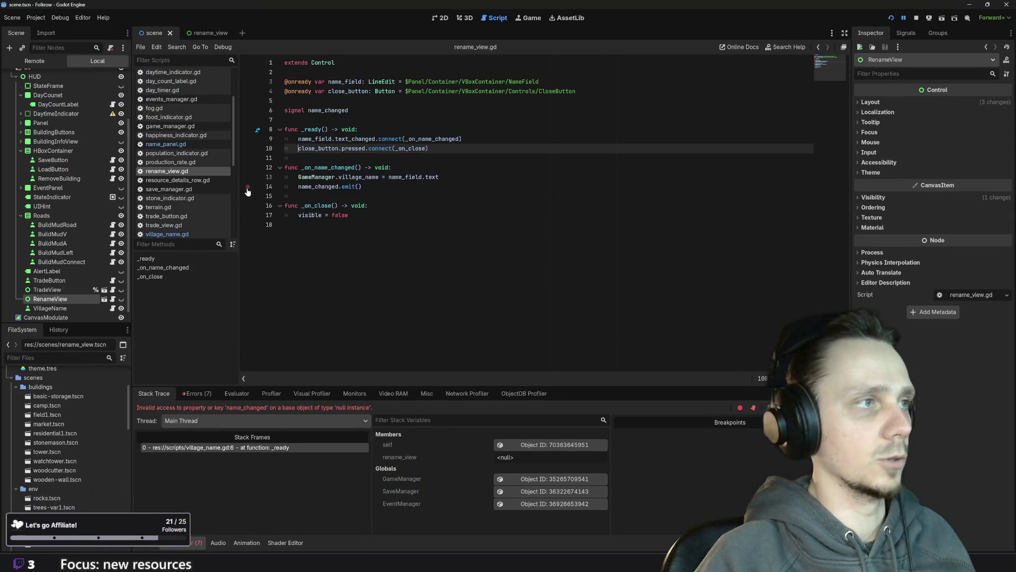
key(F8)
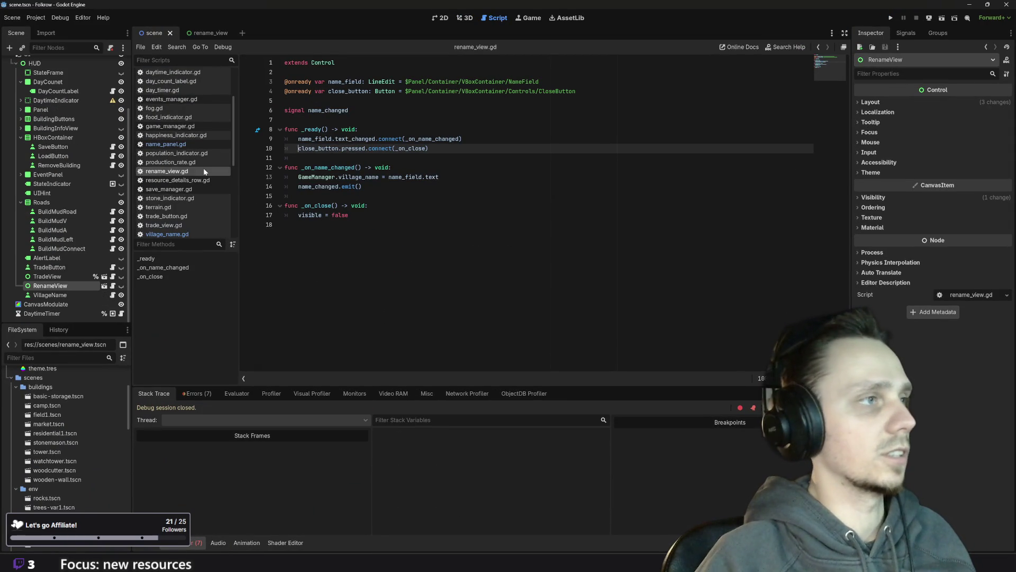
click(166, 144)
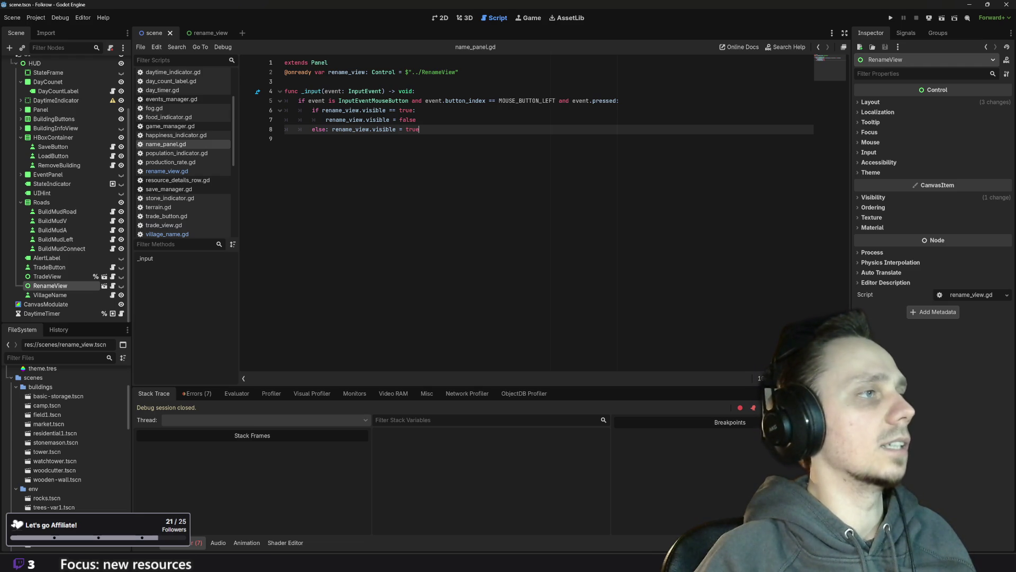
Trim the empty last line of name_panel.gd after browsing its script-list options
right_click(178, 148)
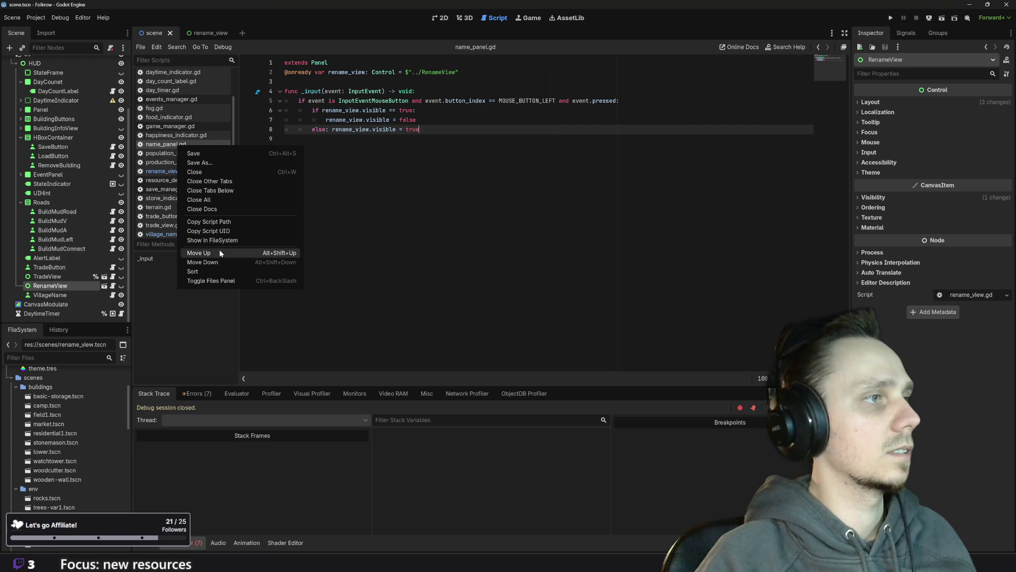
click(170, 150)
click(169, 153)
click(171, 145)
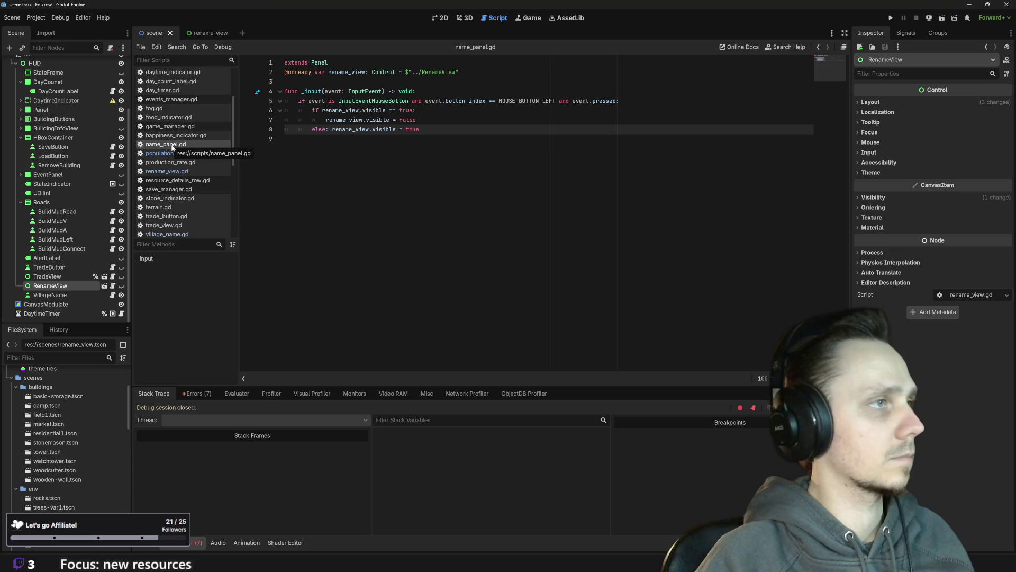
key(BackSpace)
right_click(172, 145)
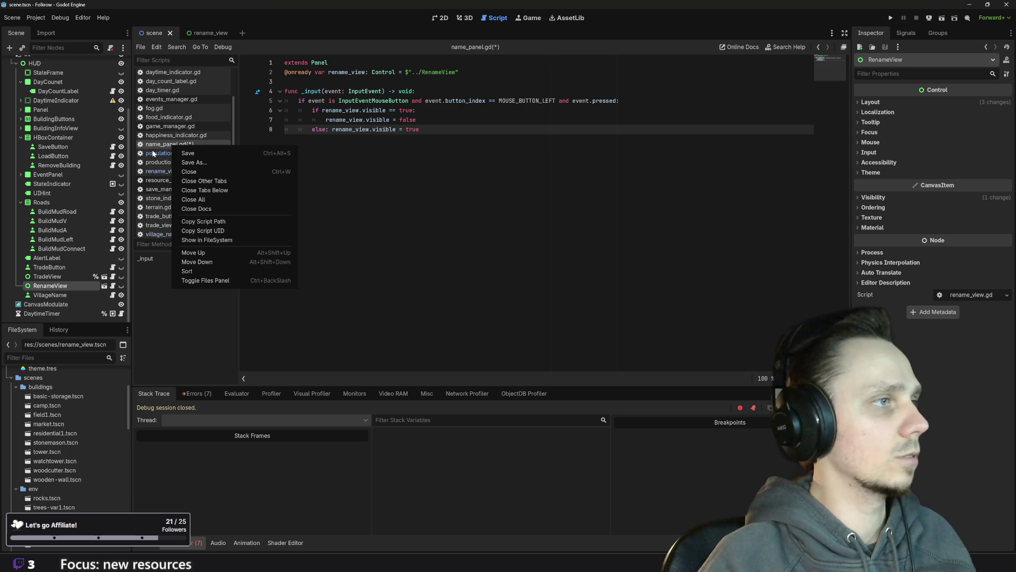
click(156, 153)
click(162, 153)
click(168, 146)
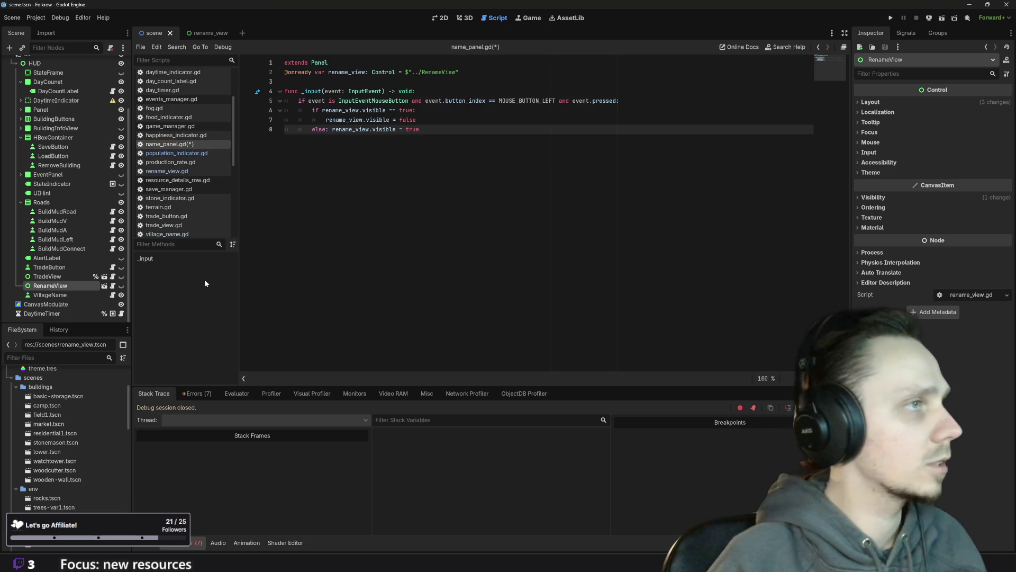
scroll(87, 471, up, 4)
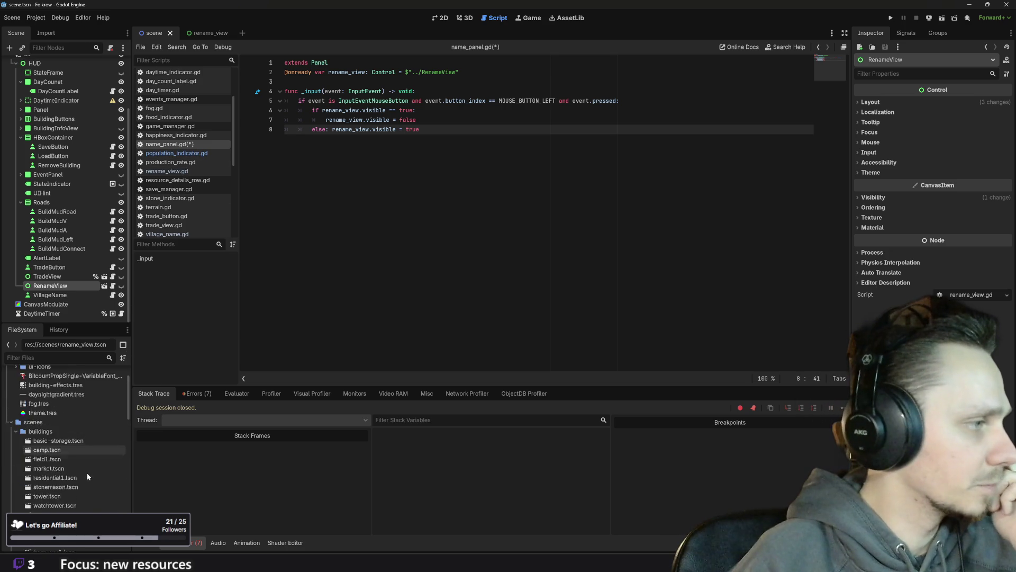
scroll(88, 468, down, 5)
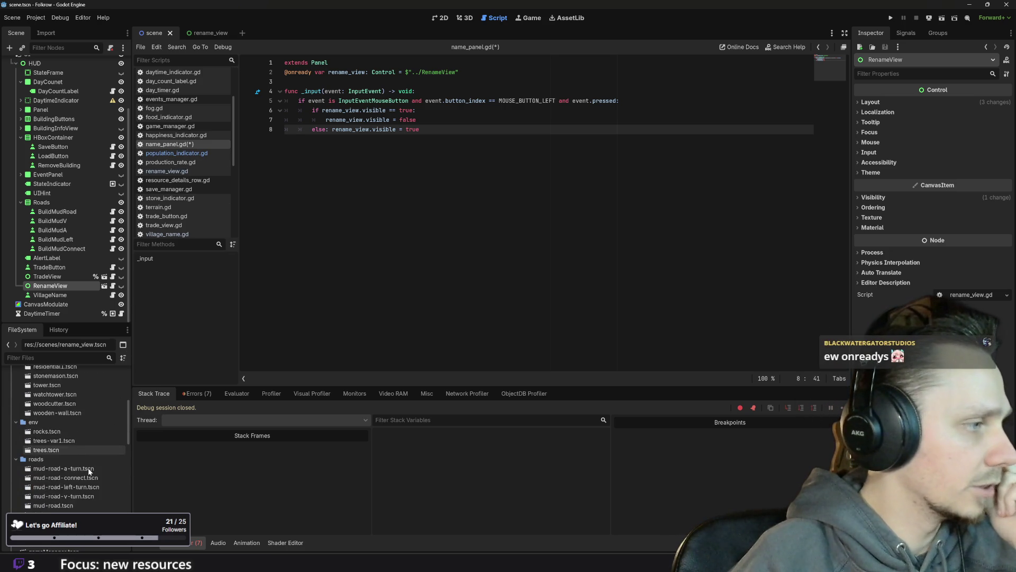
scroll(88, 468, down, 3)
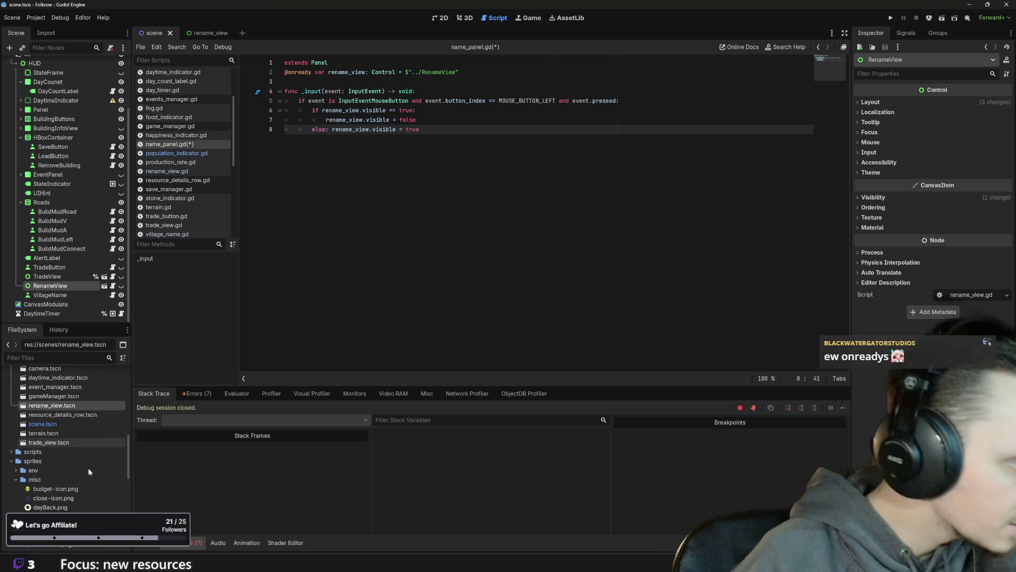
scroll(88, 468, down, 2)
scroll(88, 468, down, 3)
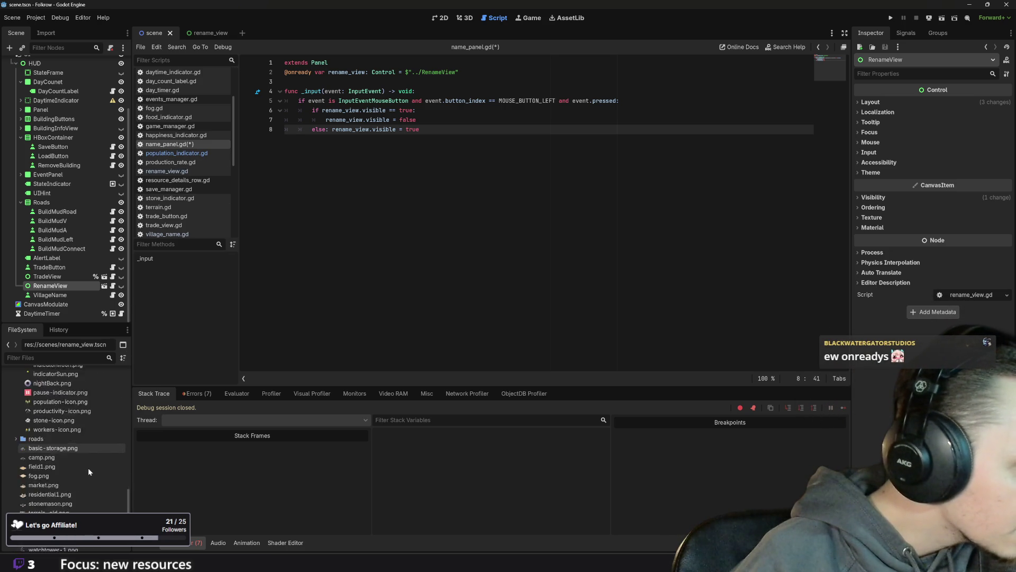
scroll(88, 468, up, 8)
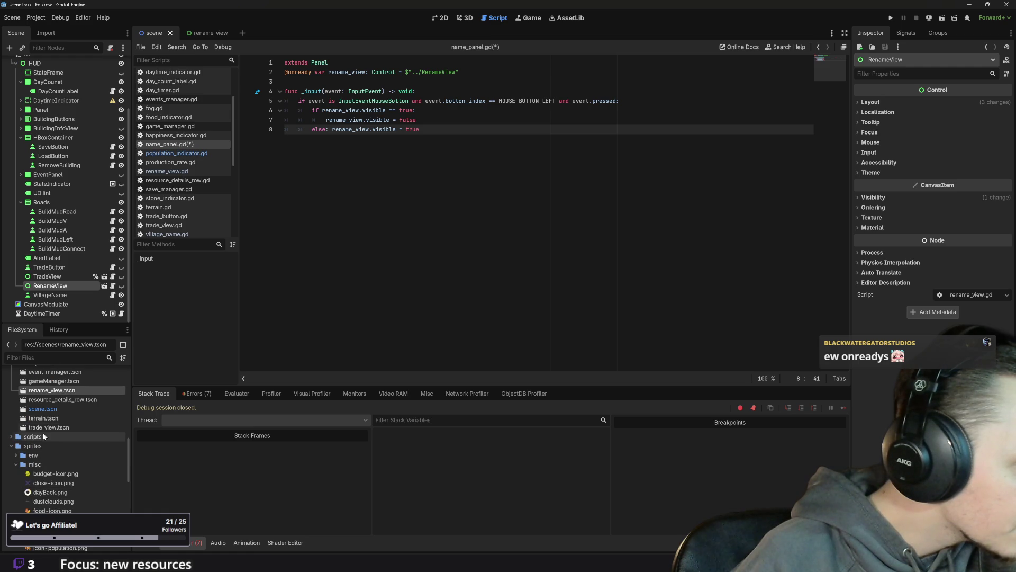
Delete name_panel.gd from the scripts folder in the FileSystem dock and confirm removal
click(12, 437)
scroll(76, 478, down, 3)
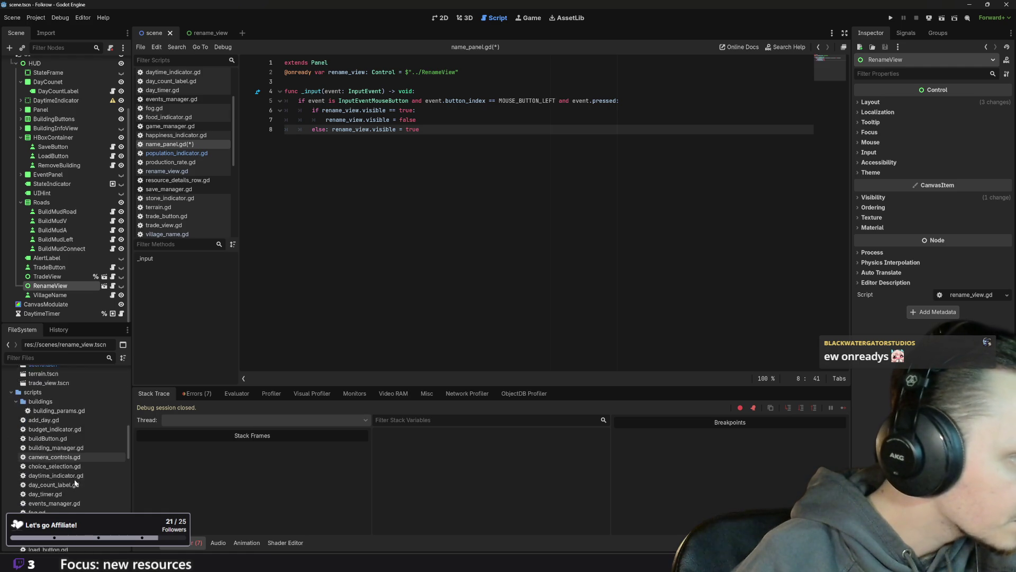
scroll(75, 482, down, 5)
scroll(74, 479, down, 2)
scroll(74, 479, up, 2)
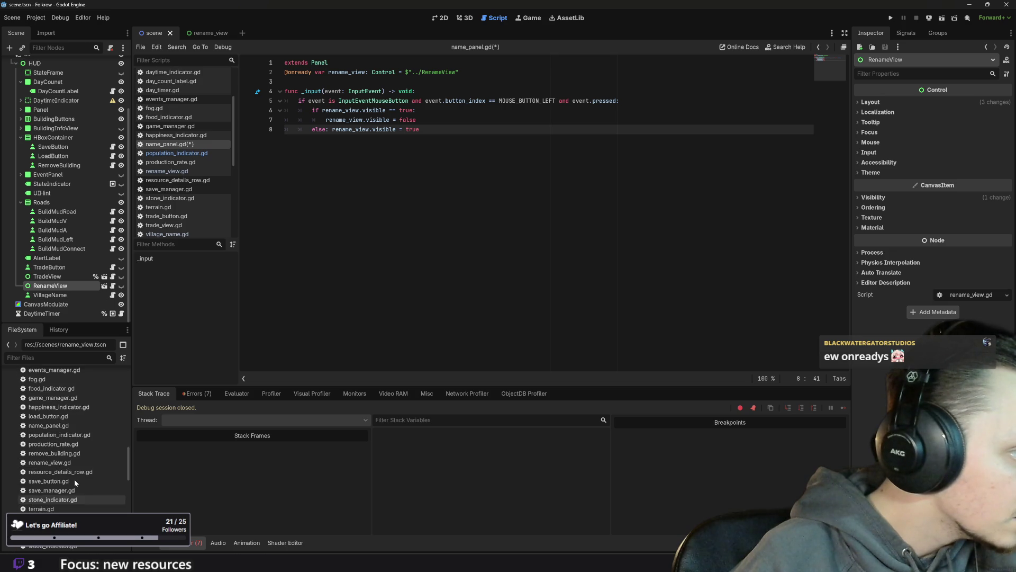
click(55, 427)
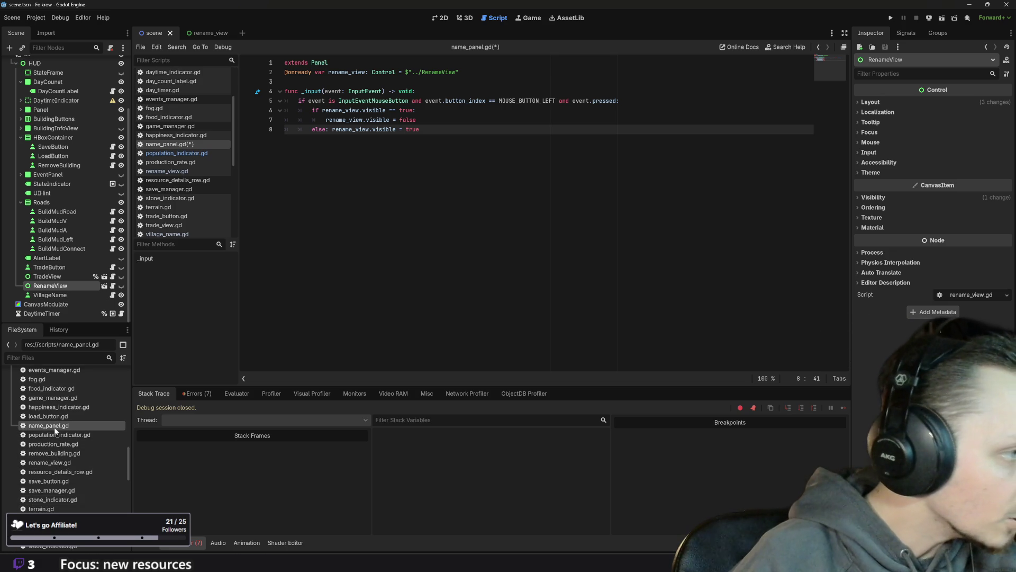
key(Delete)
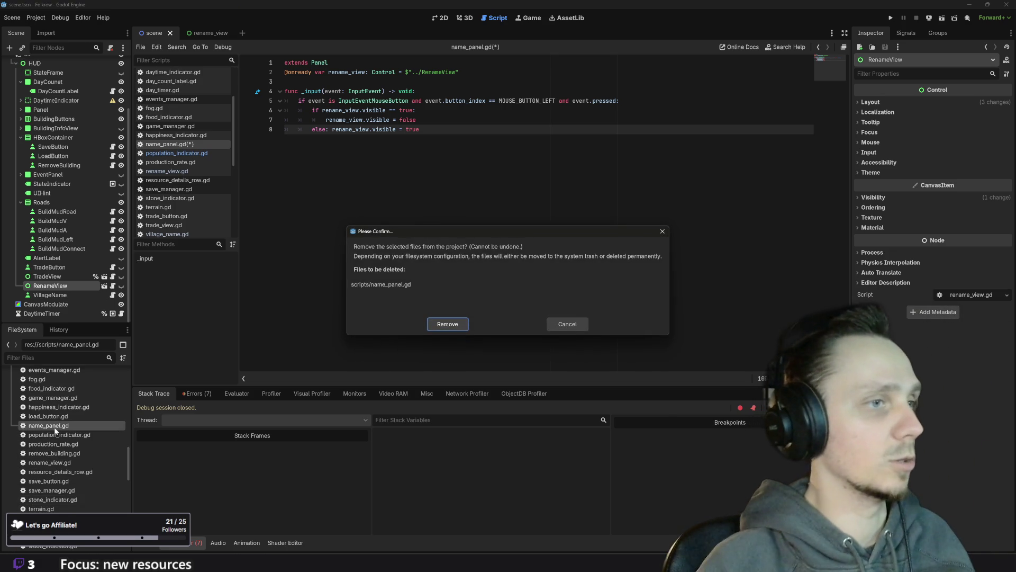
key(Return)
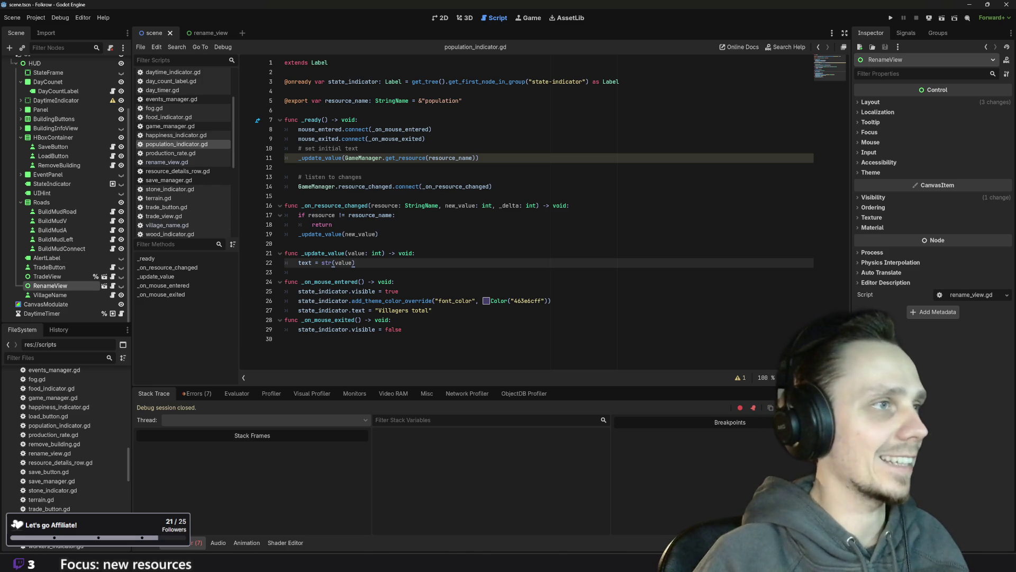
click(169, 162)
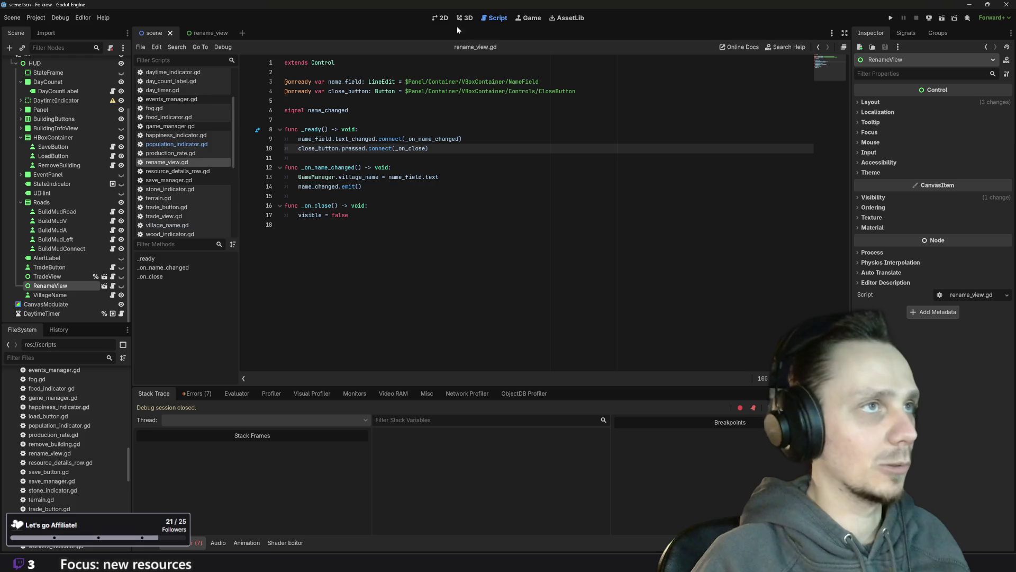
Select the VillageName button, open village_name.gd, and add an empty line after line 11
click(444, 18)
click(496, 287)
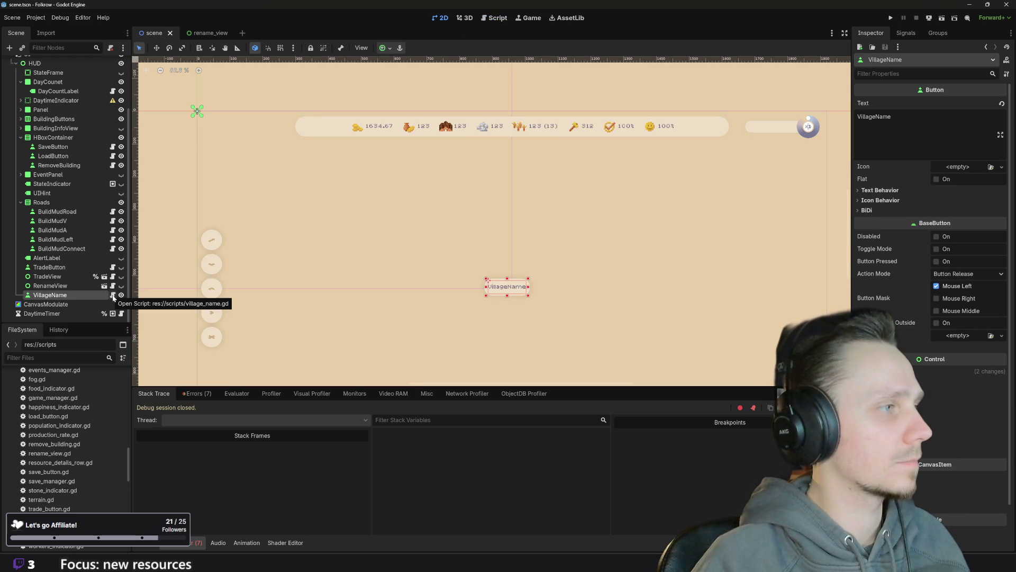
click(112, 296)
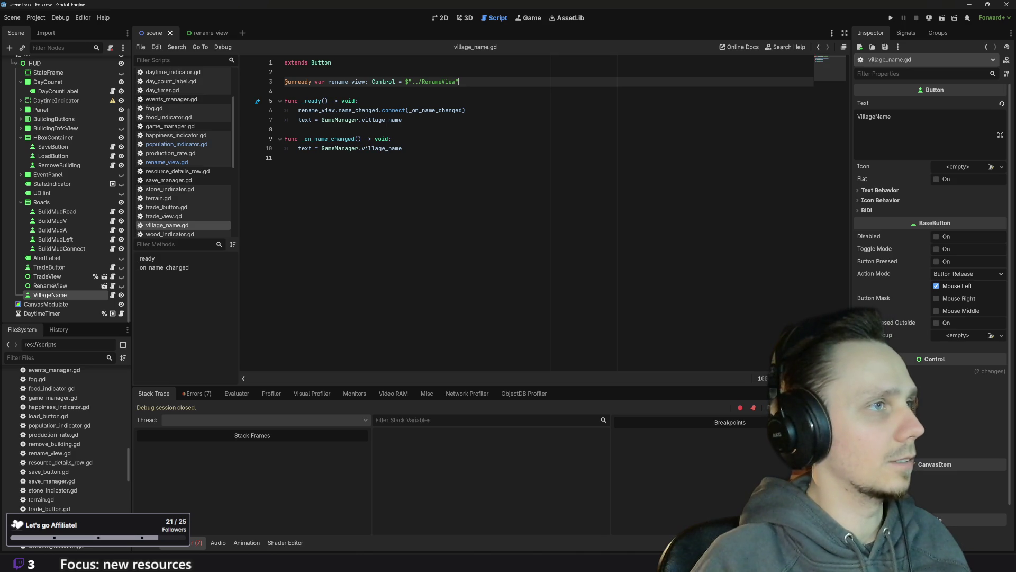
click(284, 158)
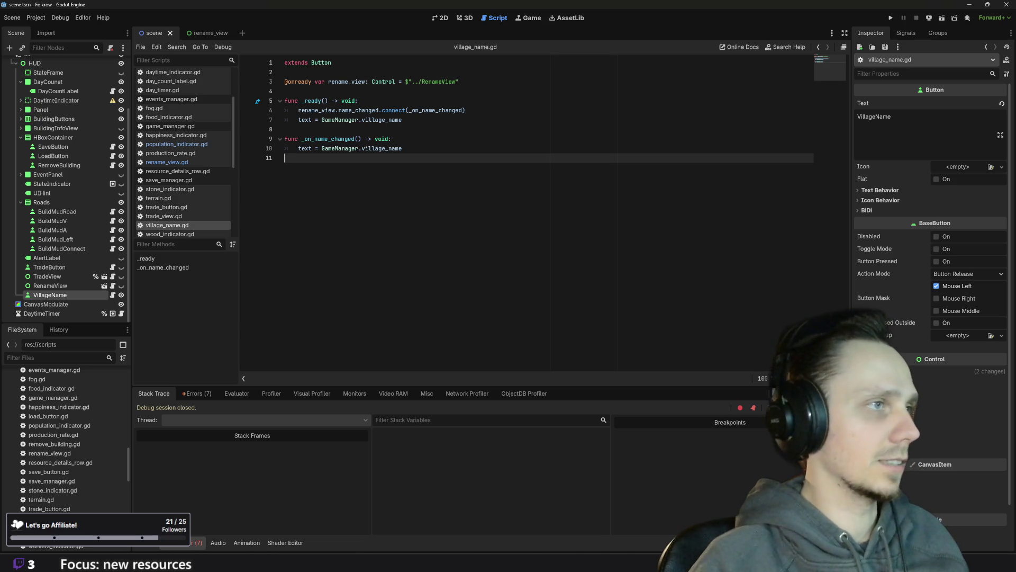
key(Return)
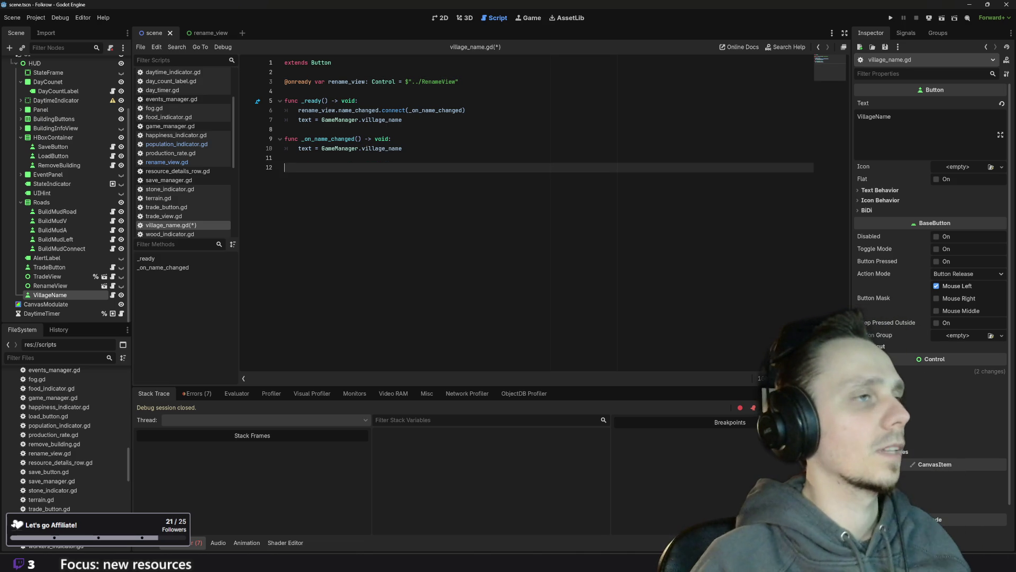
Add pressed.connect(_on_pressed) as a new line inside _ready() of village_name.gd
click(360, 101)
key(Return)
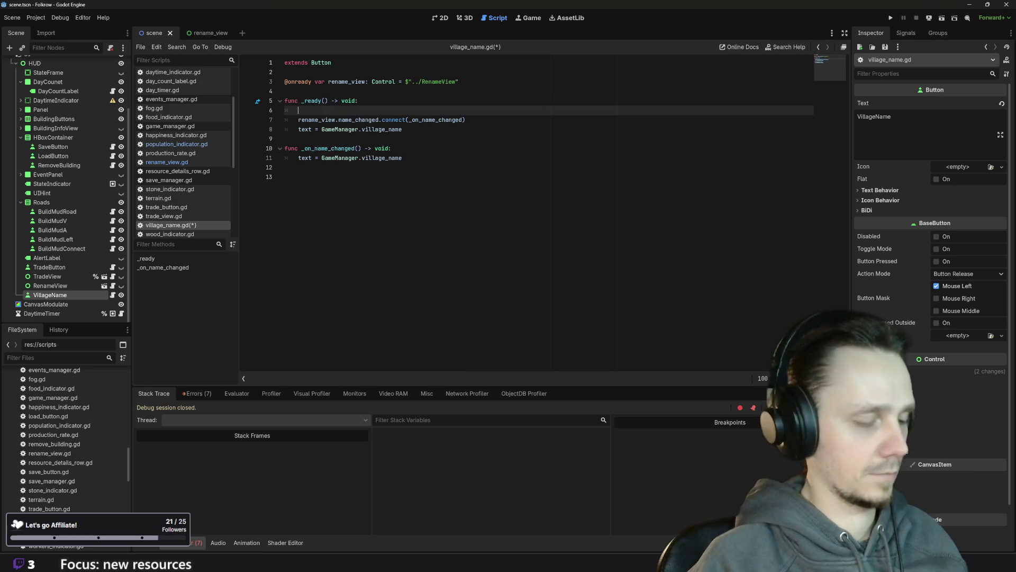
text(pre)
key(Return)
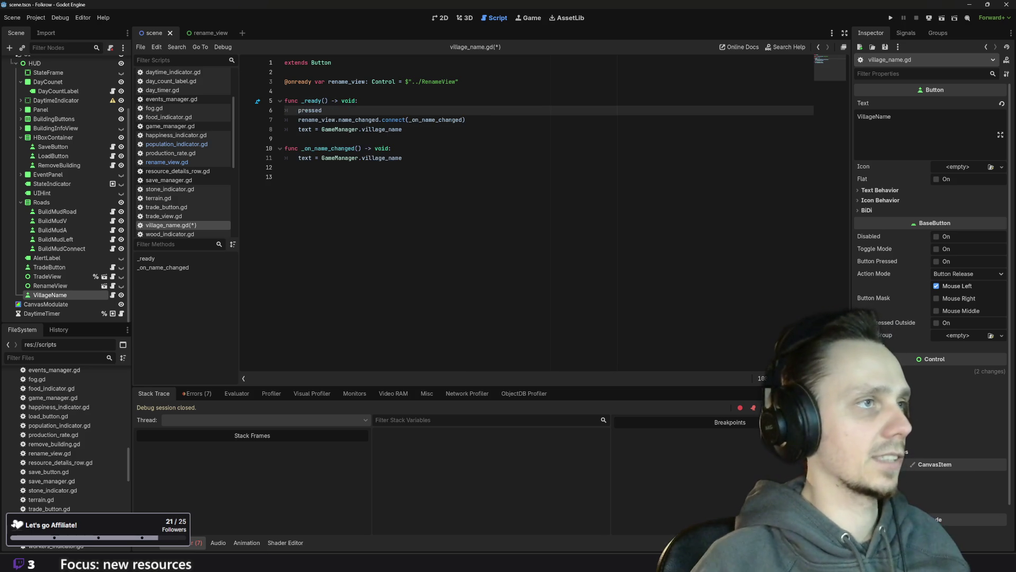
text(con)
key(Return)
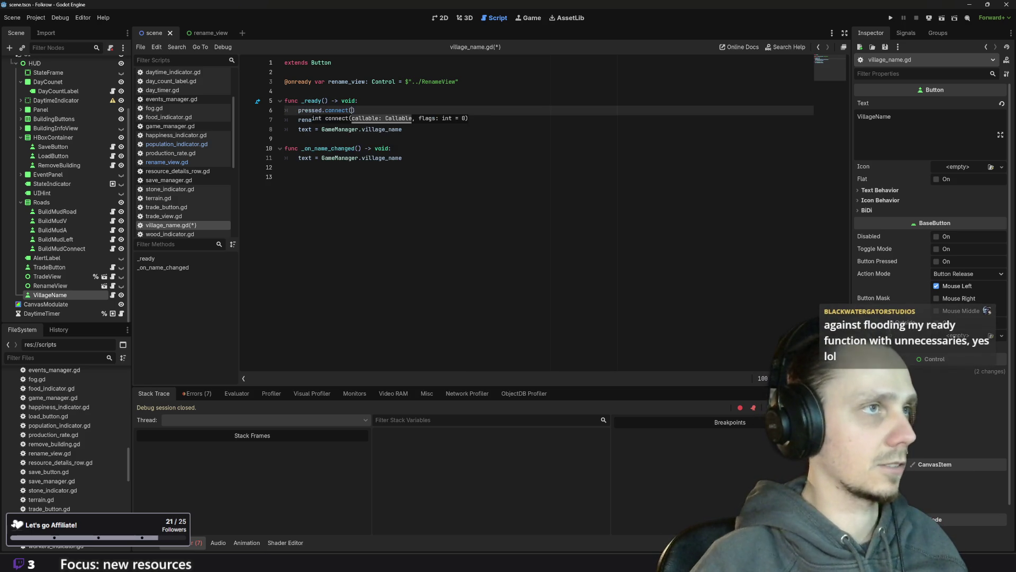
text(_on)
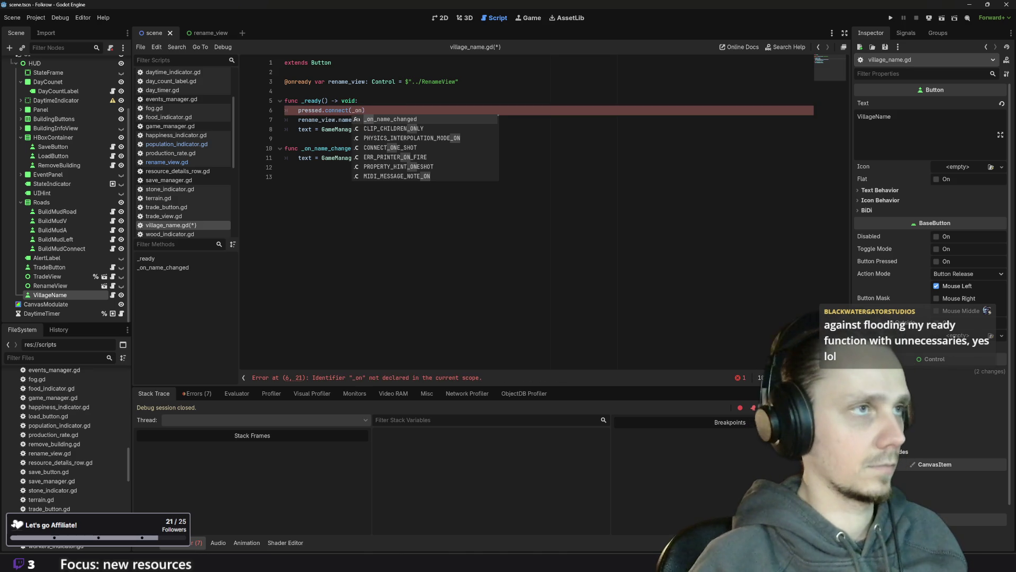
text(_presse)
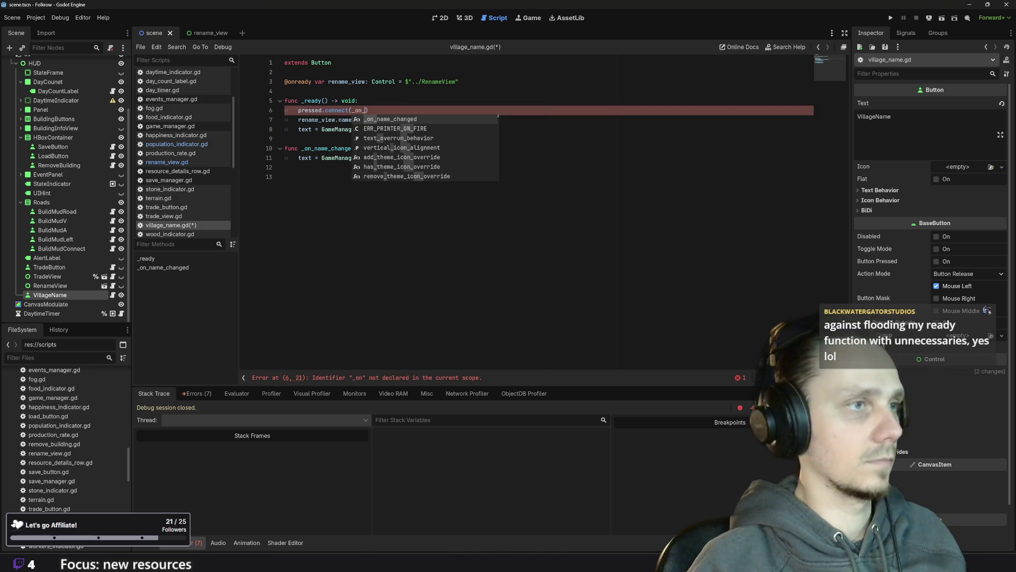
text(d)
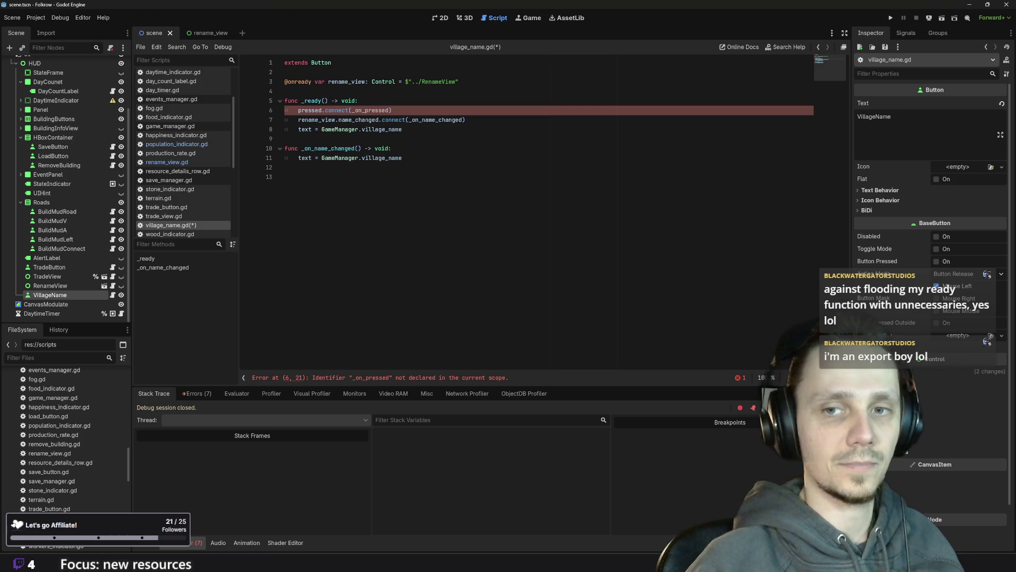
key(shift+Left)
key(shift+Left)
key(shift+Left)
key(ctrl+c)
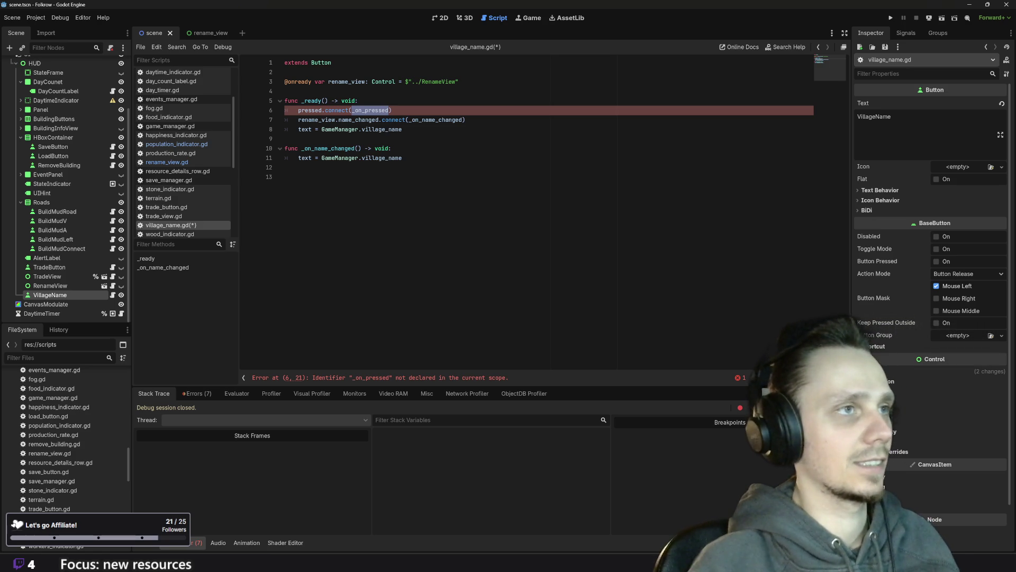
click(286, 176)
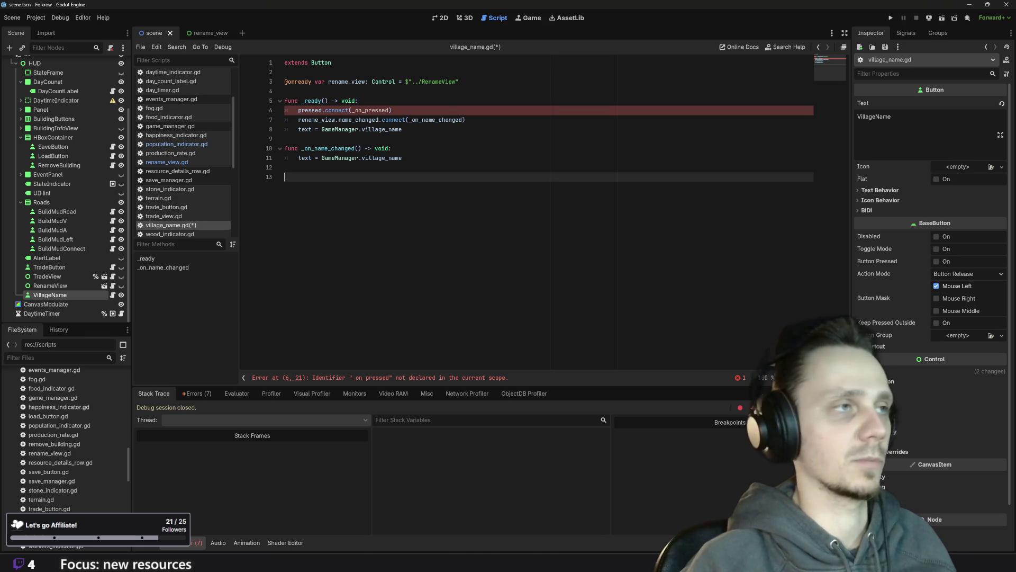
Write 'func _on_pressed() -> void:' on line 13 of village_name.gd and begin its body with 'if r'
key(ctrl+v)
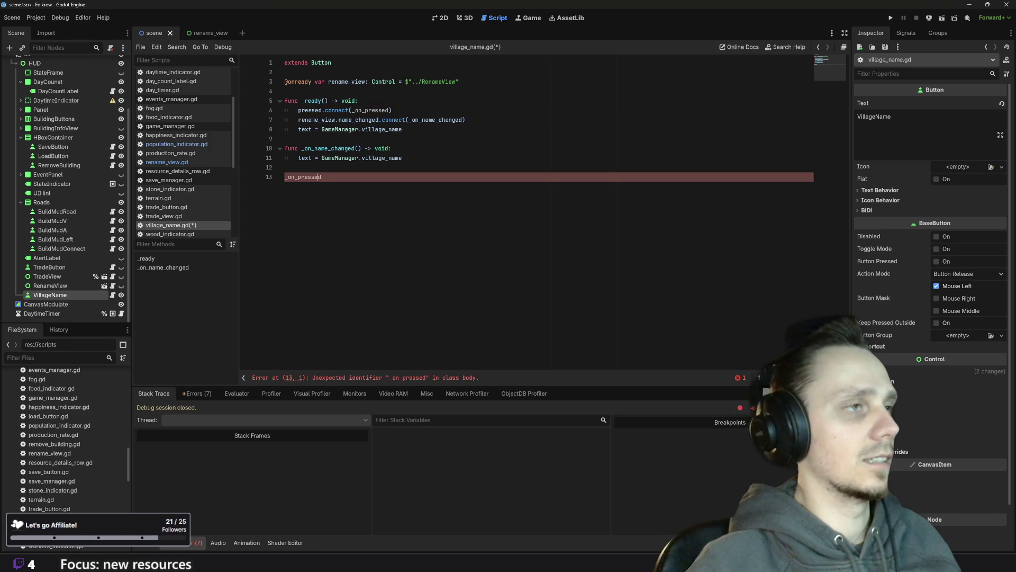
key(Home)
text(func)
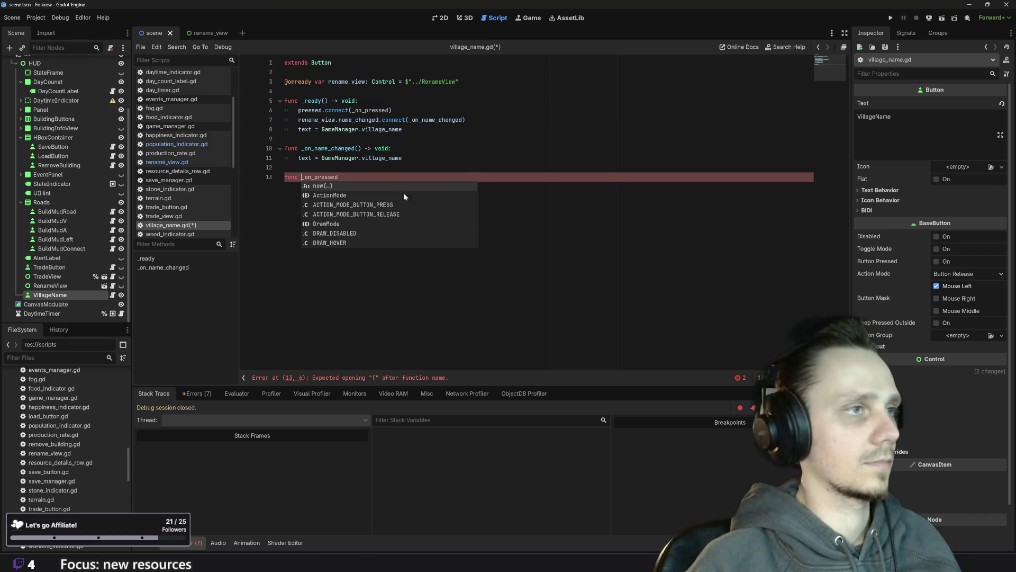
key(Escape)
text(())
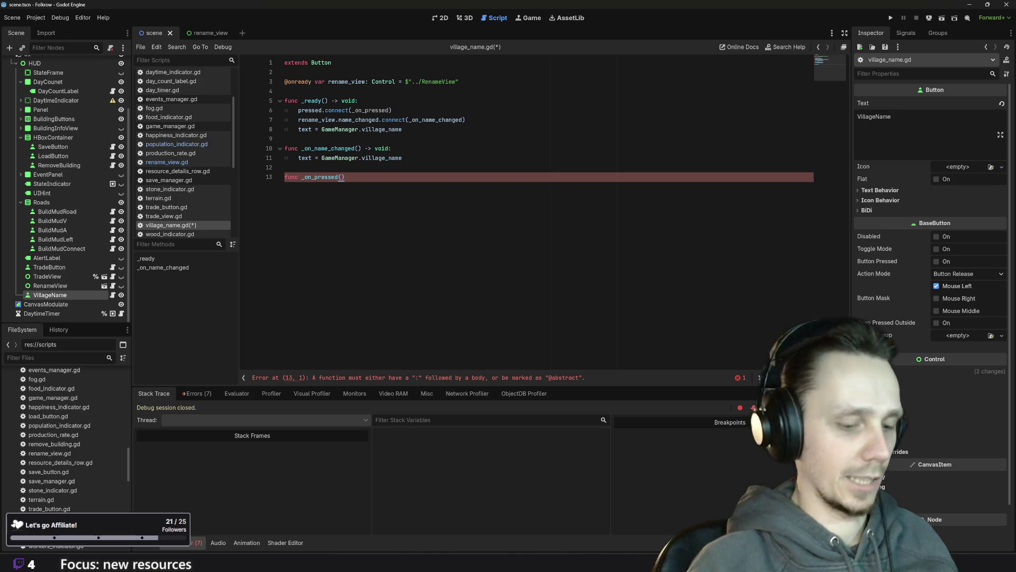
text( -> )
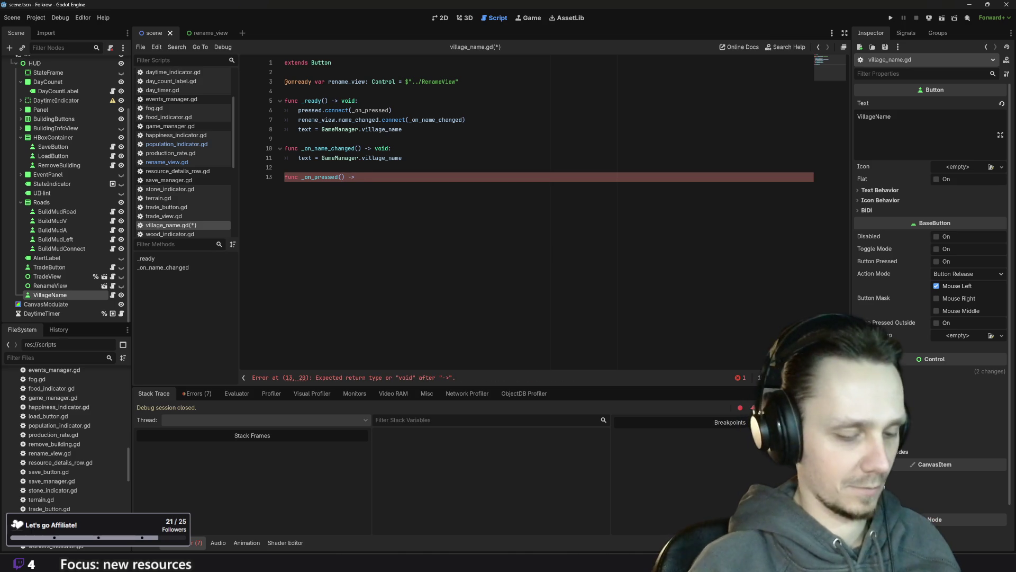
text(void:)
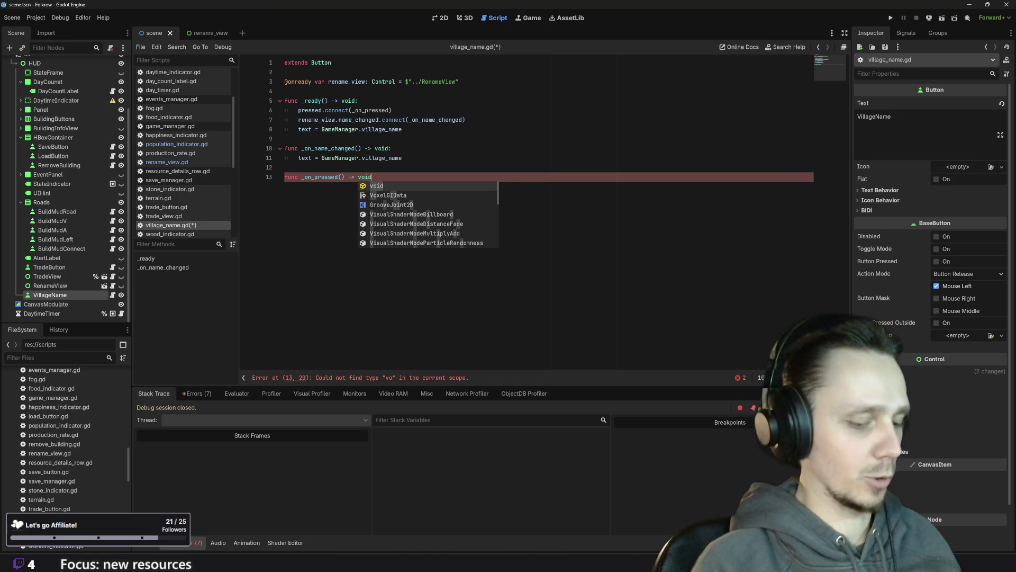
key(Return)
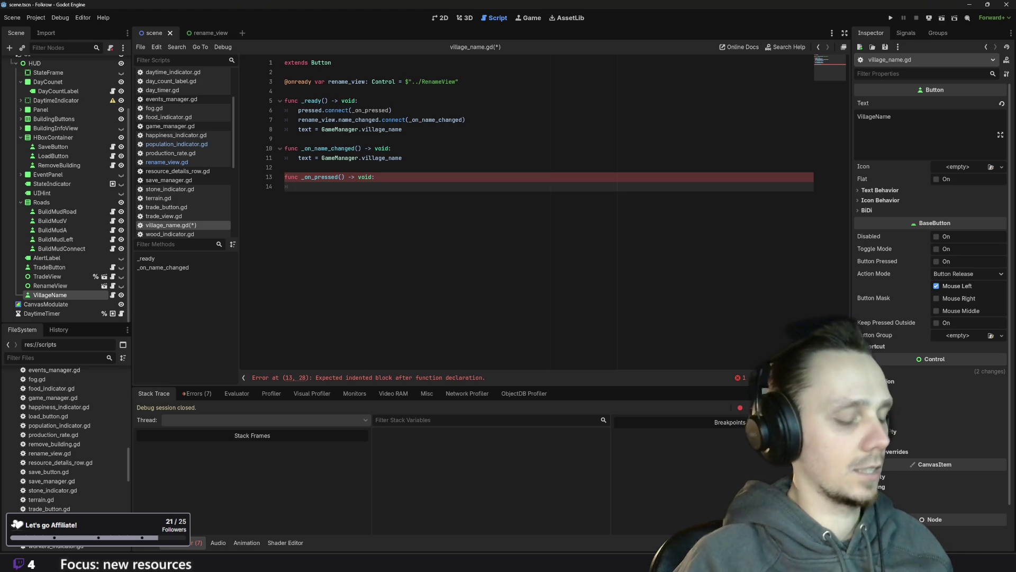
text(if)
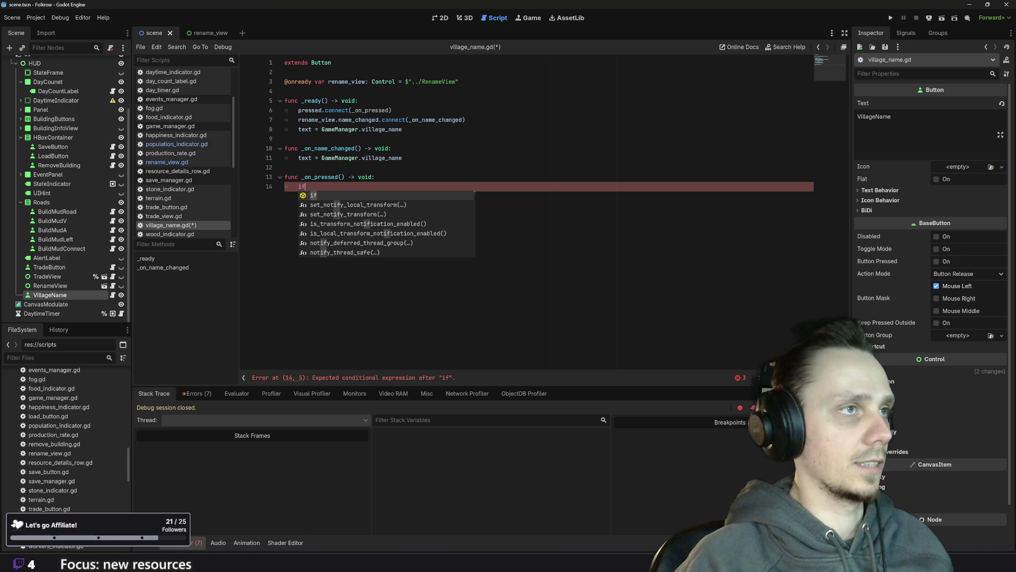
text( re)
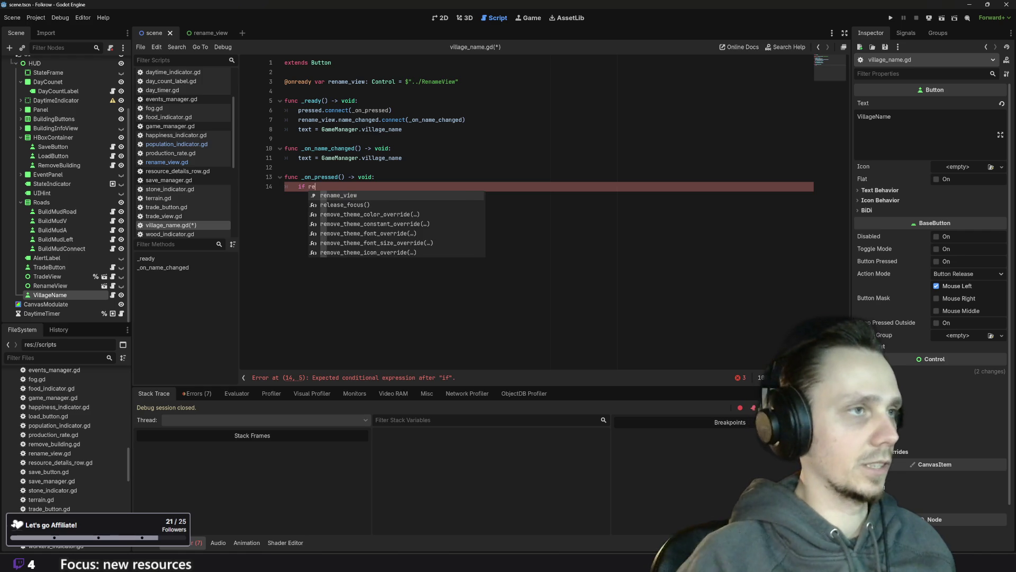
Complete the condition 'if rename_view.visible != true:' inside _on_pressed
key(Return)
text(vis)
key(Down)
key(Down)
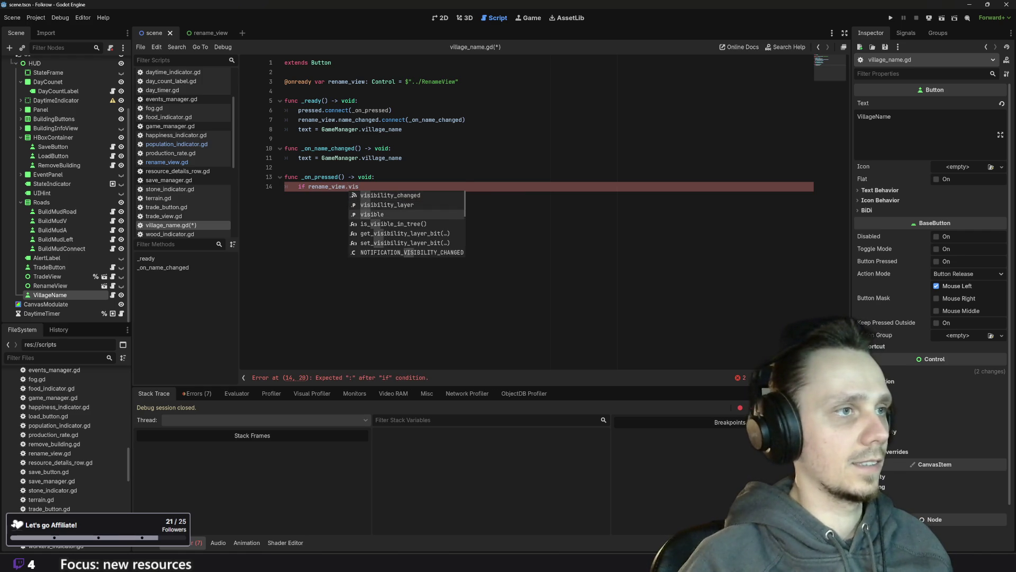
key(Return)
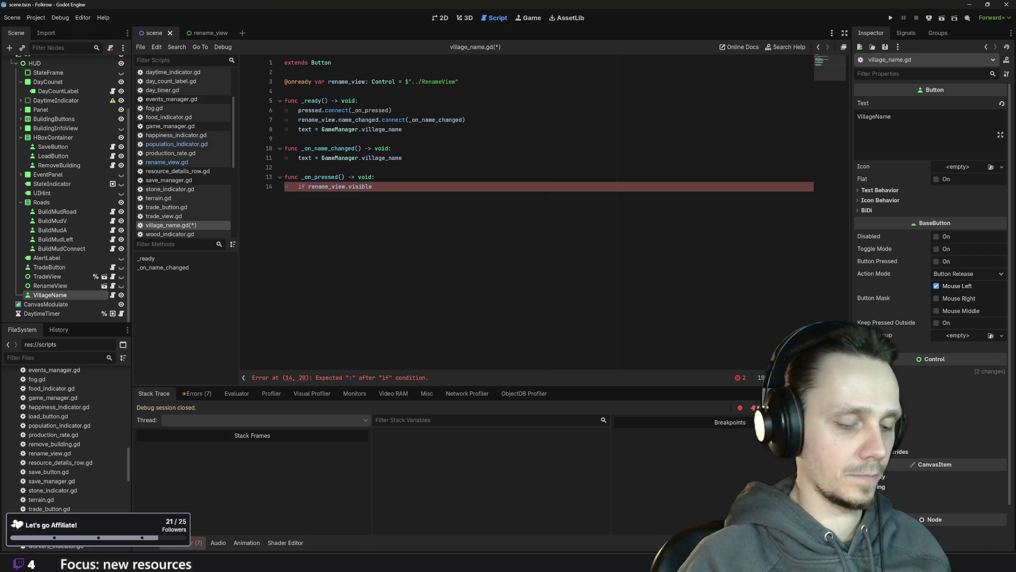
text(!=)
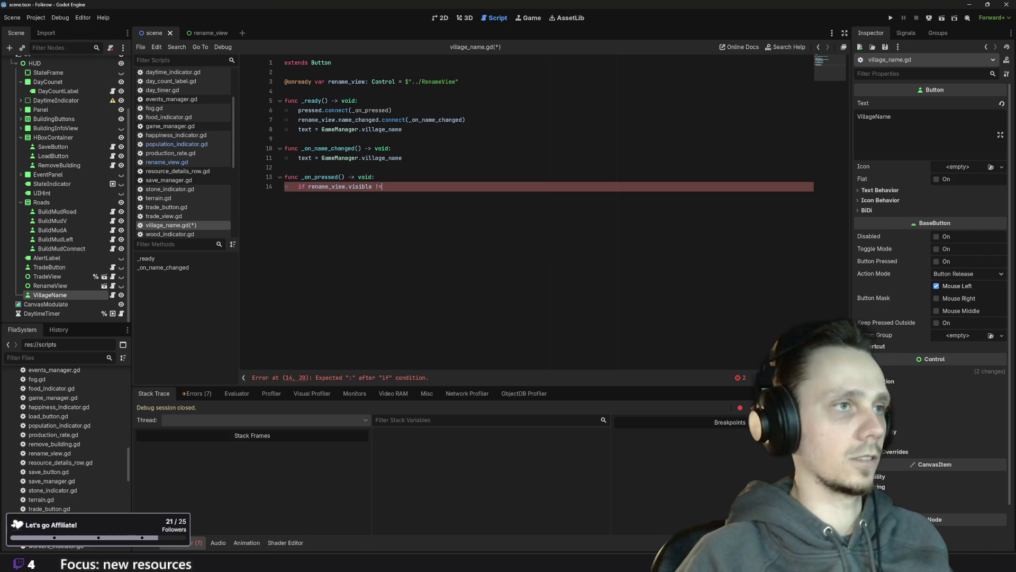
text( tru)
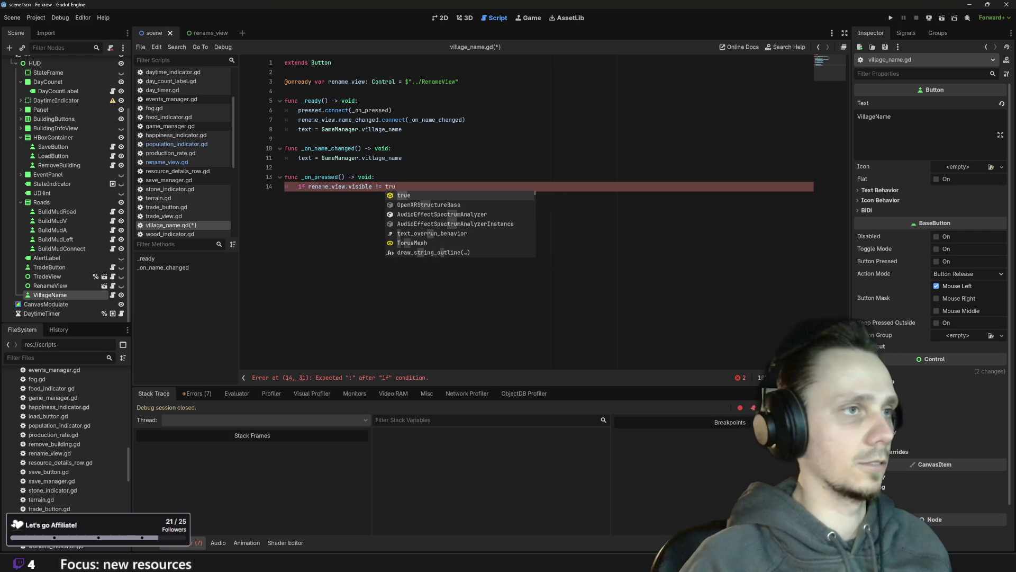
key(Return)
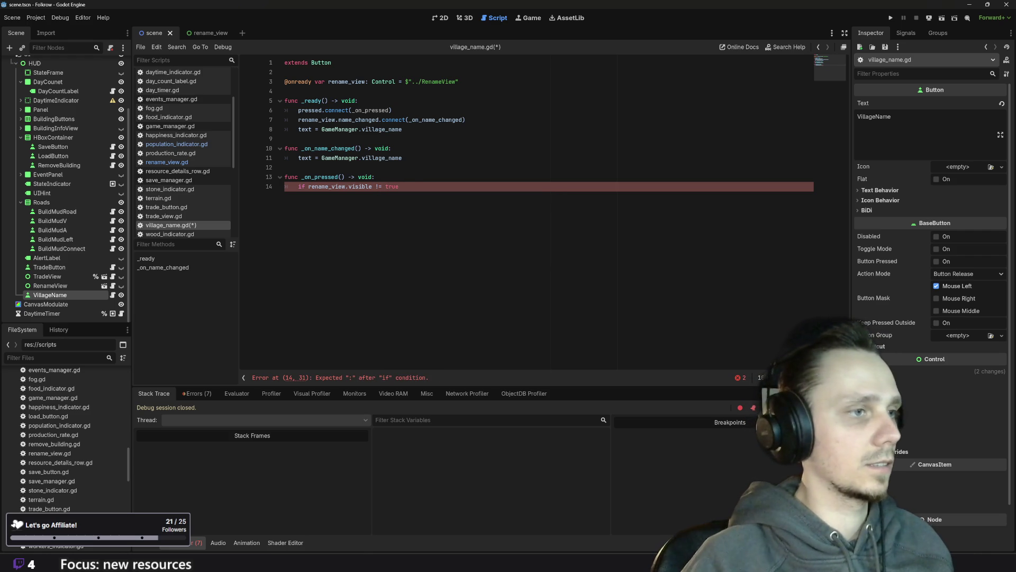
text(:)
key(Return)
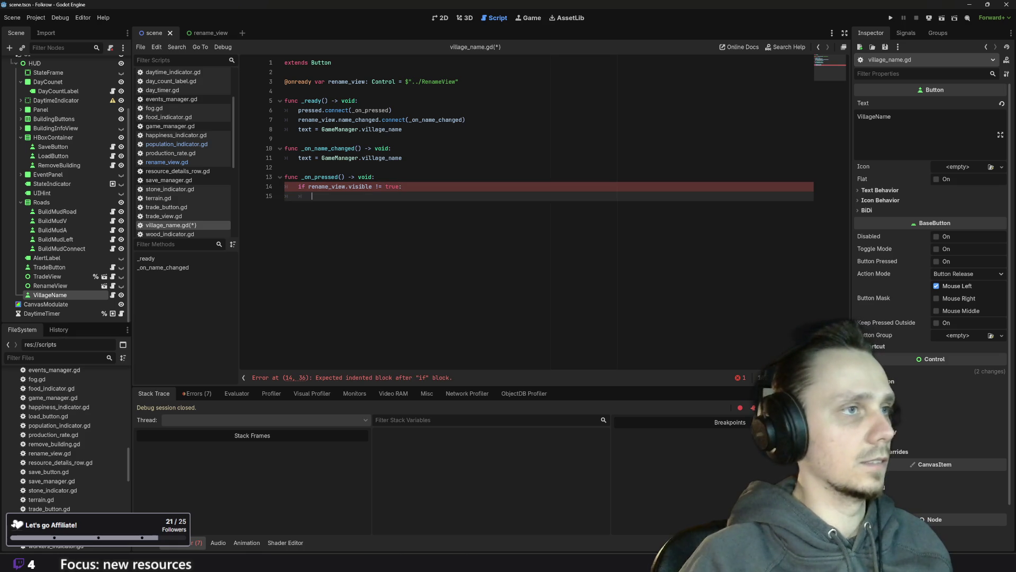
Add 'rename_view.visible = true' as the body of the if branch
text(ren)
key(Return)
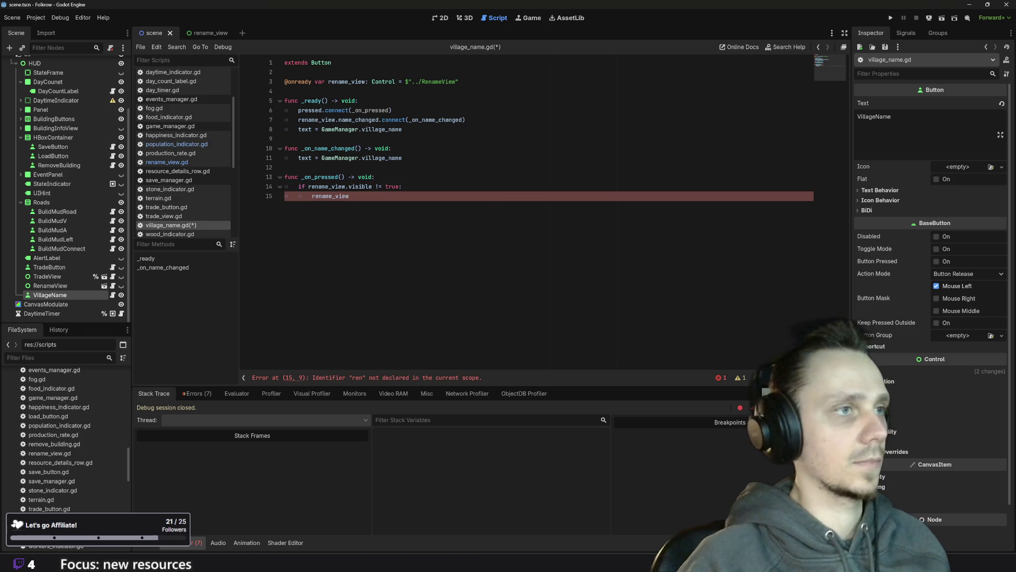
text(.vis)
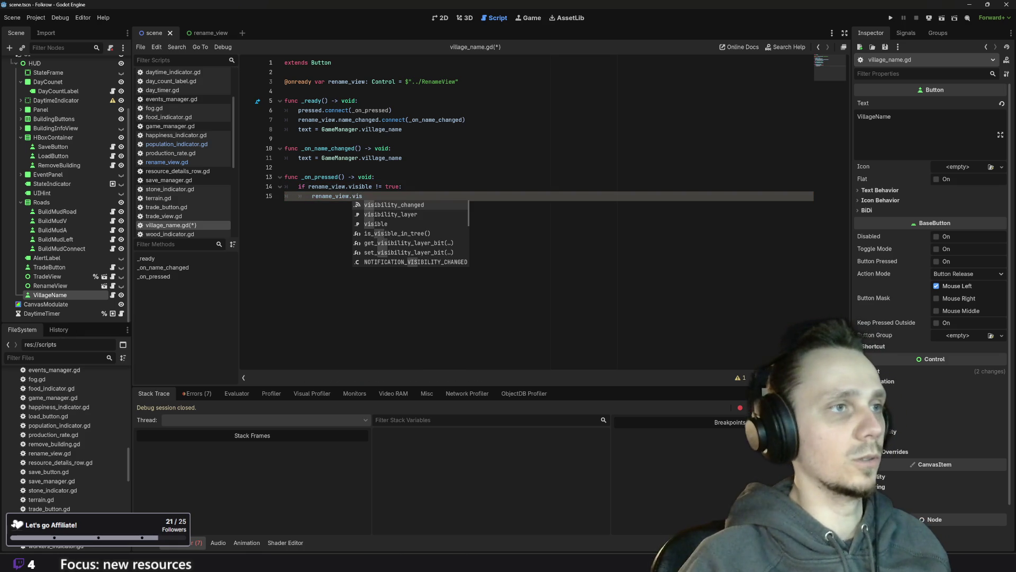
key(Return)
text(tru)
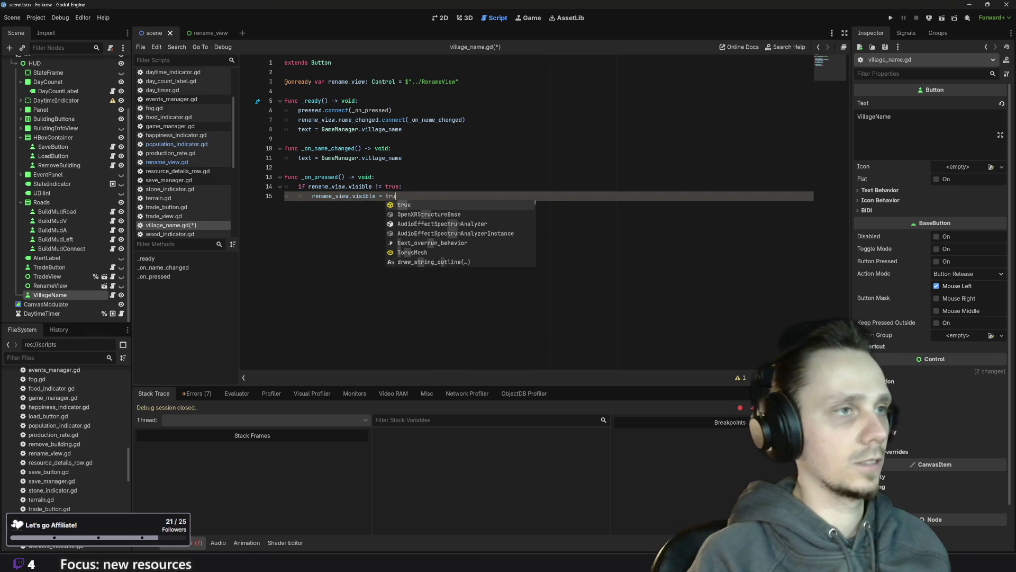
key(Return)
key(Return)
text(else: rena)
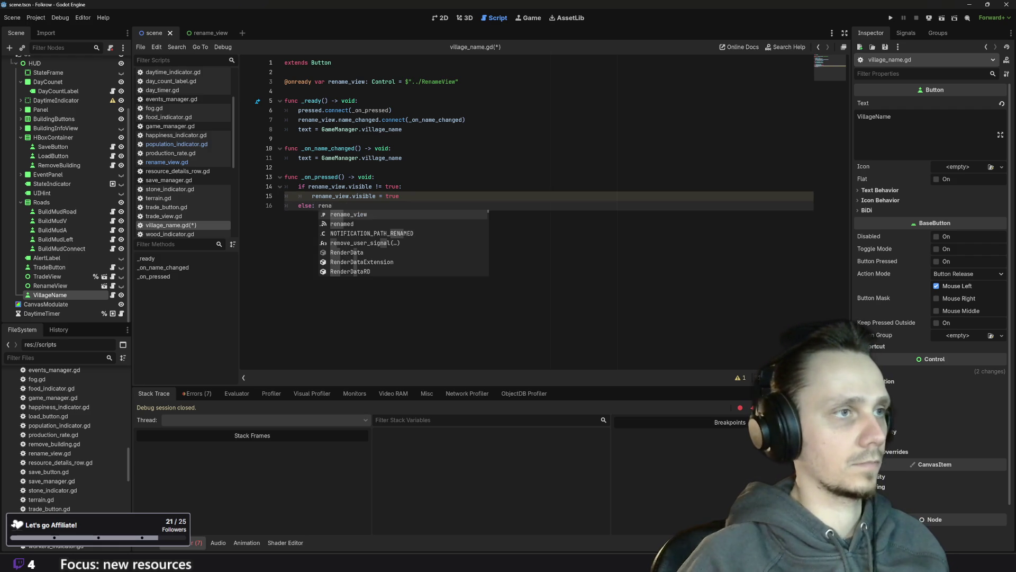
Add 'else: rename_view.visible = false', save village_name.gd and run the game
key(Return)
key(Down)
key(Down)
key(Return)
text(fasl)
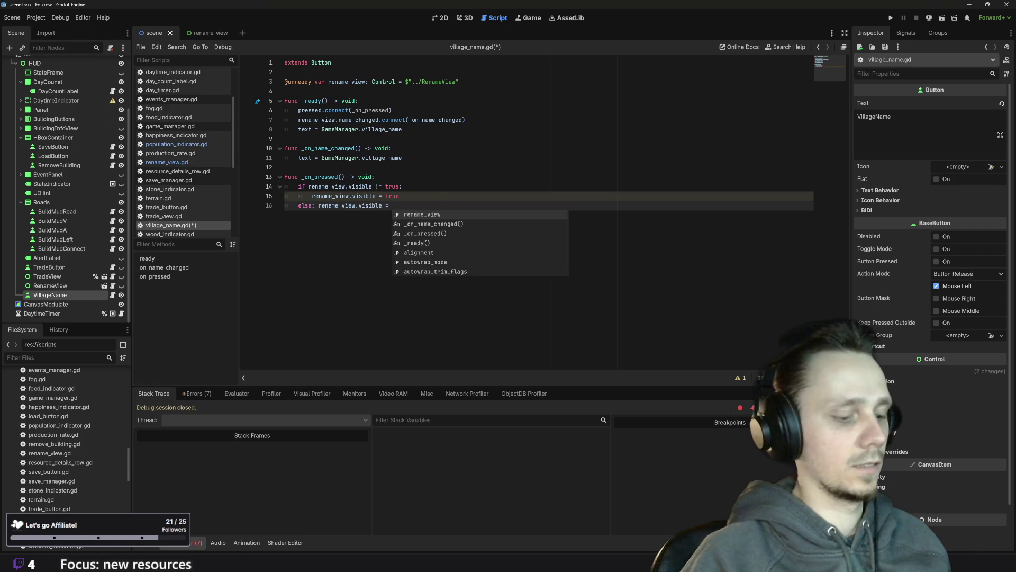
key(BackSpace)
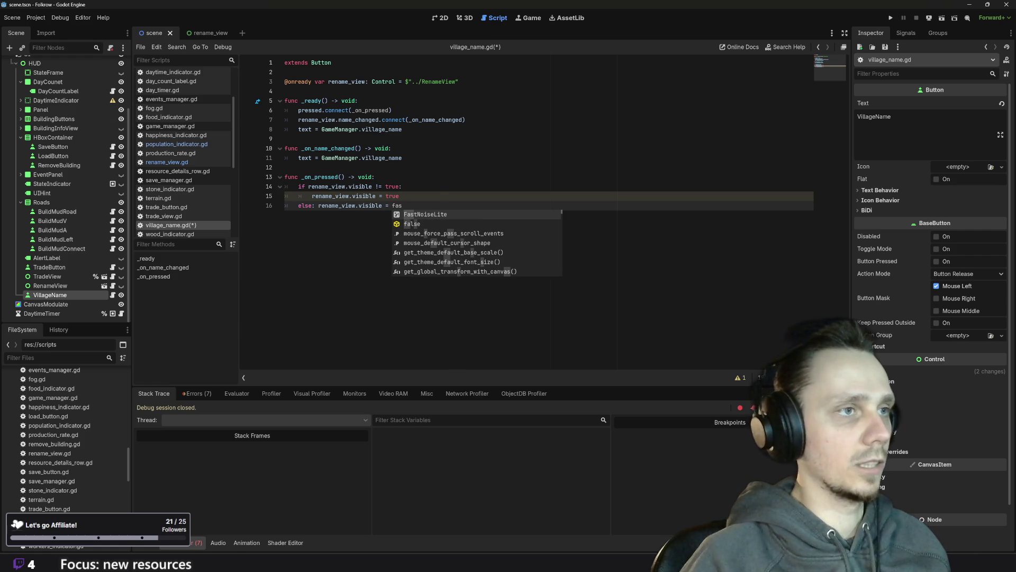
key(Down)
key(Return)
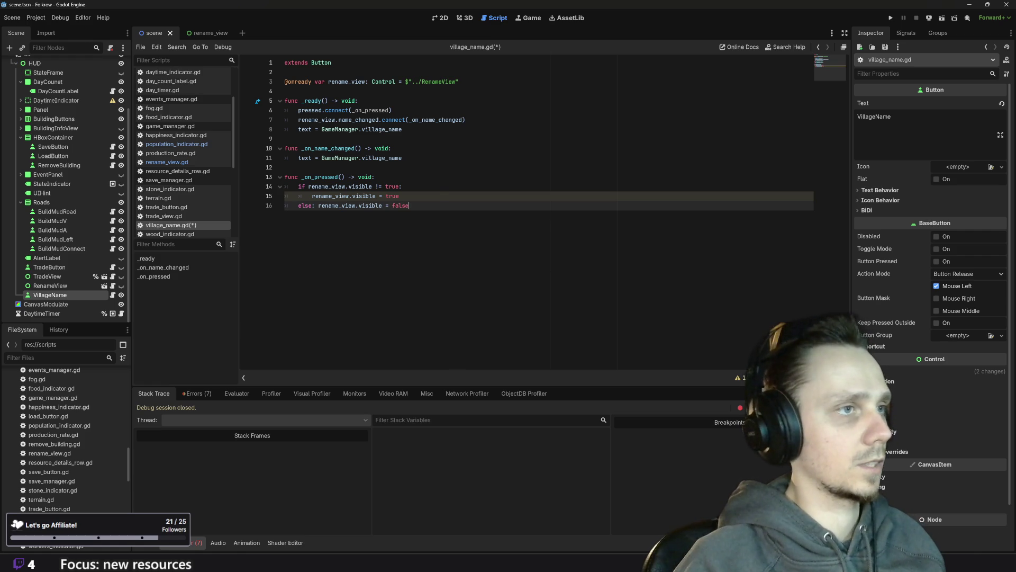
key(Up)
key(Up)
key(Up)
key(ctrl+s)
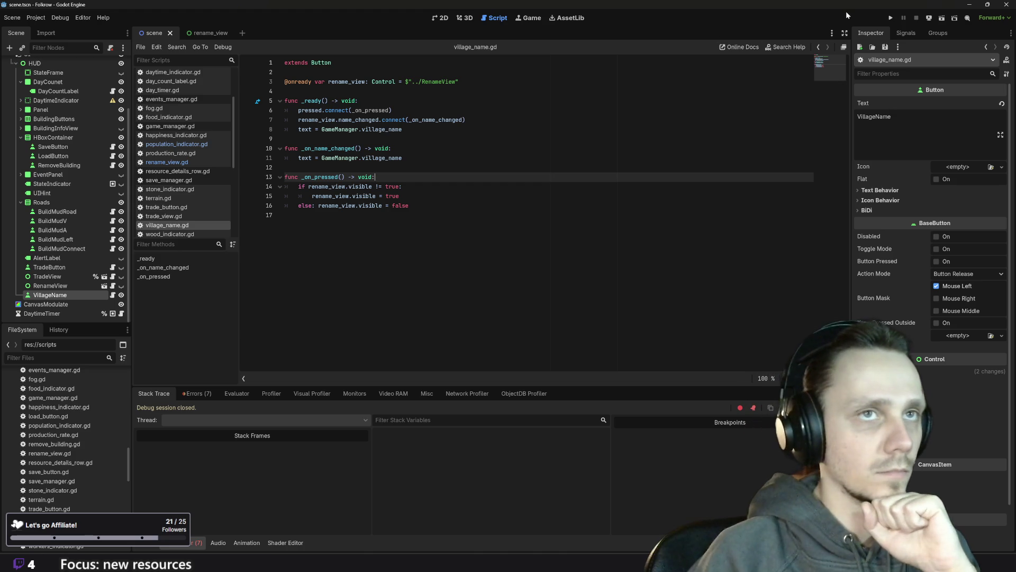
click(891, 18)
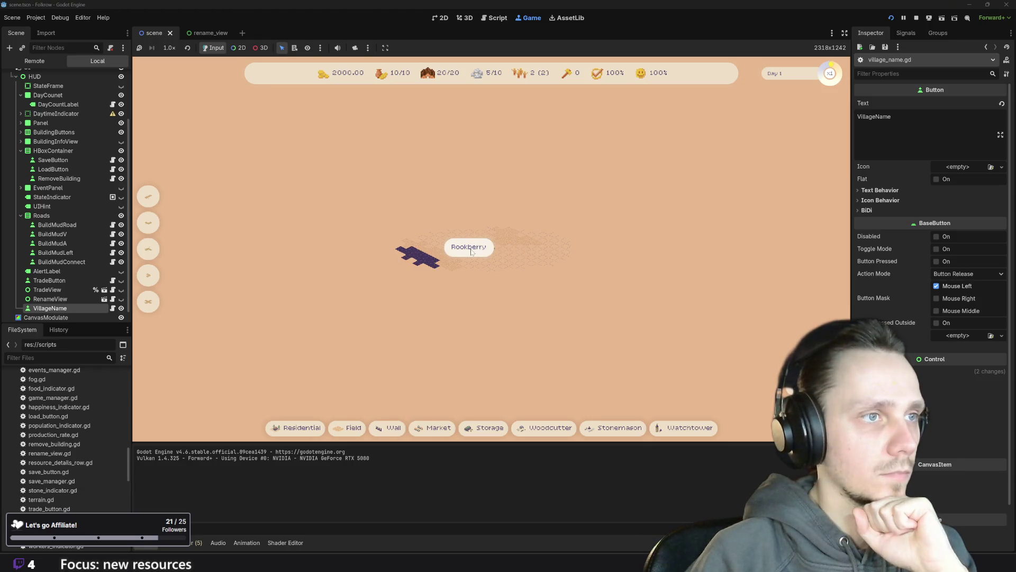
In the running game, click the Rookberry village button repeatedly to toggle the Rename Village dialog
click(471, 250)
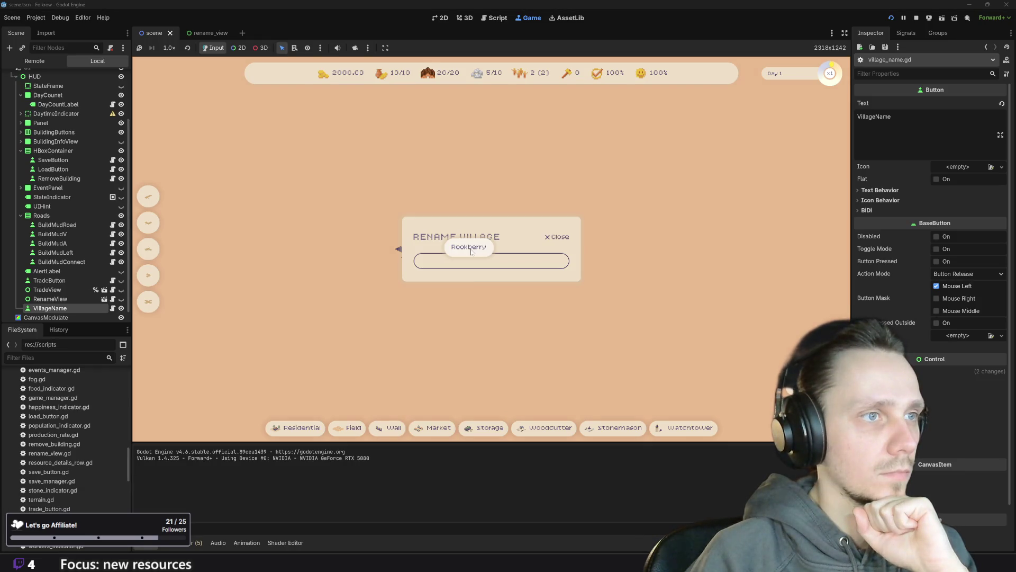
click(475, 256)
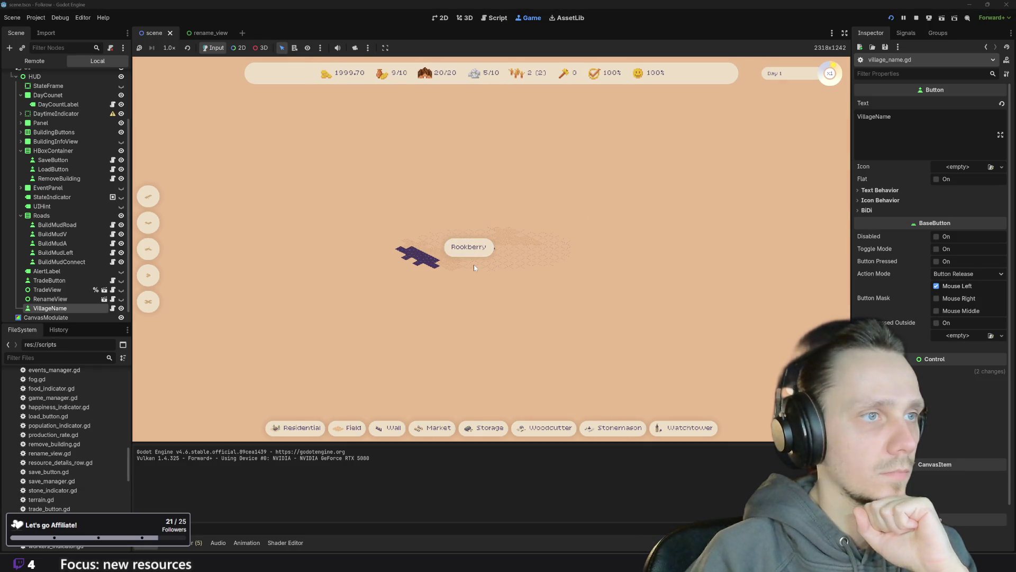
click(475, 256)
click(474, 252)
click(471, 249)
click(565, 239)
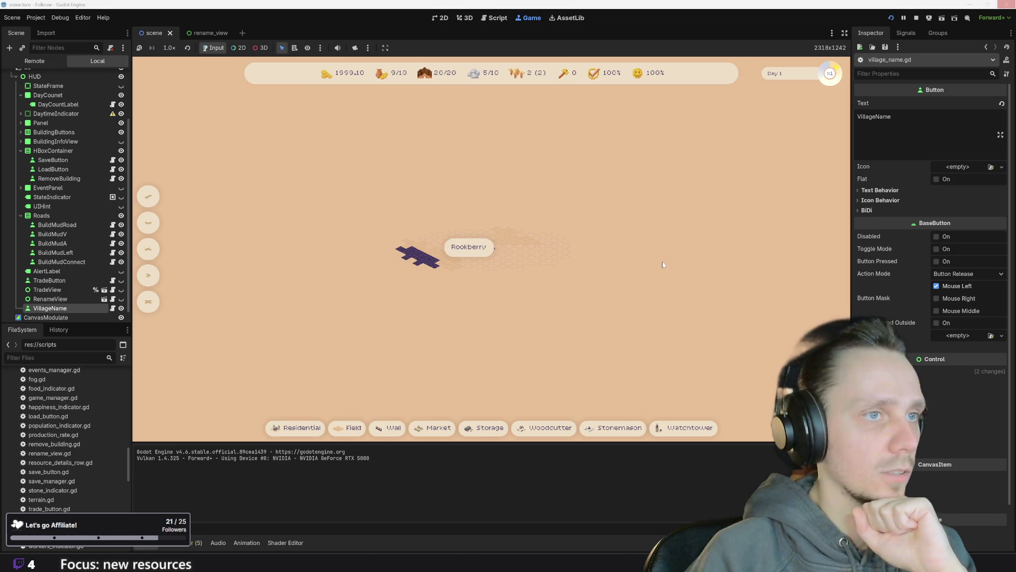
click(447, 255)
click(481, 253)
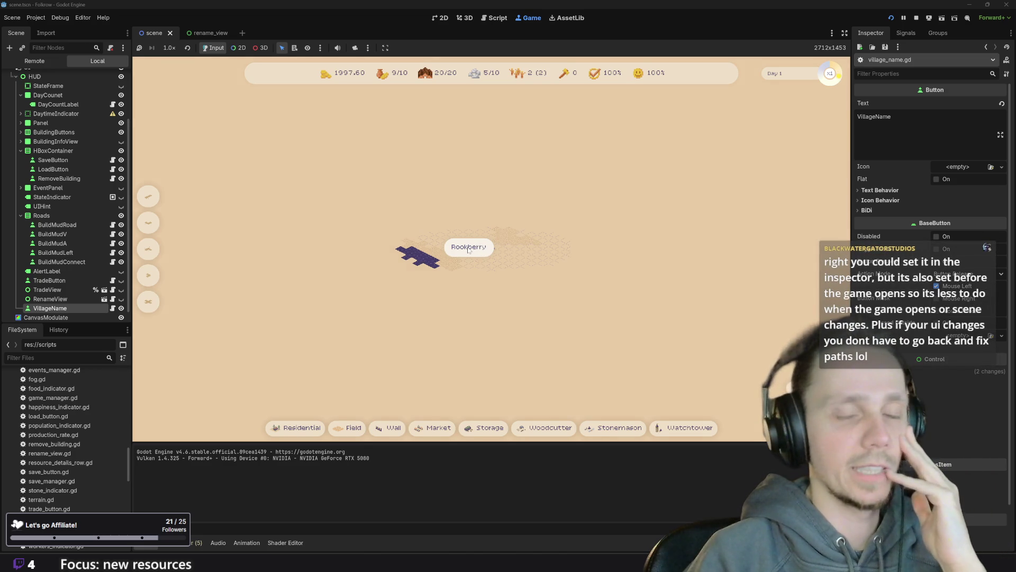
Type test names such as 'sdffsdasd' into the Rename Village field, erase them, and close the dialog
click(468, 247)
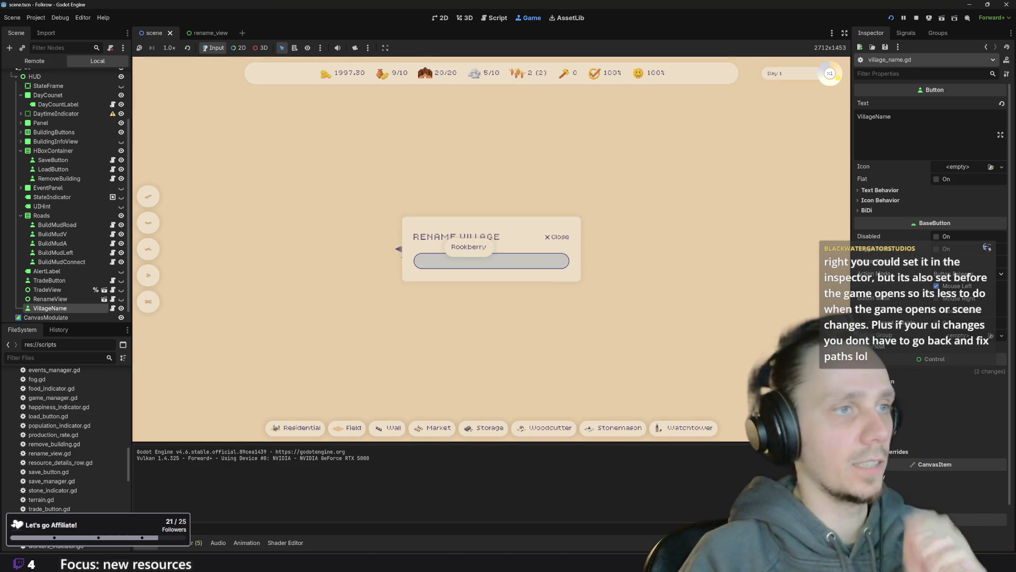
text(sdffsdasd)
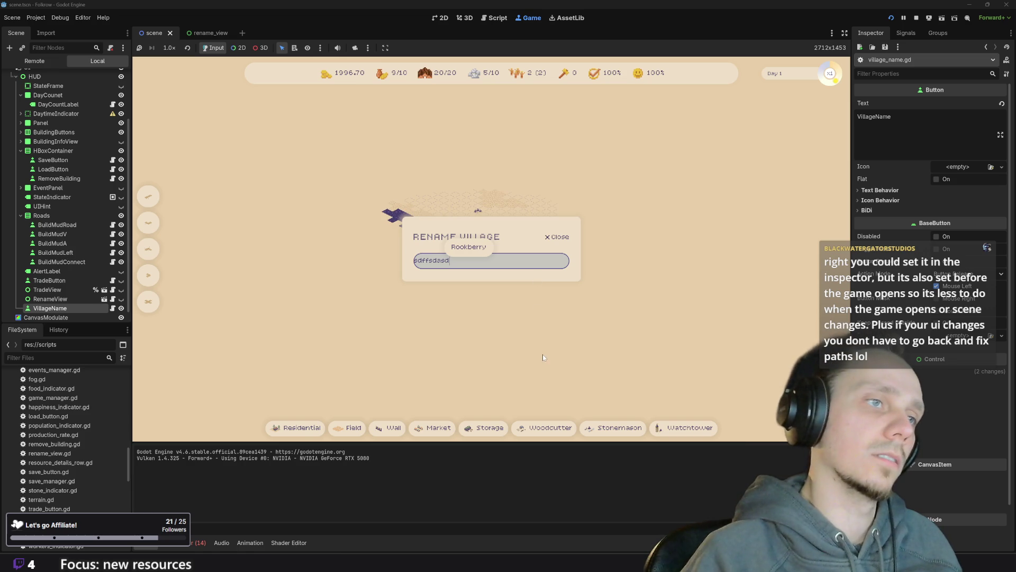
click(559, 238)
click(466, 246)
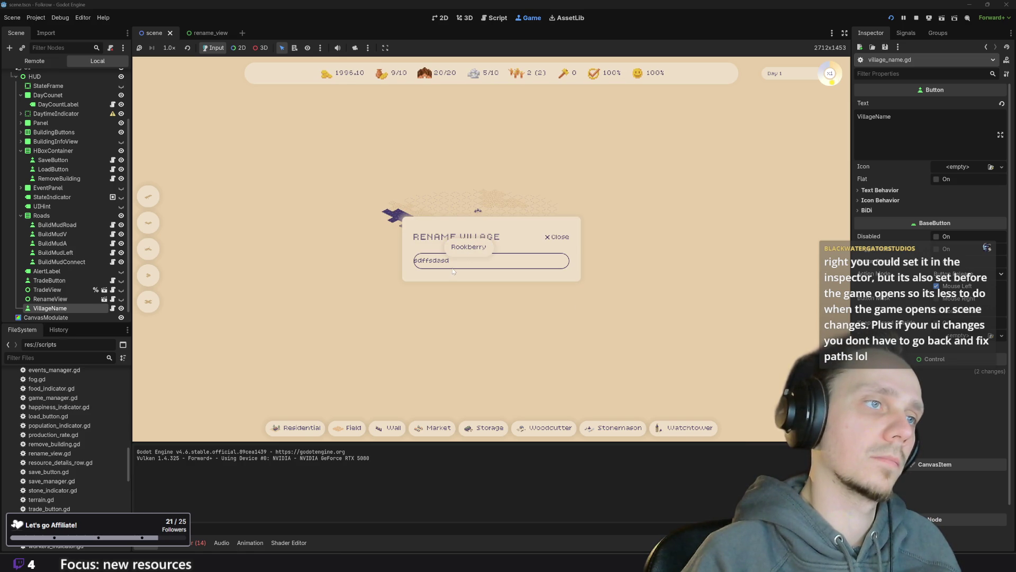
click(452, 262)
text(s)
key(BackSpace)
key(BackSpace)
key(BackSpace)
key(BackSpace)
key(BackSpace)
text(asddsa)
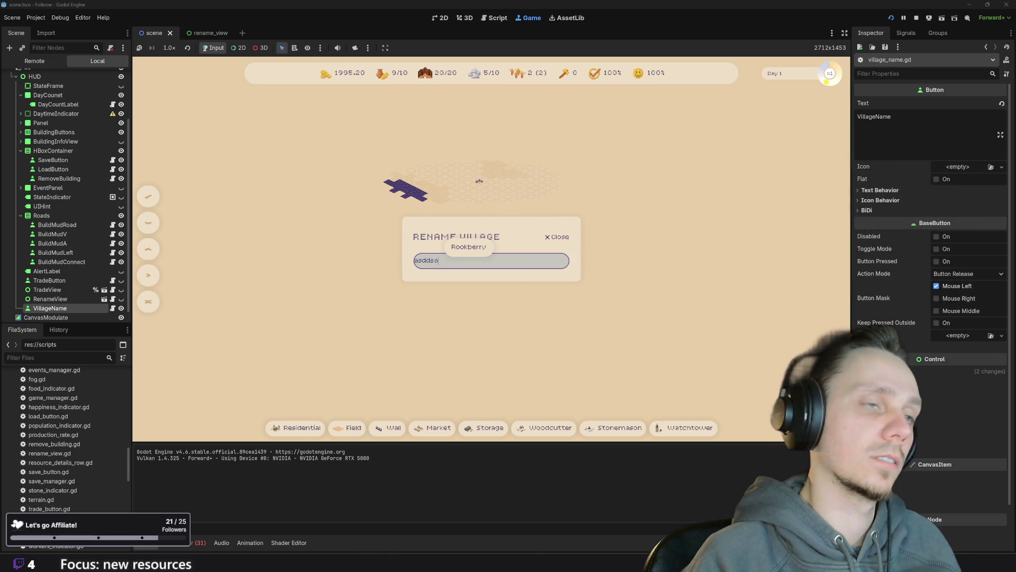
key(BackSpace)
key(BackSpace)
key(BackSpace)
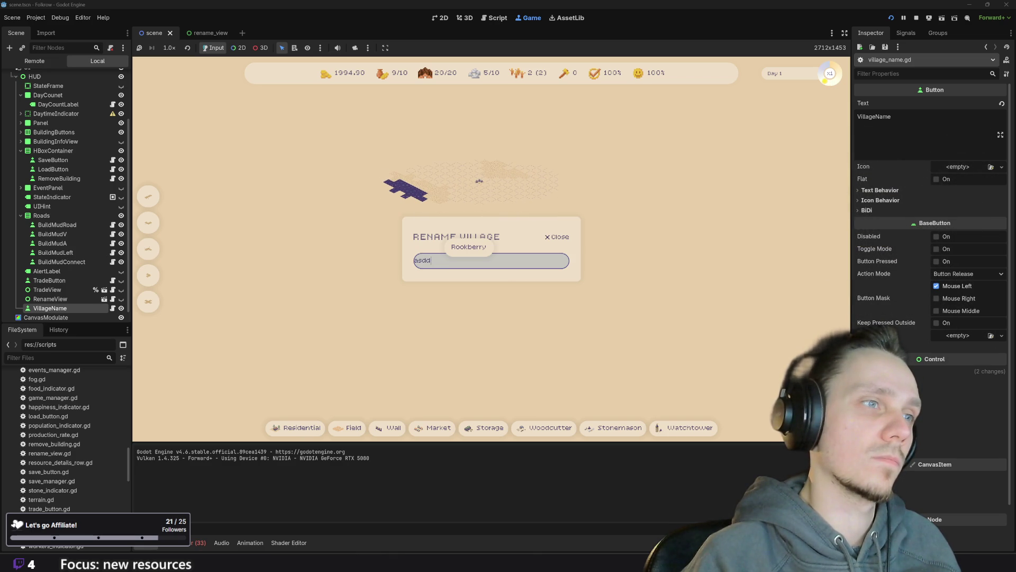
key(BackSpace)
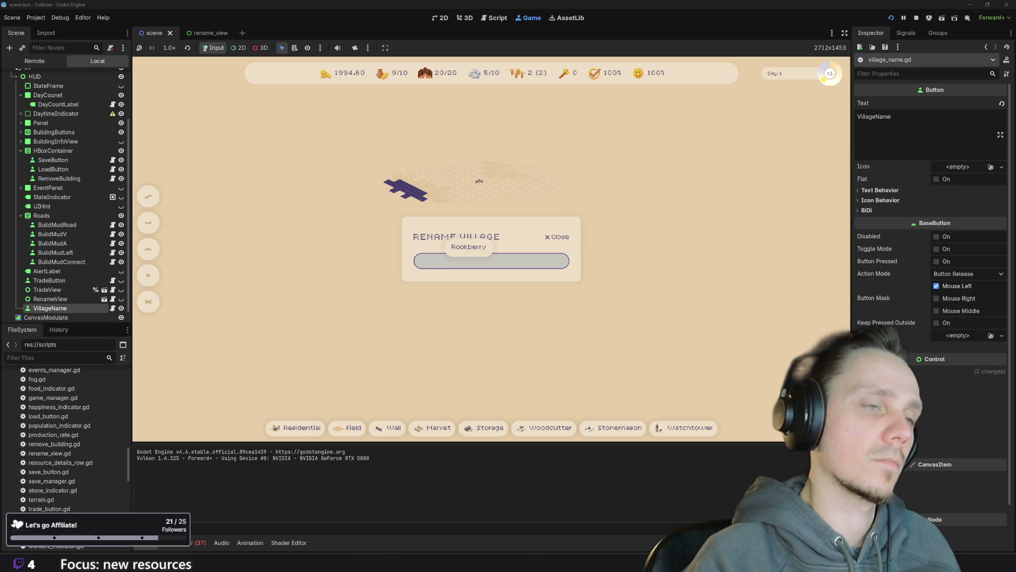
click(556, 237)
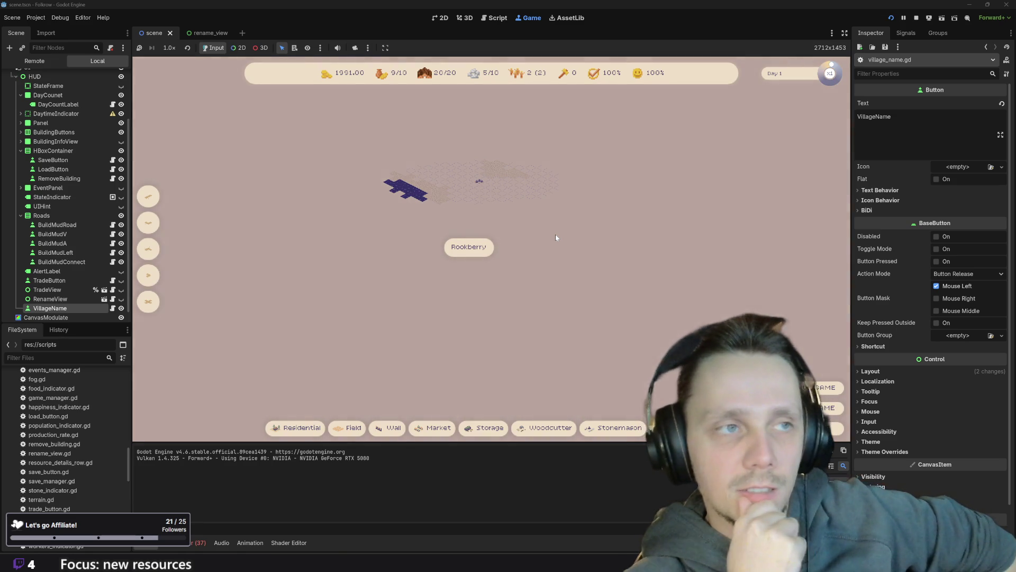
Stop the game and return to the 2D layout of the HUD scene
click(917, 18)
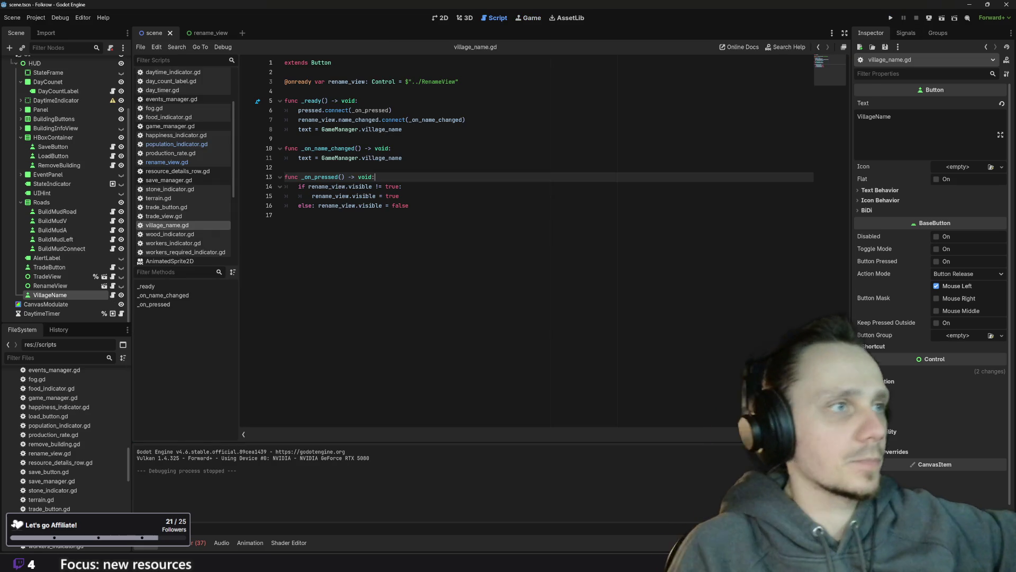
click(286, 215)
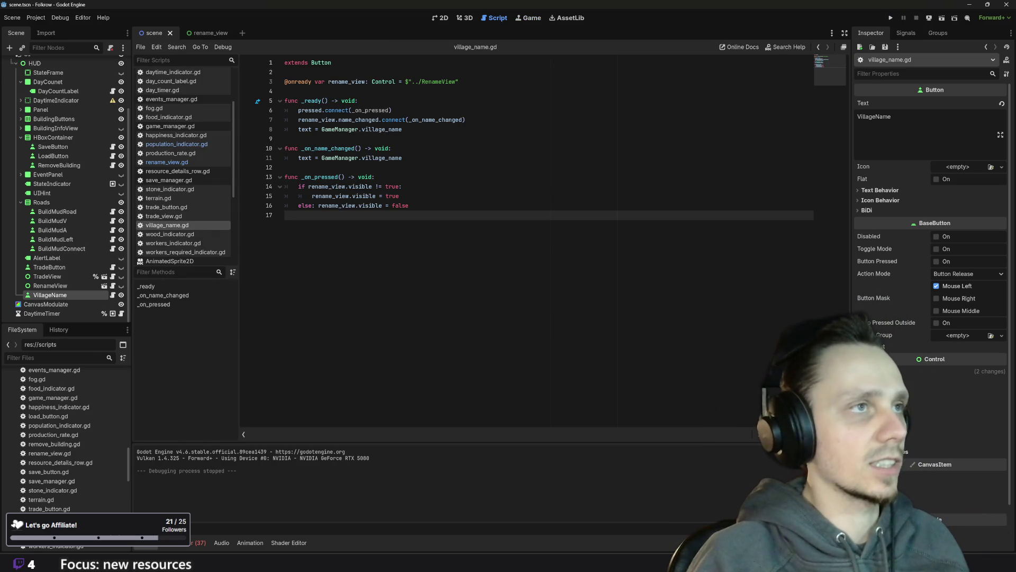
click(439, 19)
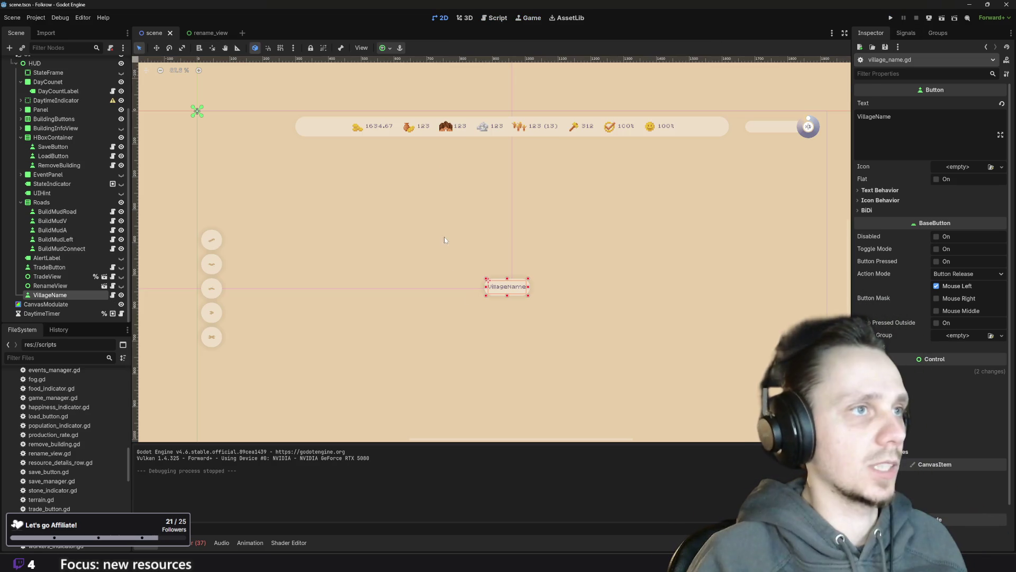
Move VillageName to the left end of the resource bar, widen it, then show the Debugger's 37 errors
mouse_move(517, 291)
mouse_down()
mouse_move(486, 287)
mouse_move(304, 131)
mouse_move(243, 131)
mouse_move(264, 126)
mouse_up()
scroll(264, 126, up, 3)
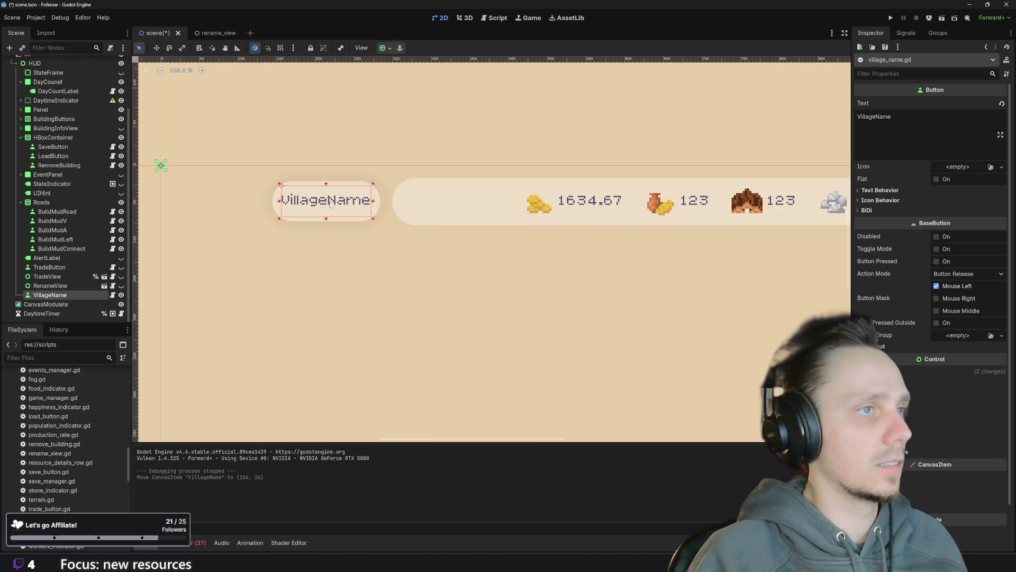
drag(324, 206, 384, 207)
scroll(443, 261, down, 3)
key(shift+Left)
key(shift+Left)
key(shift+Left)
key(shift+Left)
key(shift+Left)
key(shift+Left)
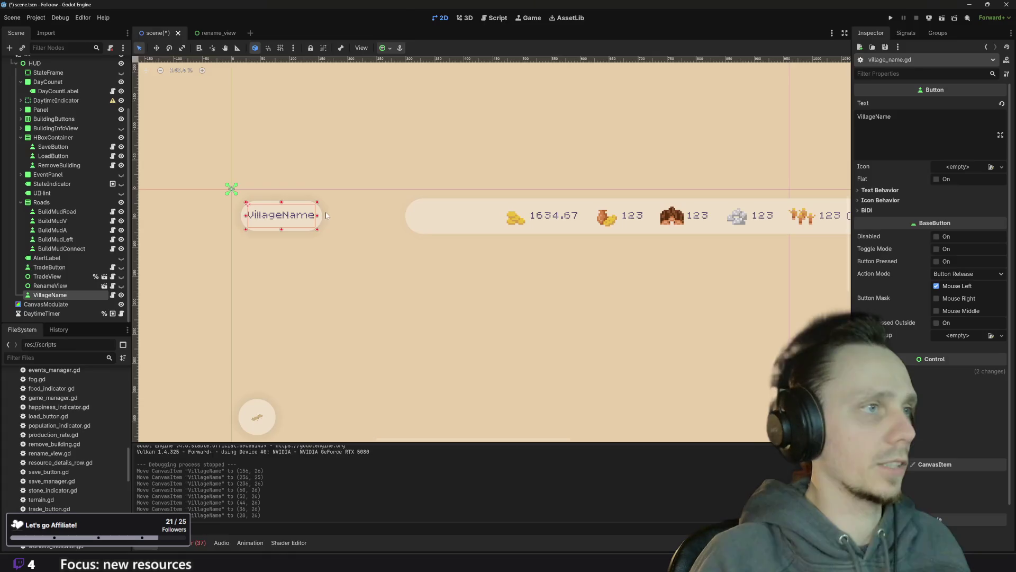
drag(317, 217, 392, 218)
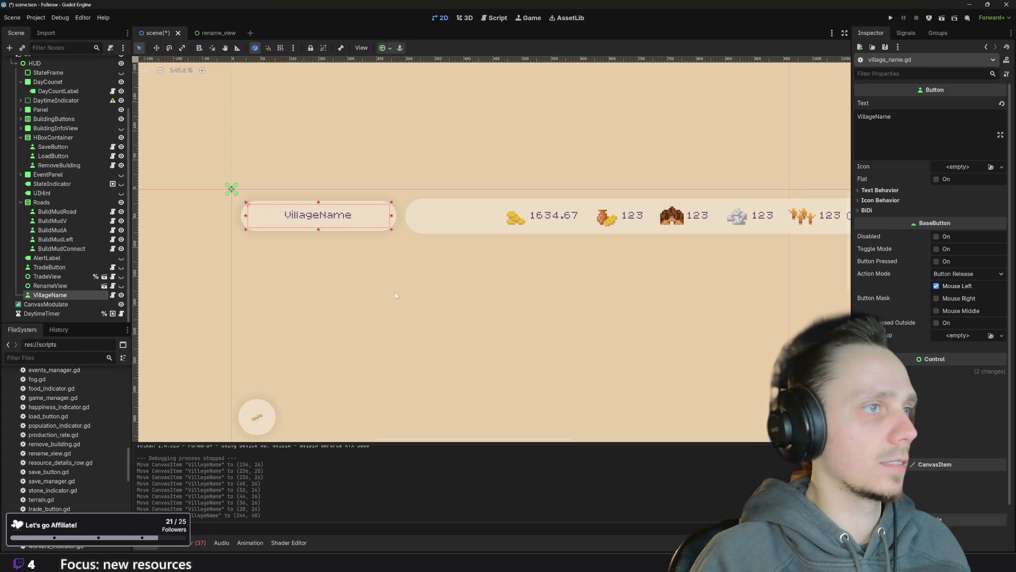
click(185, 543)
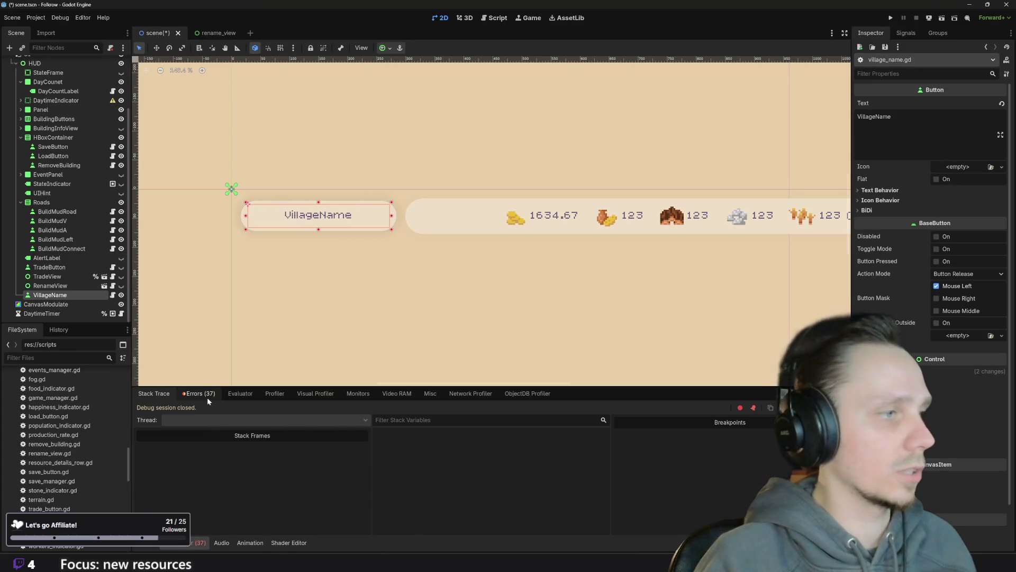
click(193, 395)
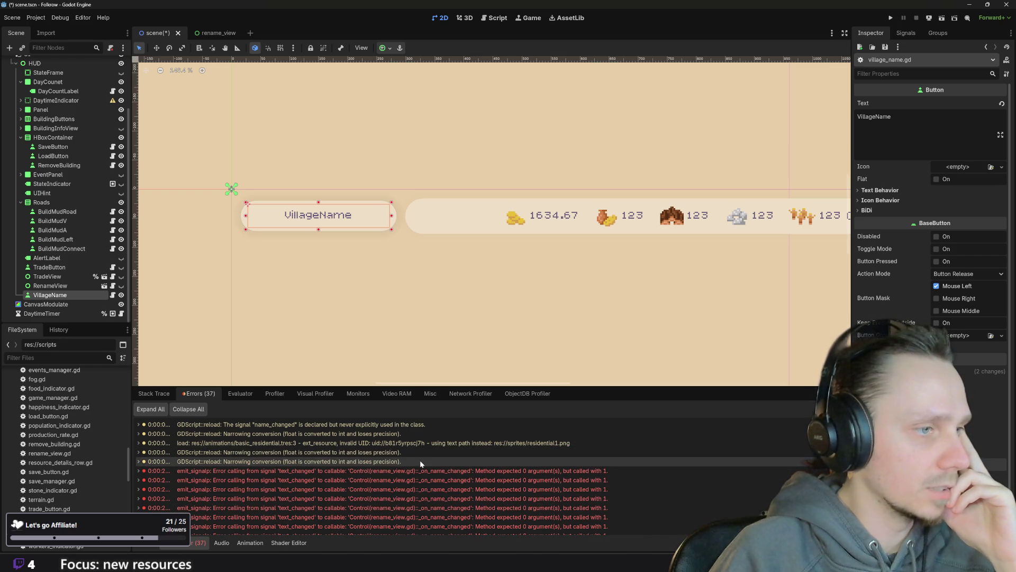
Inspect an emit_signal error's details, then switch to the rename_view scene tab
click(369, 471)
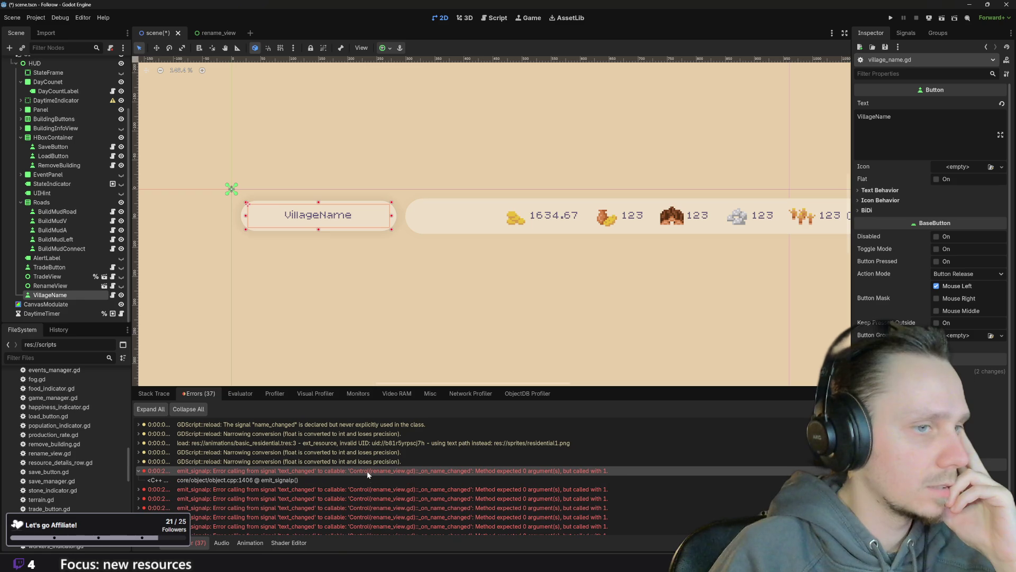
click(368, 472)
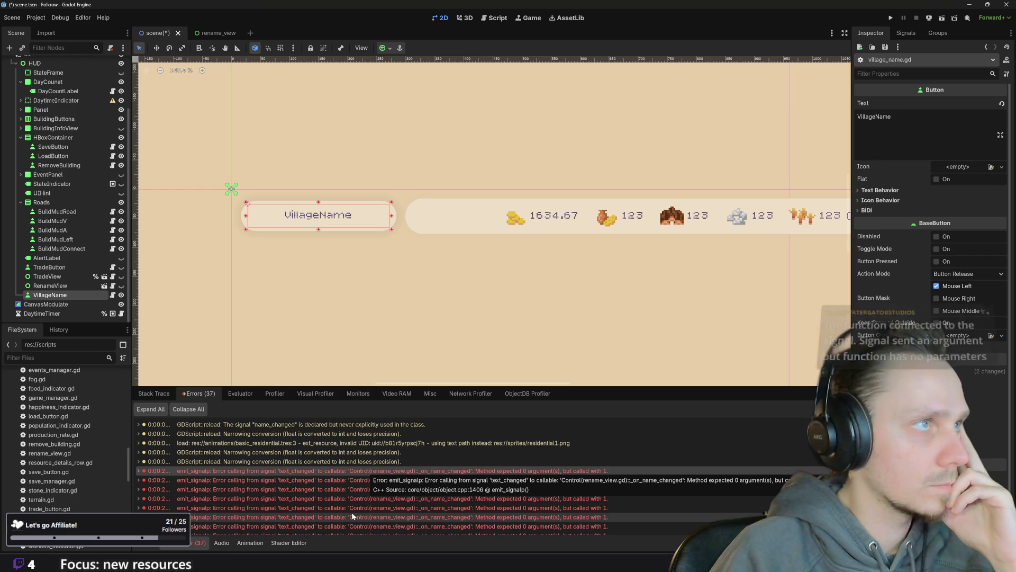
click(207, 33)
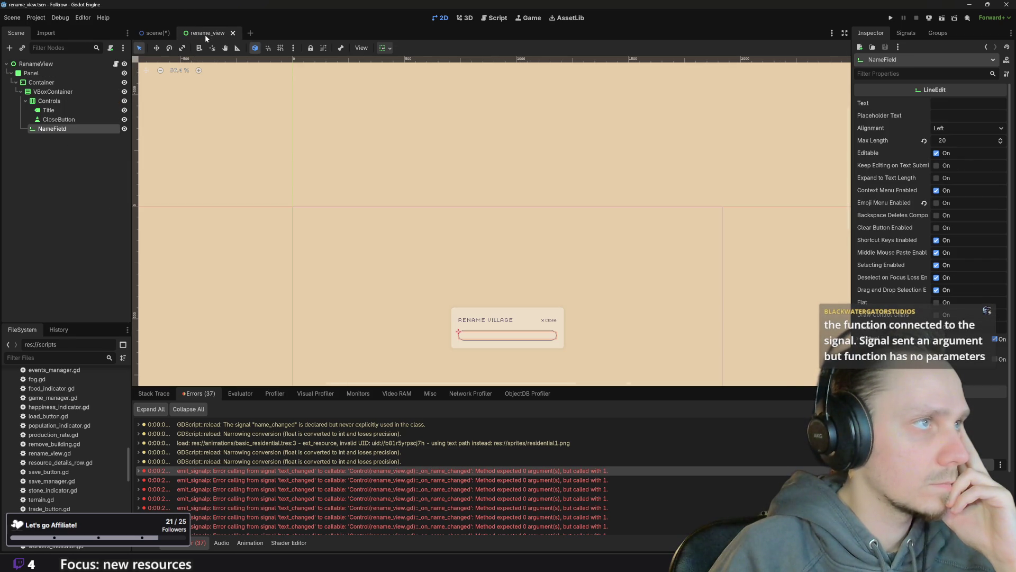
Open rename_view.gd in the Script editor and read its name_changed signal and handlers
click(488, 18)
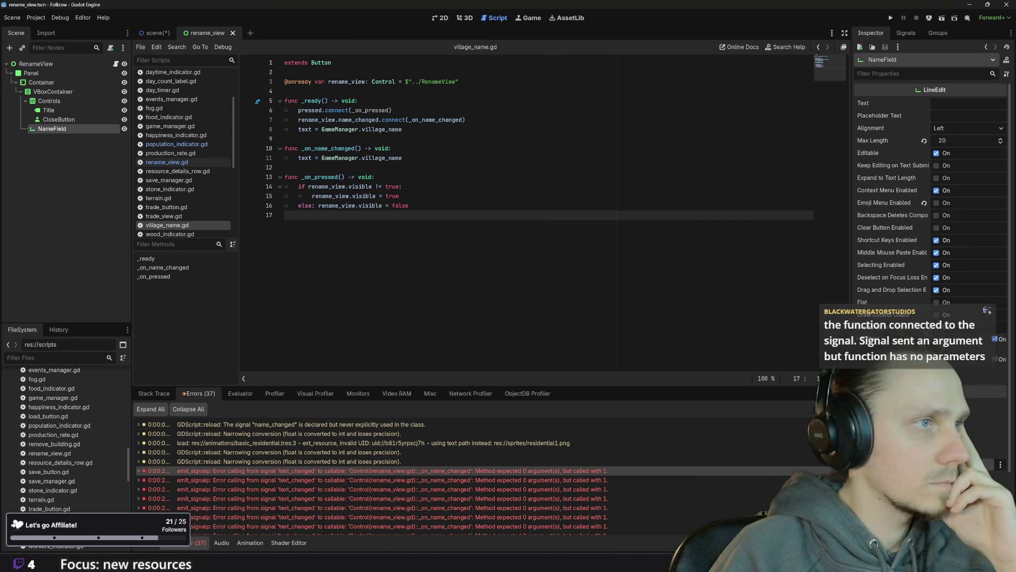
click(183, 182)
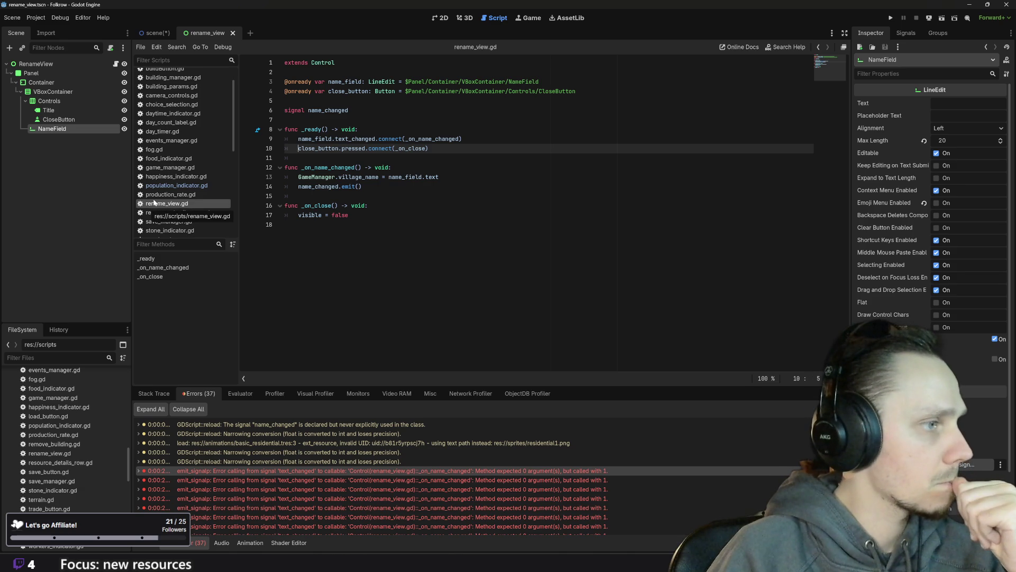
scroll(154, 203, up, 2)
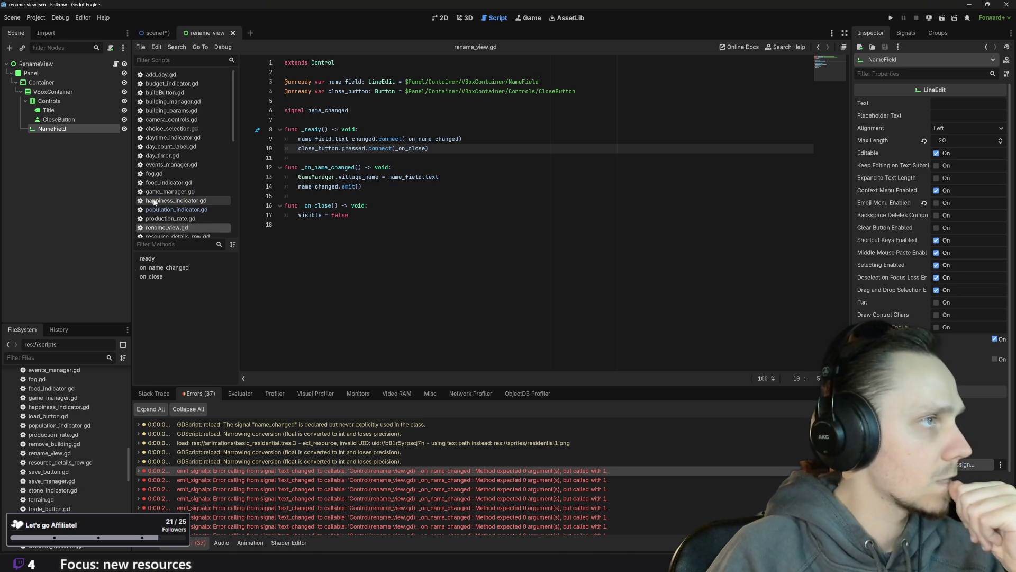
scroll(154, 202, down, 2)
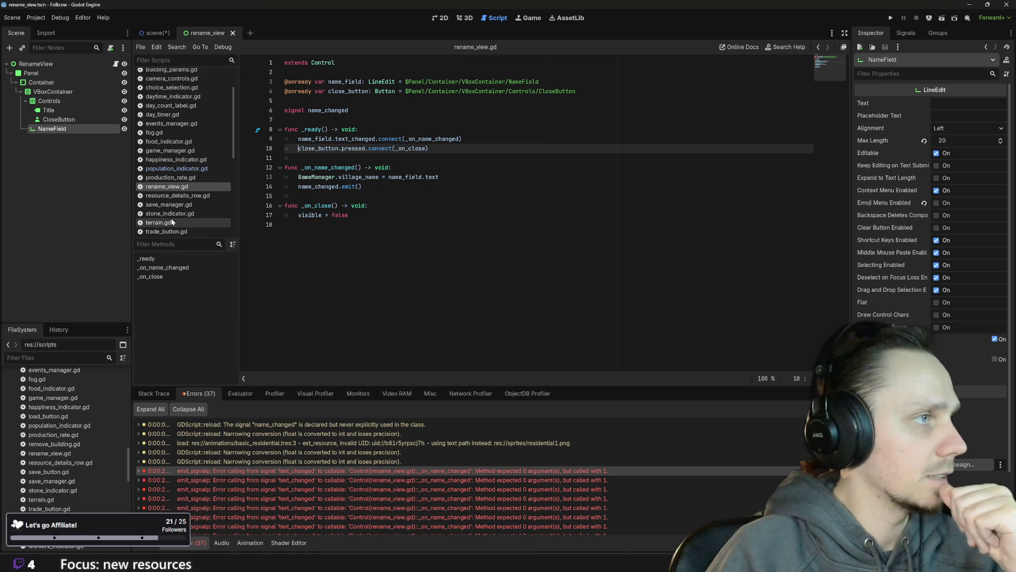
scroll(171, 222, down, 2)
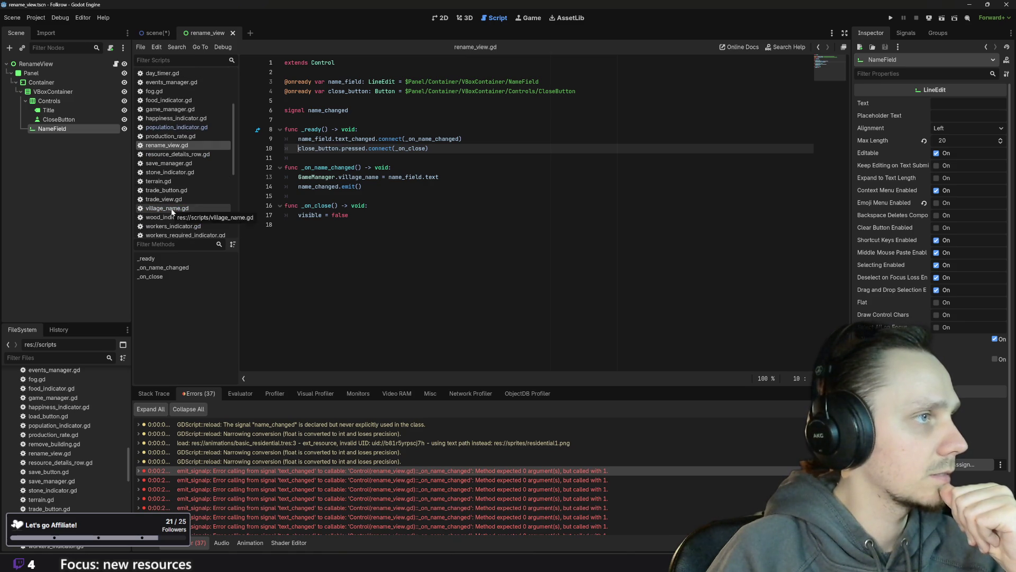
In village_name.gd, add a 'text' parameter to the _on_name_changed function on line 10
click(172, 210)
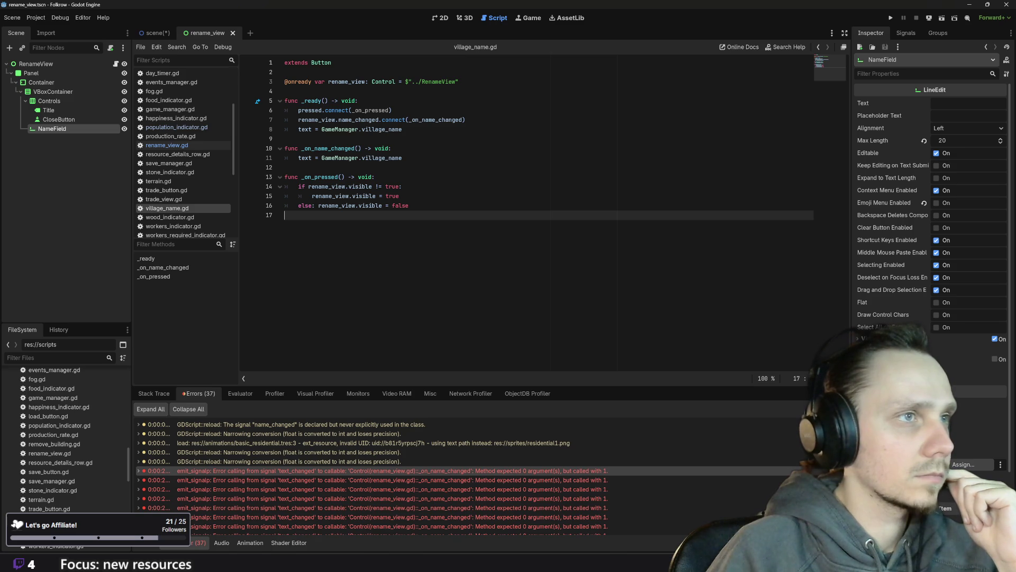
double_click(436, 120)
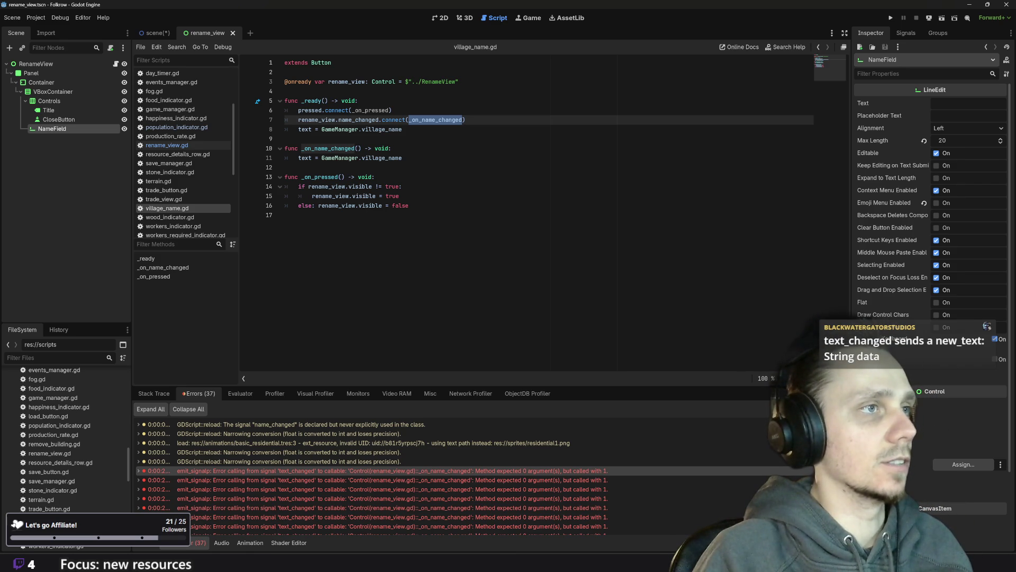
click(358, 149)
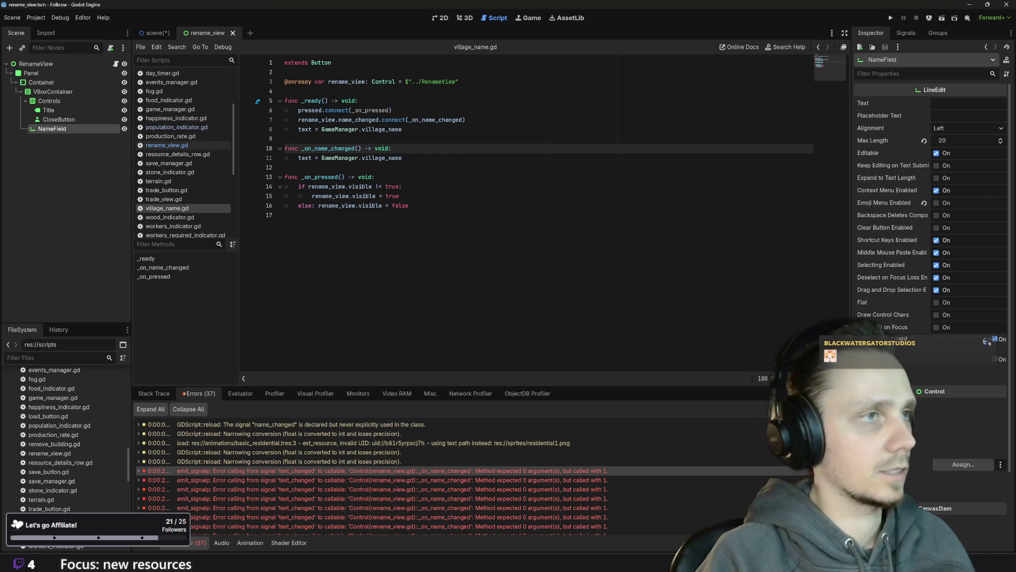
text(text)
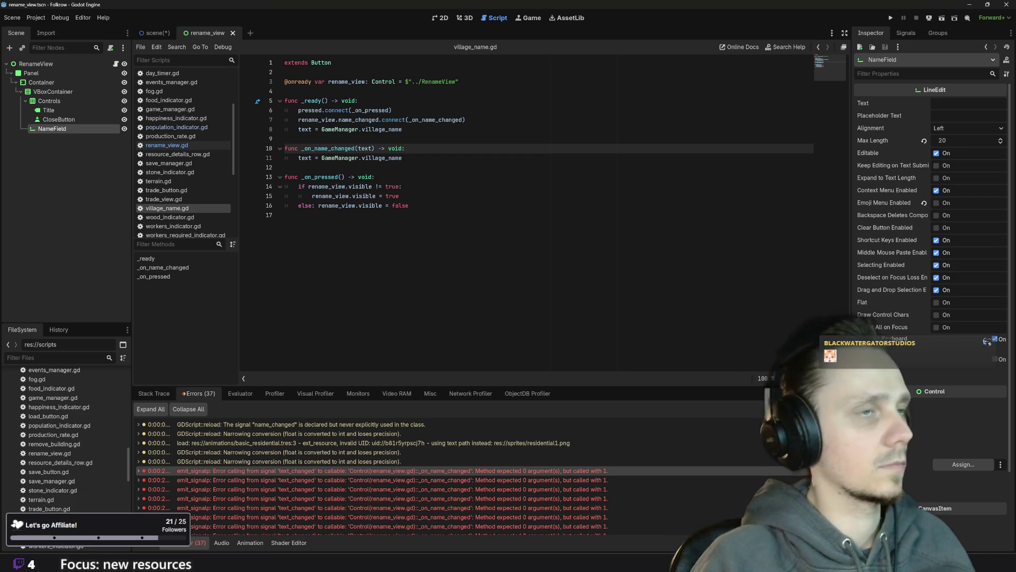
Run the game, type 'sdffdsd' into the Rename Village dialog, close it and stop the game
click(890, 18)
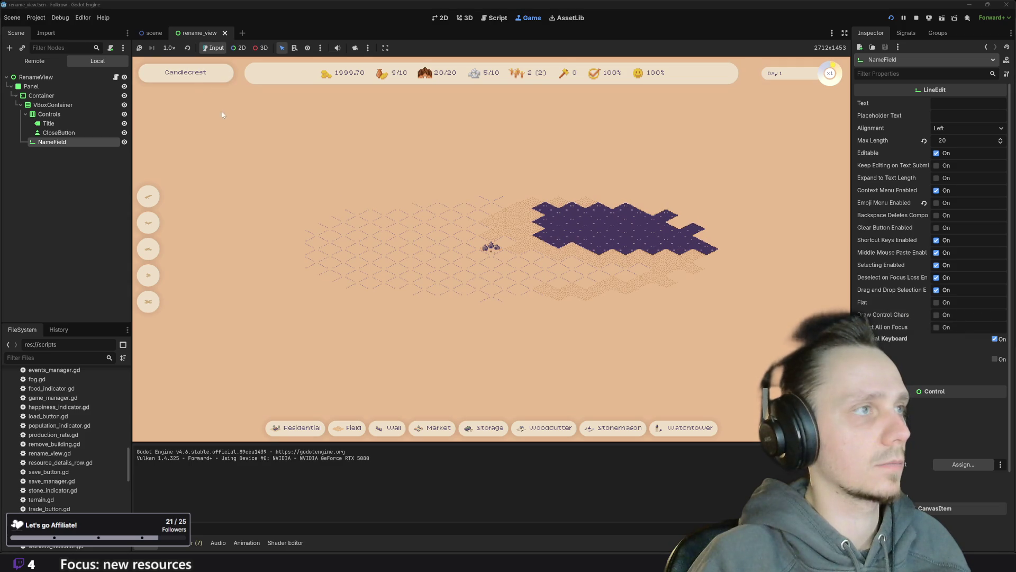
click(218, 75)
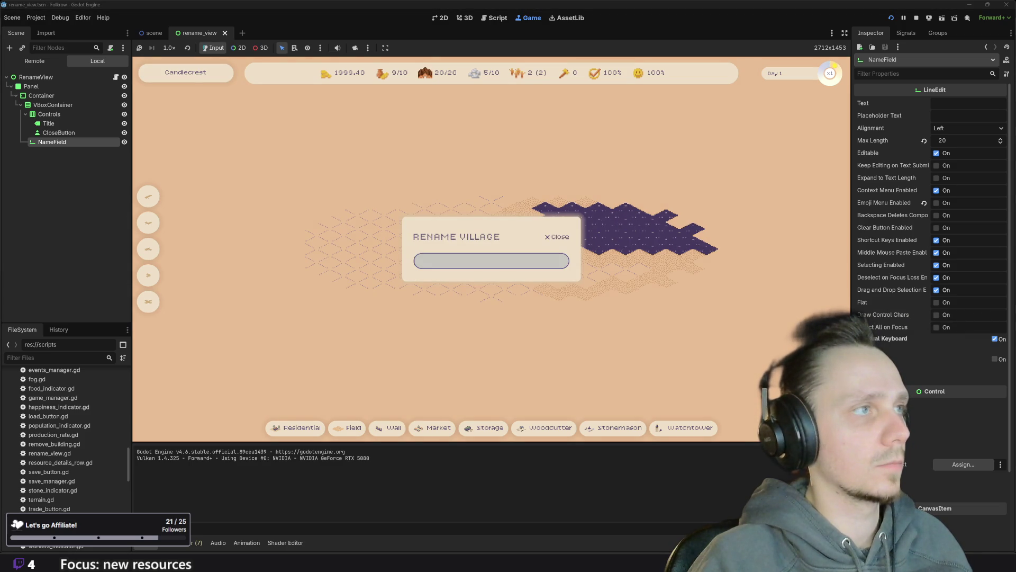
text(sdffdsd)
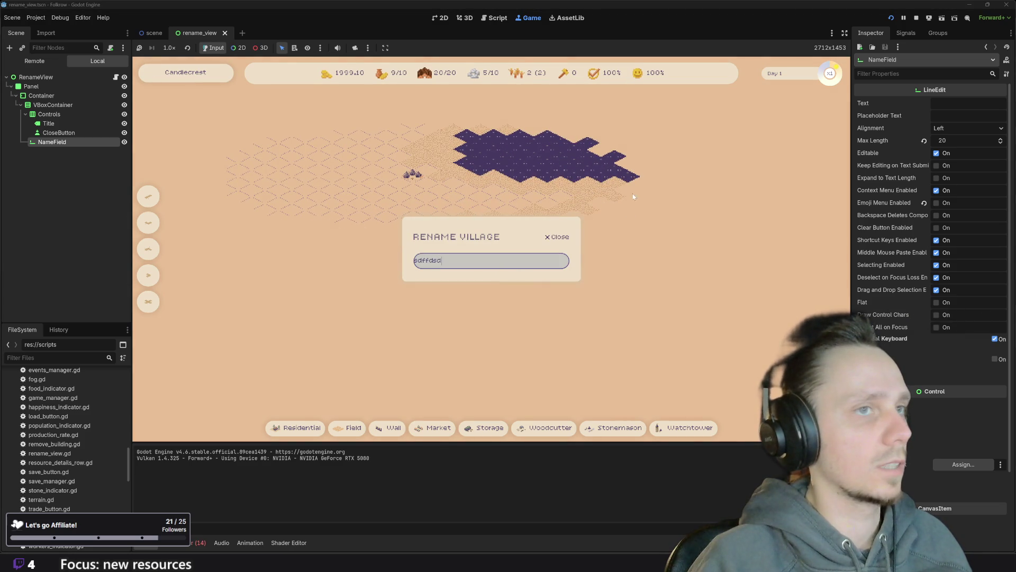
click(557, 237)
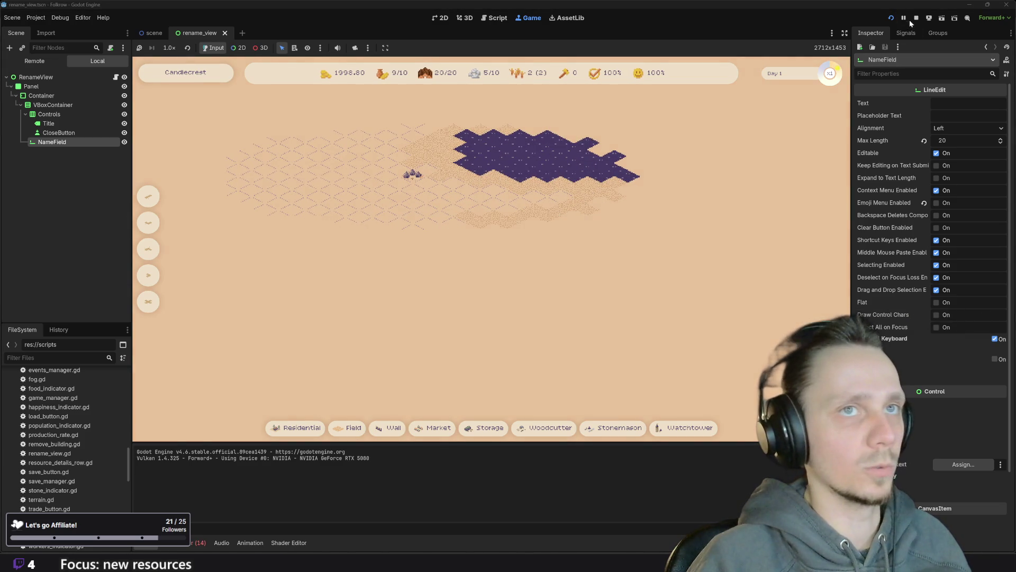
click(916, 18)
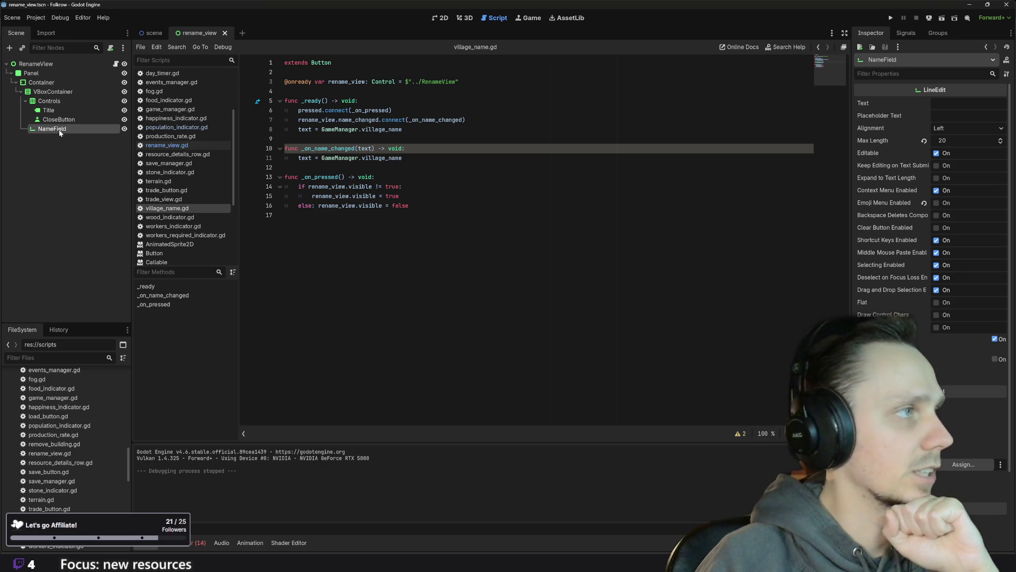
Rename _on_name_changed's parameter on line 10 from text to new_name
click(912, 34)
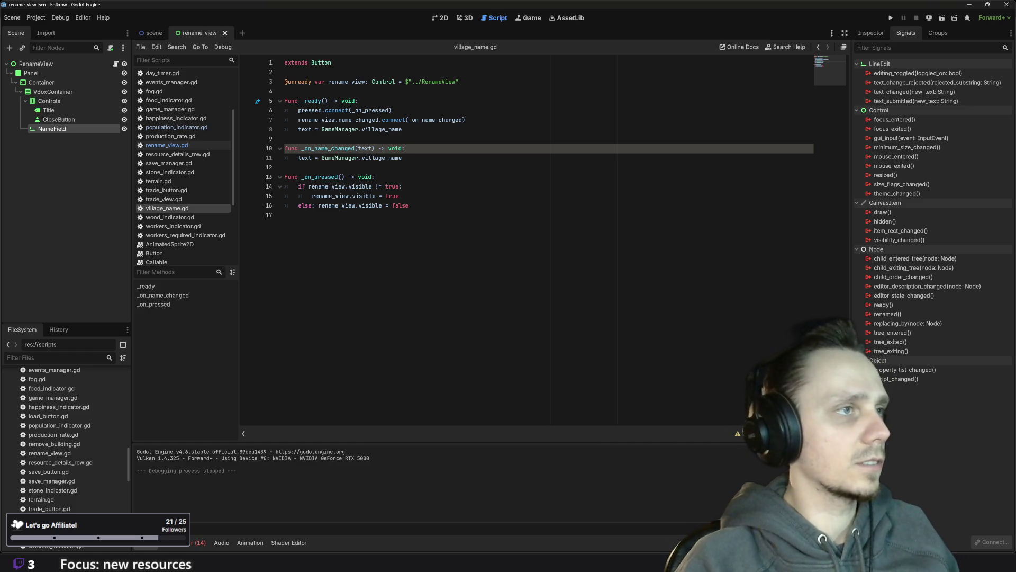
double_click(365, 148)
text(new_)
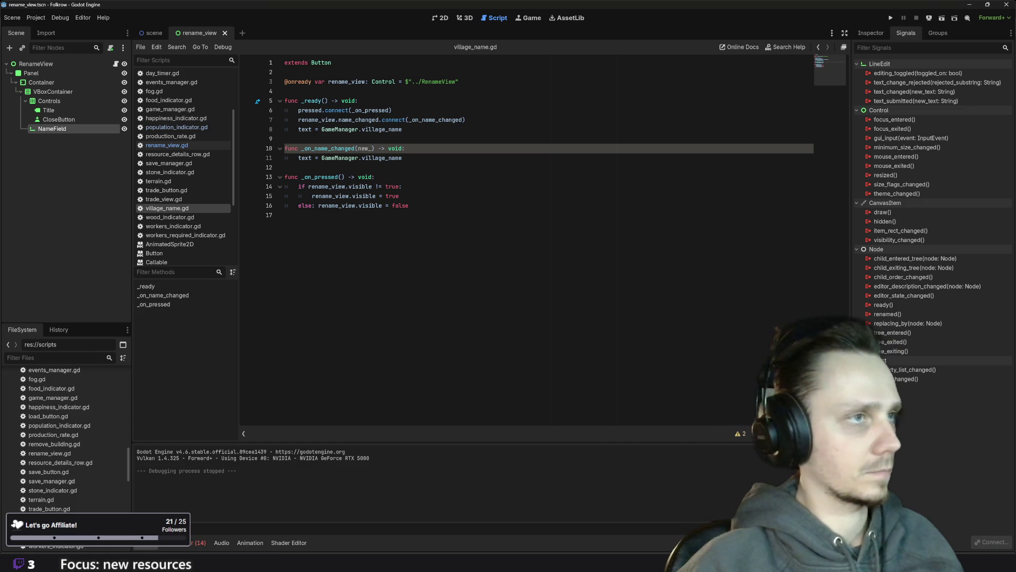
text(name)
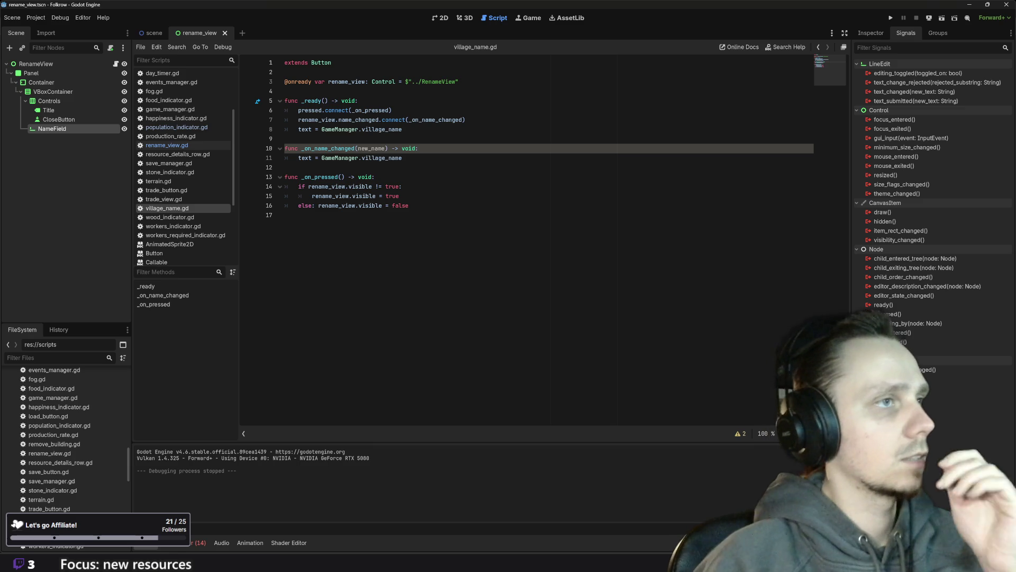
click(402, 158)
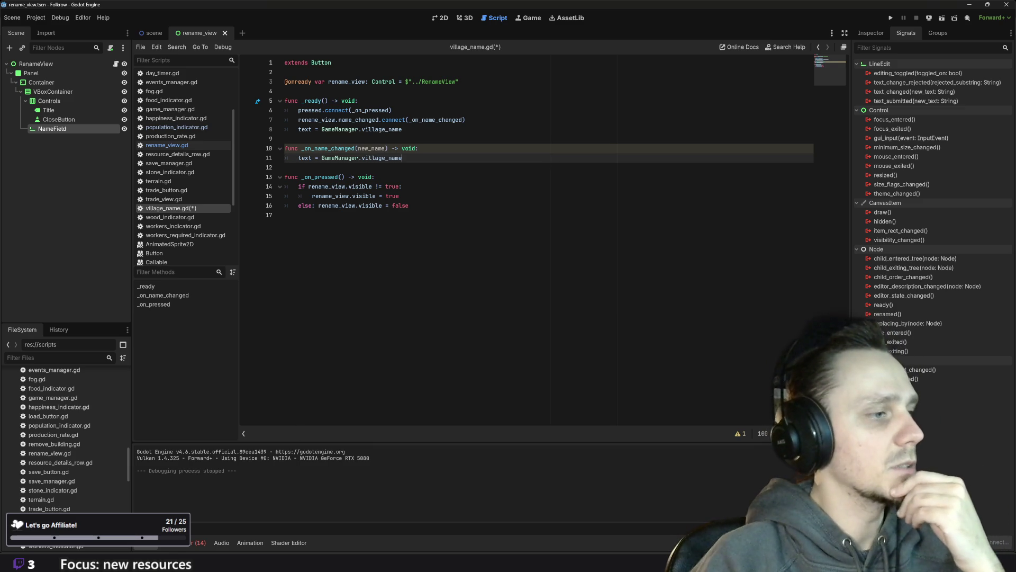
Review the remaining errors, save village_name.gd and run the project
click(192, 542)
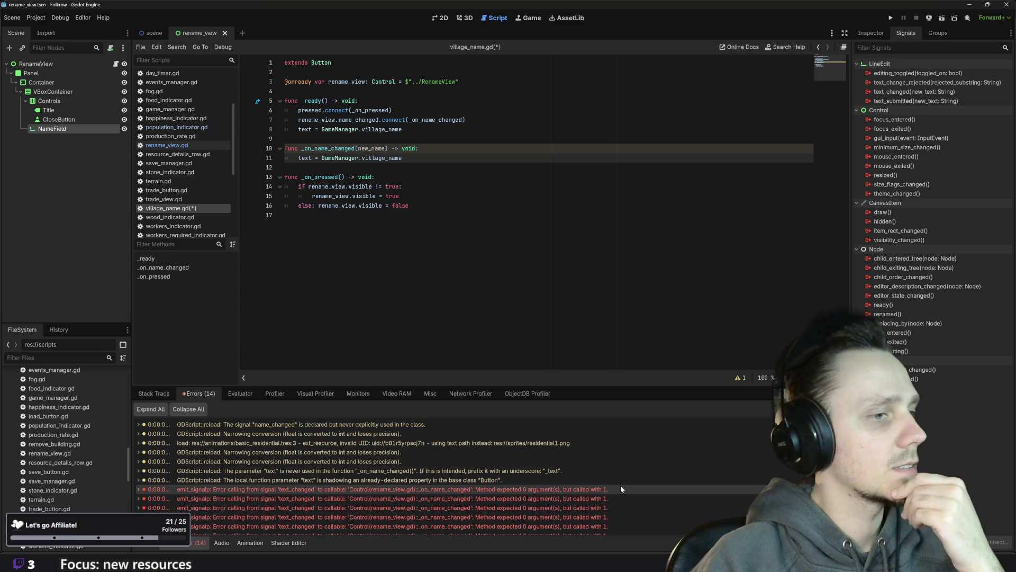
scroll(616, 491, down, 1)
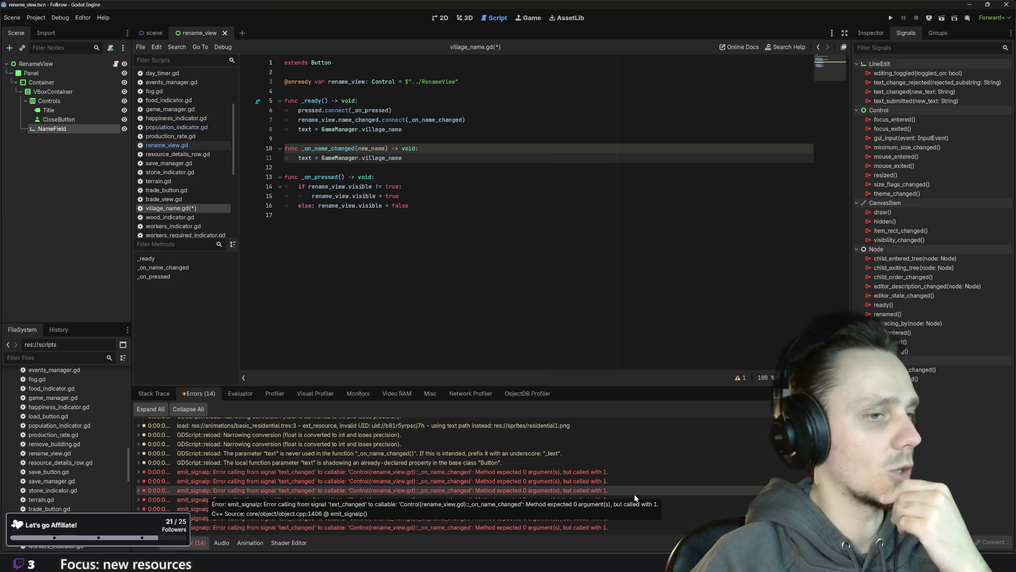
click(376, 177)
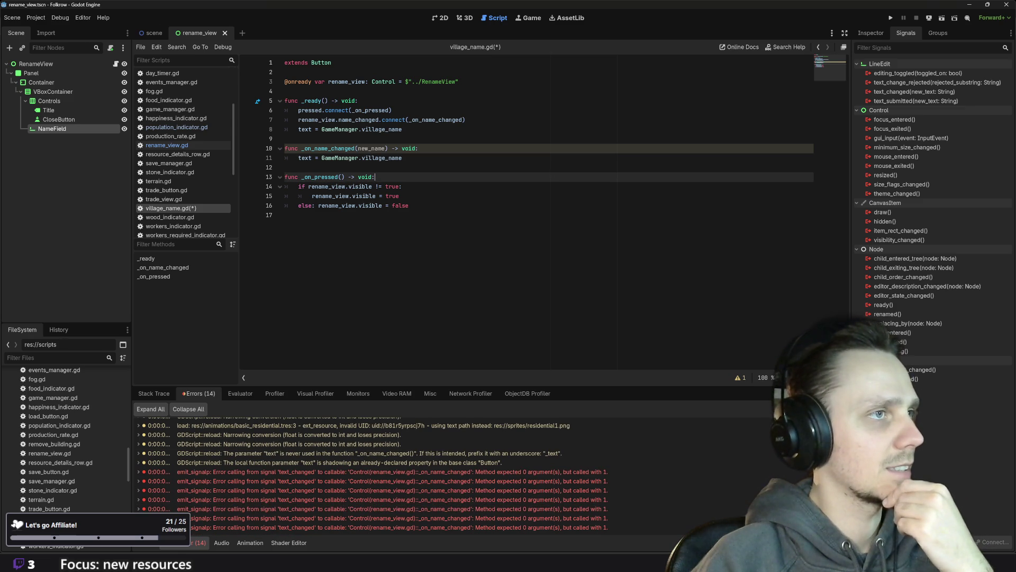
click(403, 158)
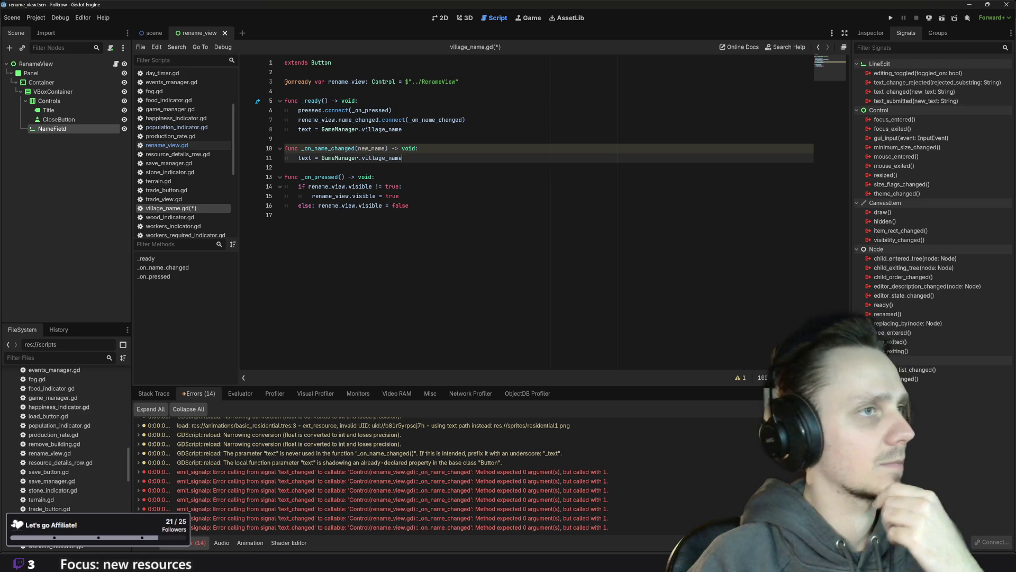
key(ctrl+s)
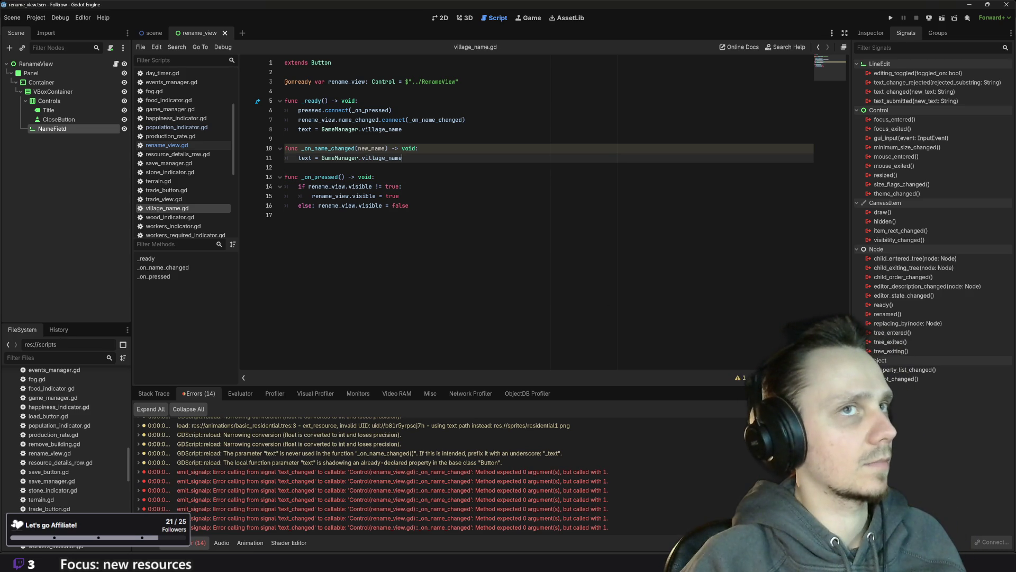
click(892, 19)
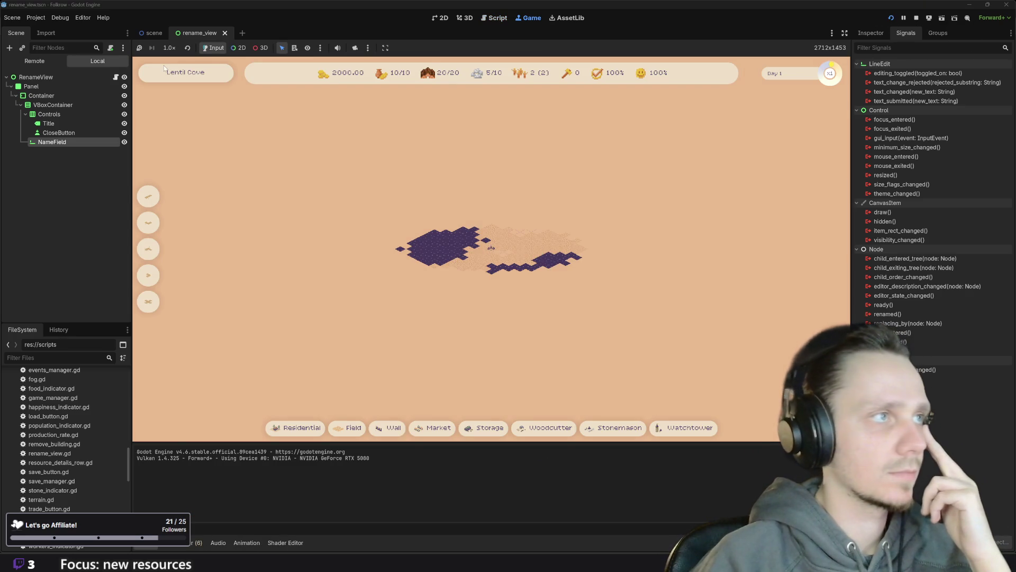
Type 'Fdsdfxcv' into the in-game Rename Village field, check the Debugger errors, and stop the game
click(164, 68)
text(Fdsdf)
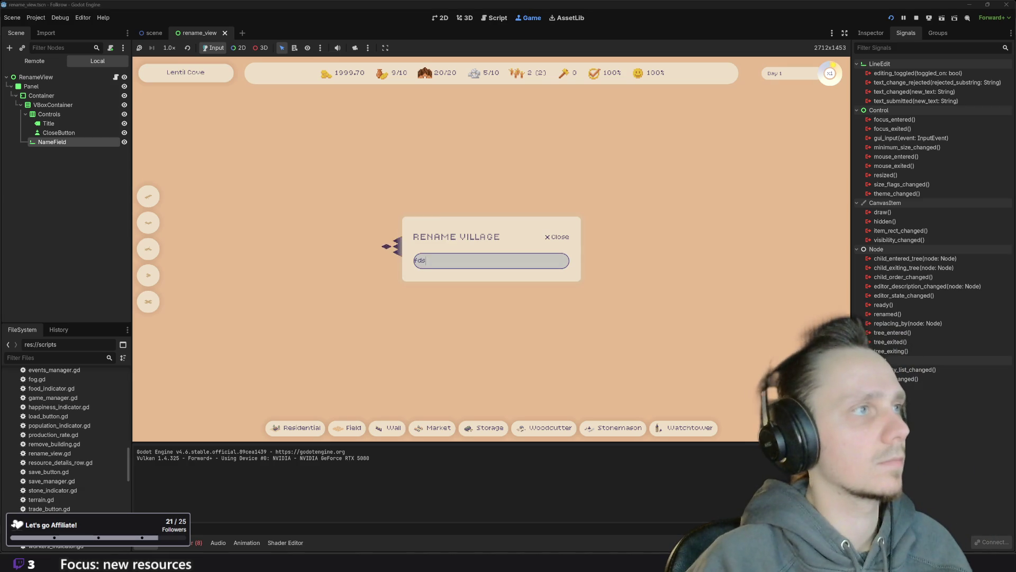
text(xcv)
click(191, 542)
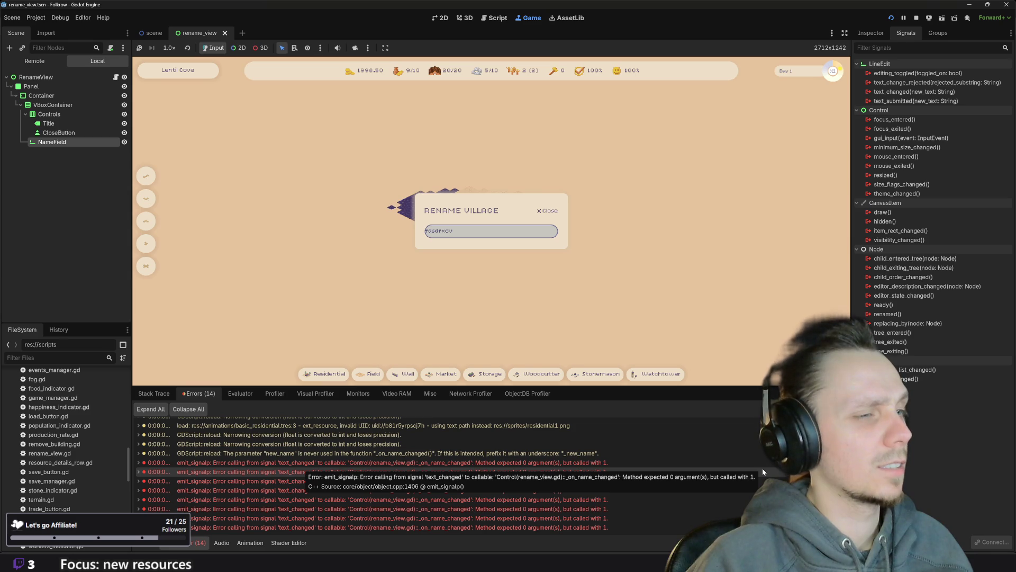
click(916, 18)
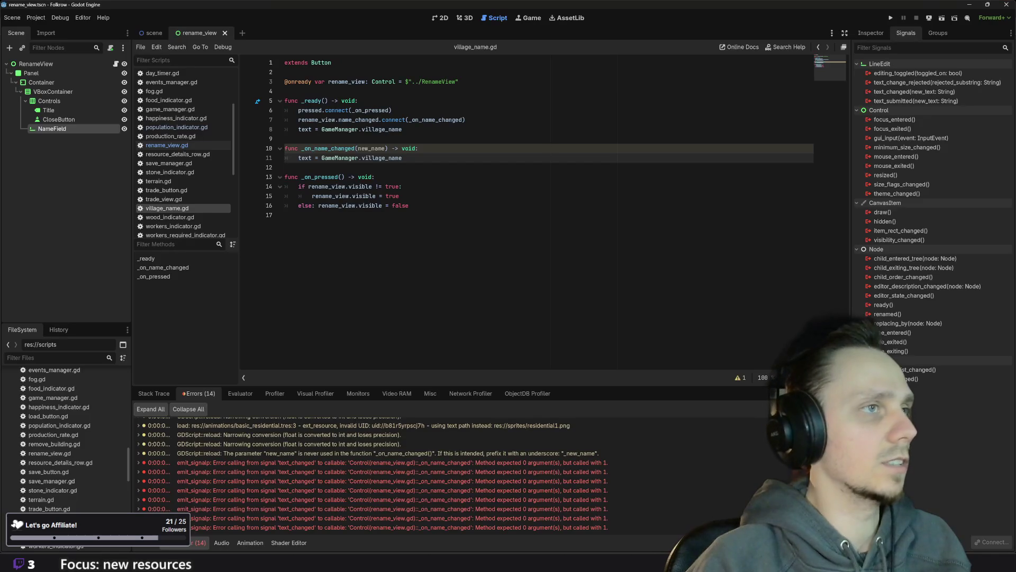
Replace GameManager.village_name with new_name on line 11 of village_name.gd and relaunch the game
drag(403, 158, 321, 158)
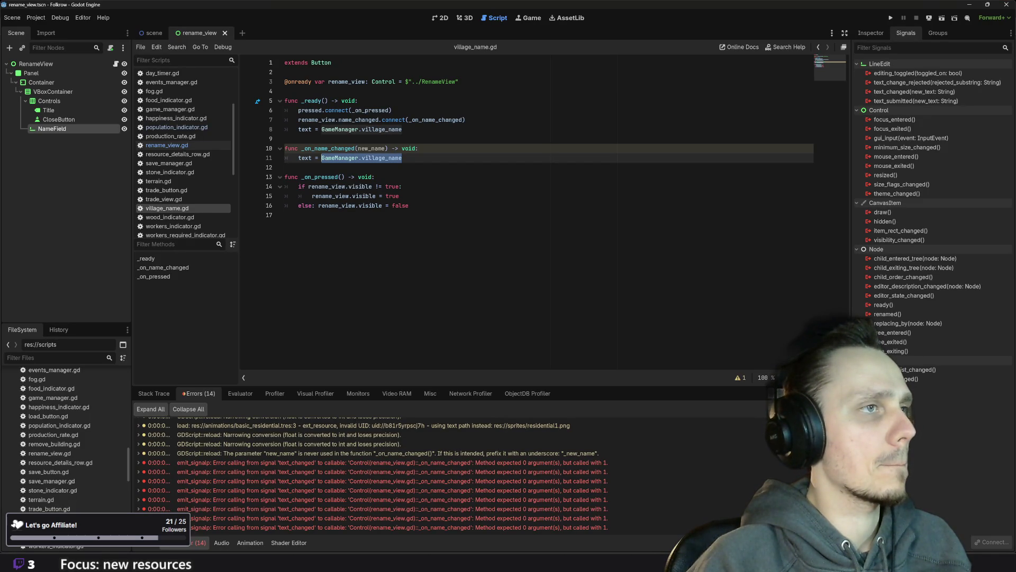
text(new_name)
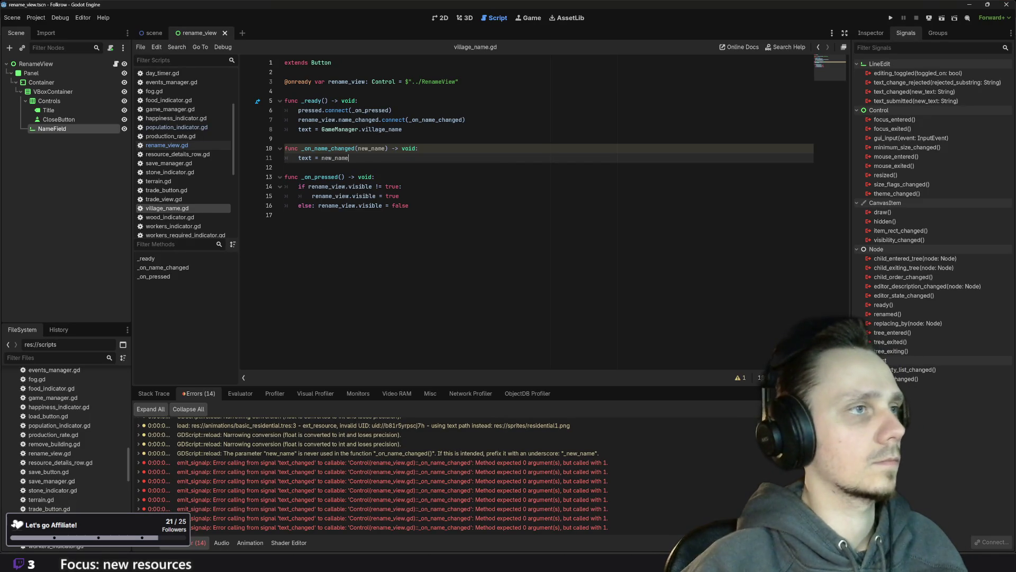
click(286, 215)
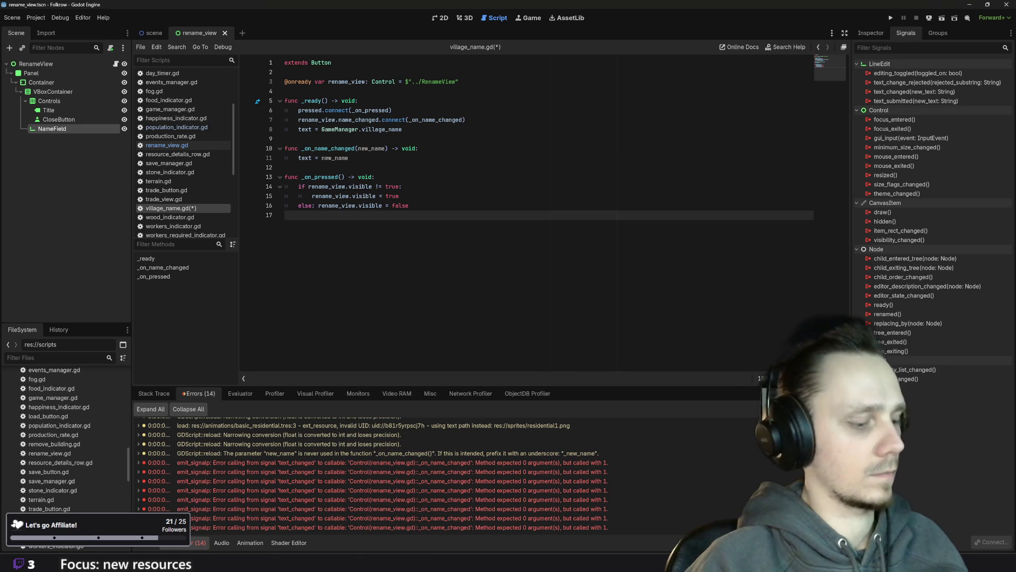
click(891, 18)
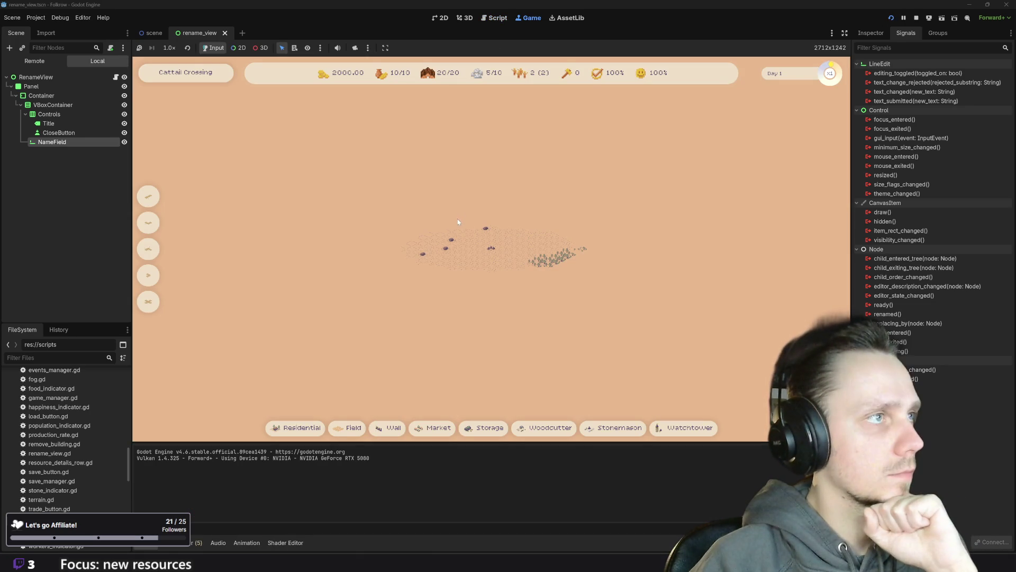
Open Rename Village for Cattail Crossing, type 'gfdfgs' in the name field, then clear it
click(209, 80)
click(481, 267)
text(gfdfgs)
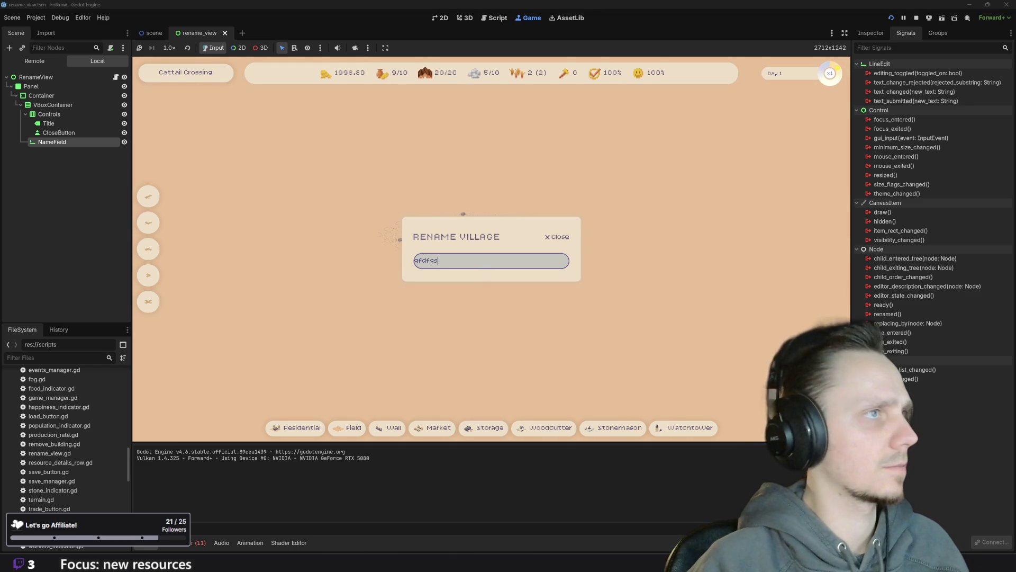
key(ctrl+a)
key(BackSpace)
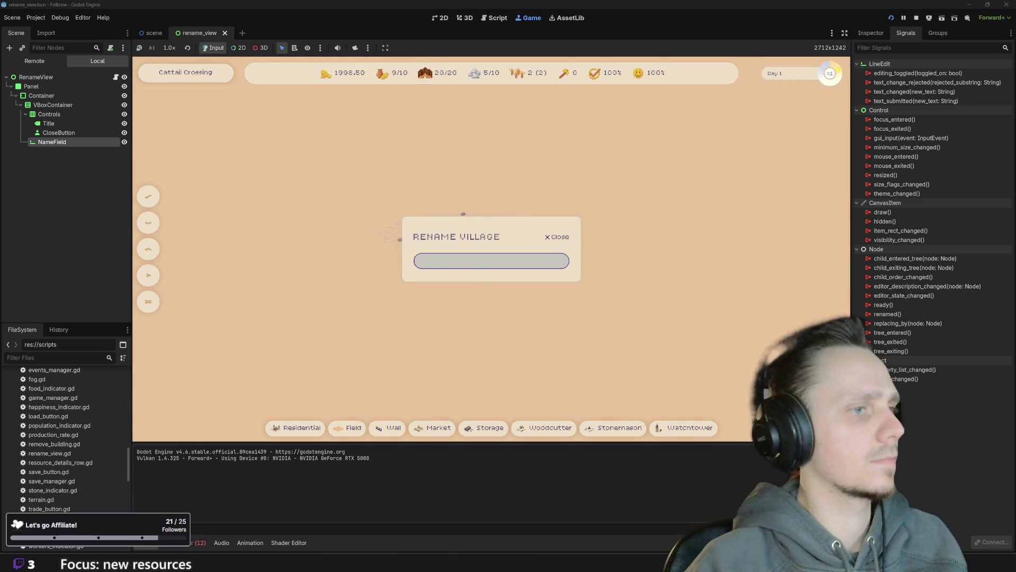
Check the Debugger error list, close the Rename Village dialog, and stop the running game
click(180, 544)
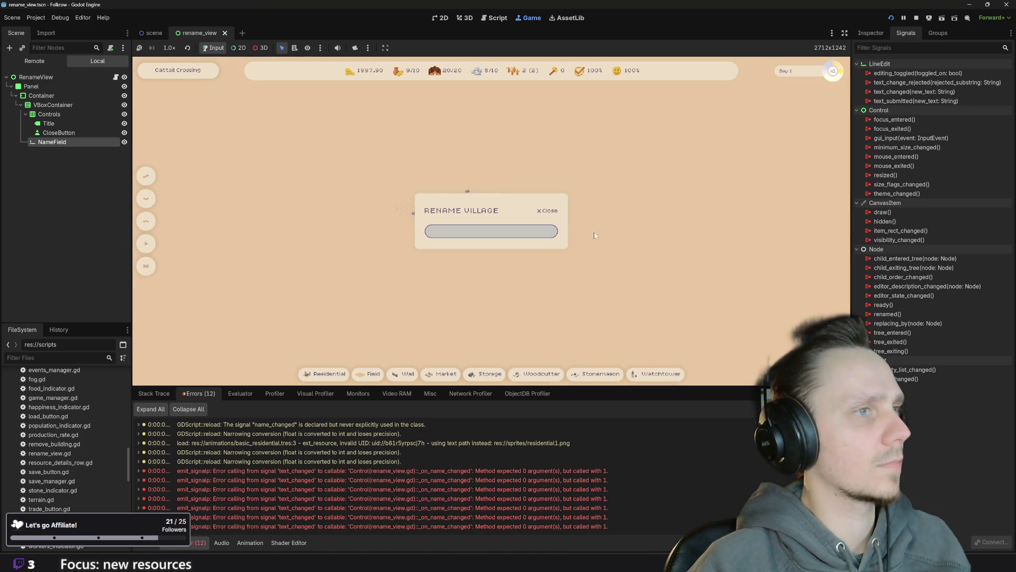
click(549, 209)
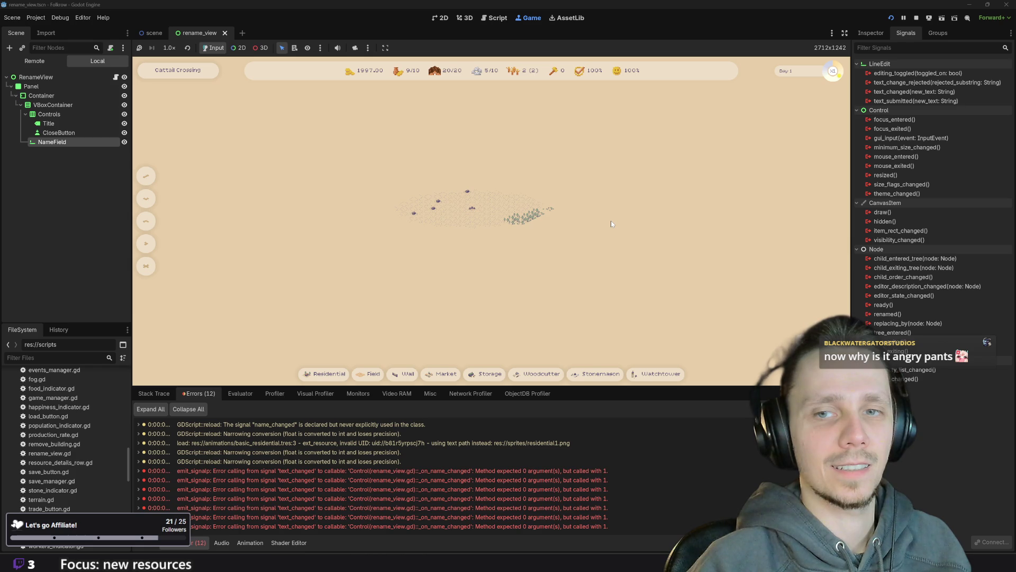
scroll(477, 227, up, 1)
scroll(472, 226, up, 3)
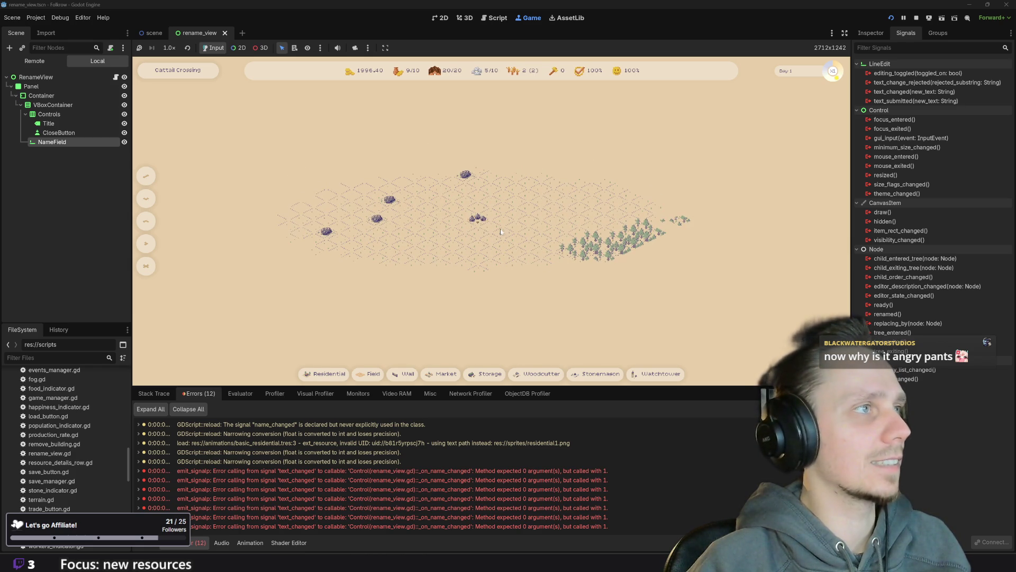
click(917, 18)
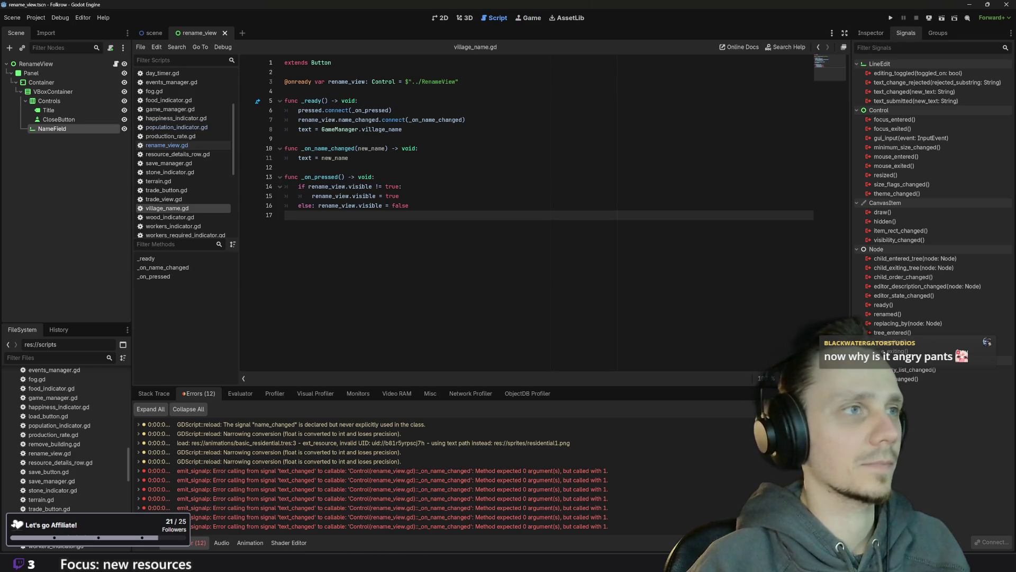
Undo four edits so _on_name_changed reads GameManager.village_name again without a parameter
key(ctrl+z)
key(ctrl+z)
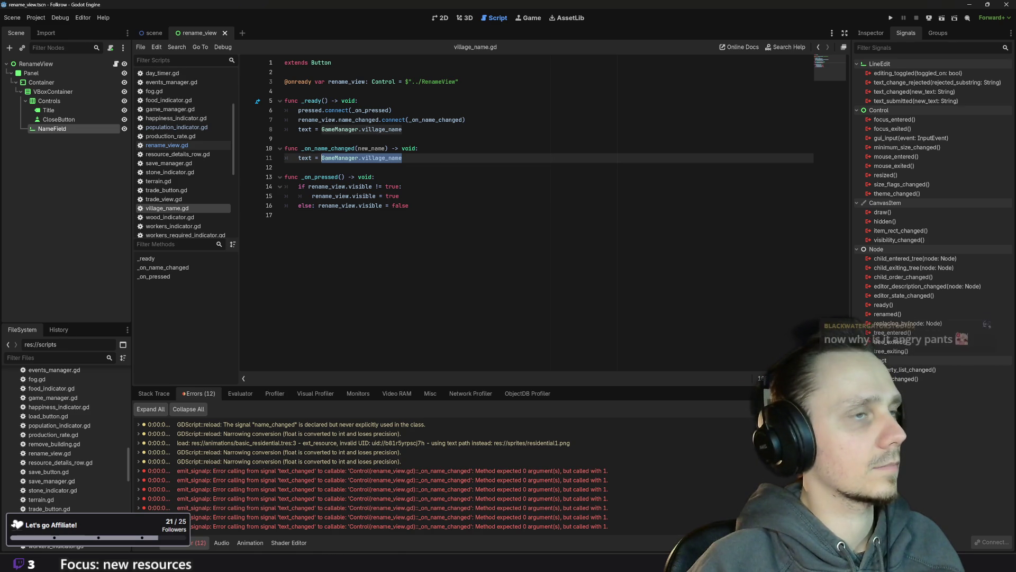
key(ctrl+z)
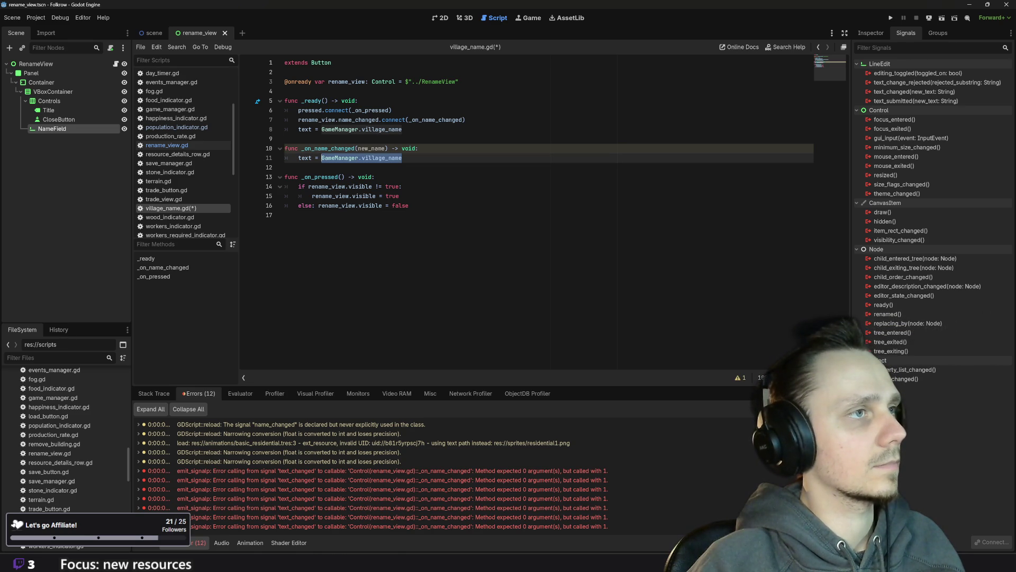
key(ctrl+z)
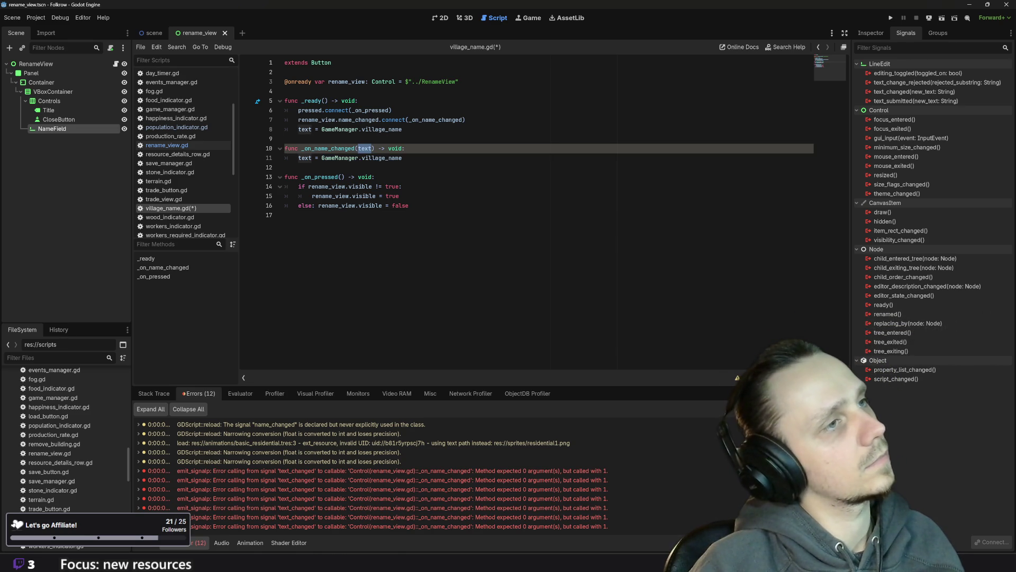
key(ctrl+z)
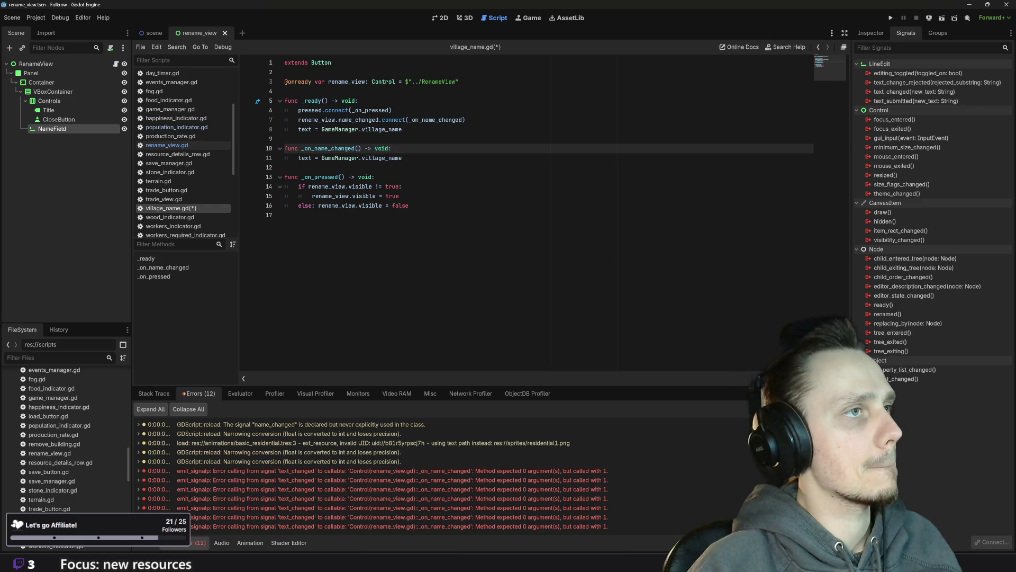
double_click(370, 110)
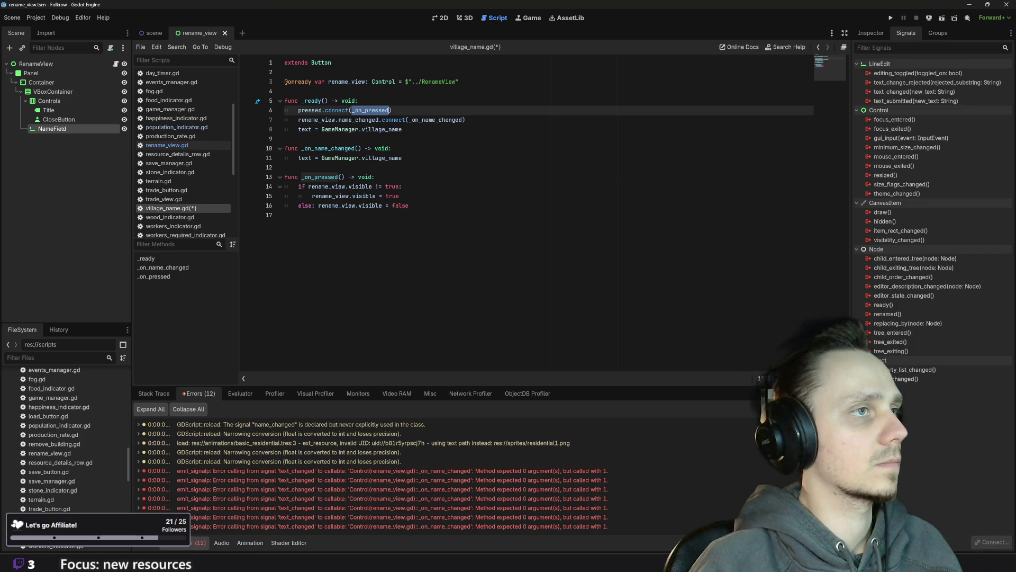
Declare _on_name_changed's parameter as new_name: String and save village_name.gd
click(357, 148)
text(new)
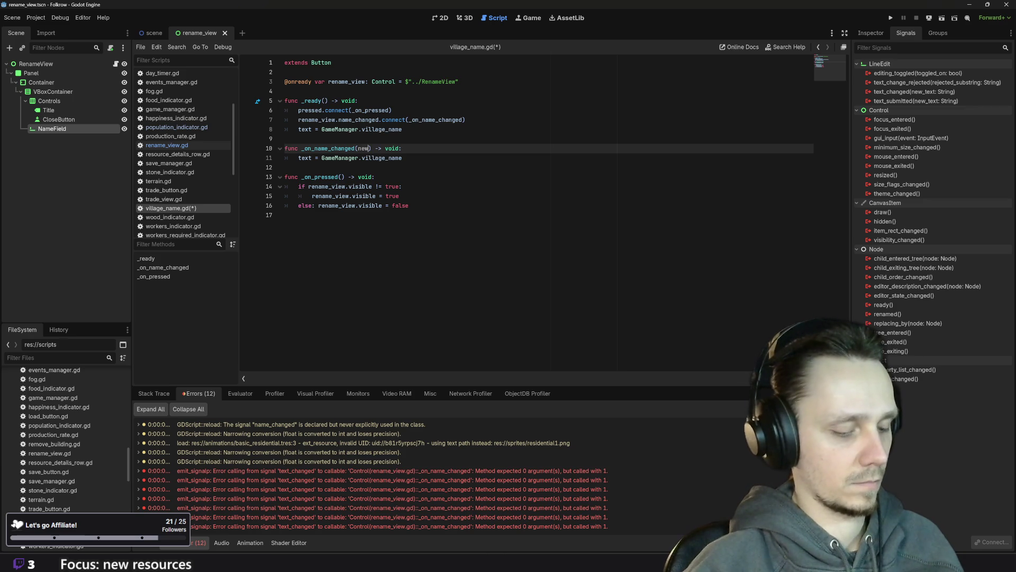
text(_name)
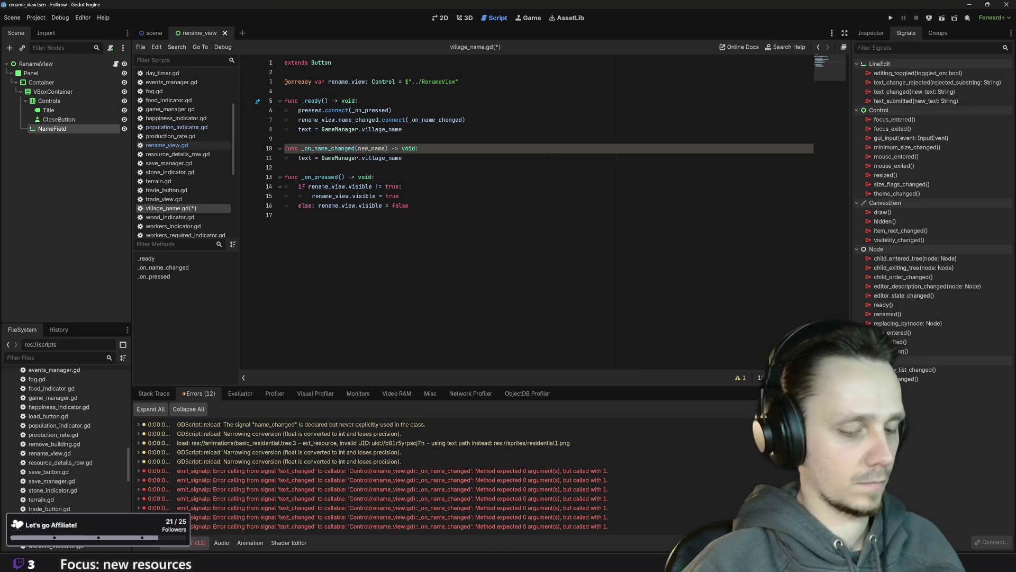
text(:)
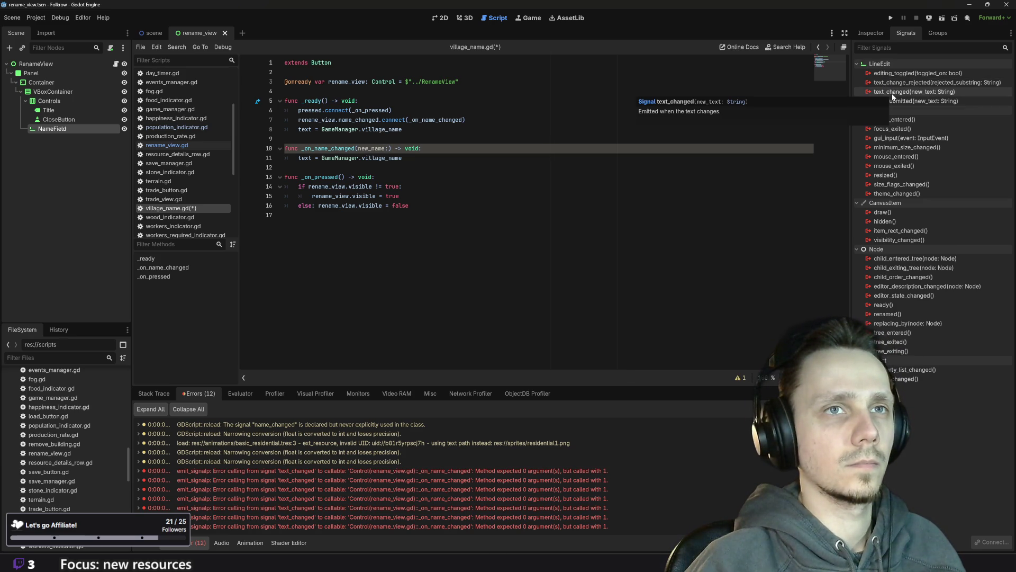
text( S)
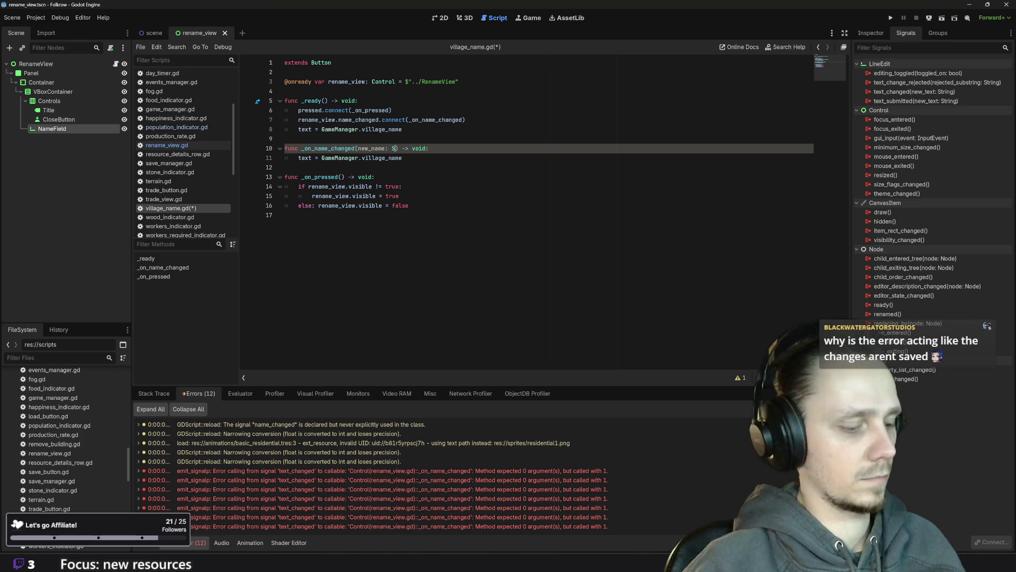
text(tr)
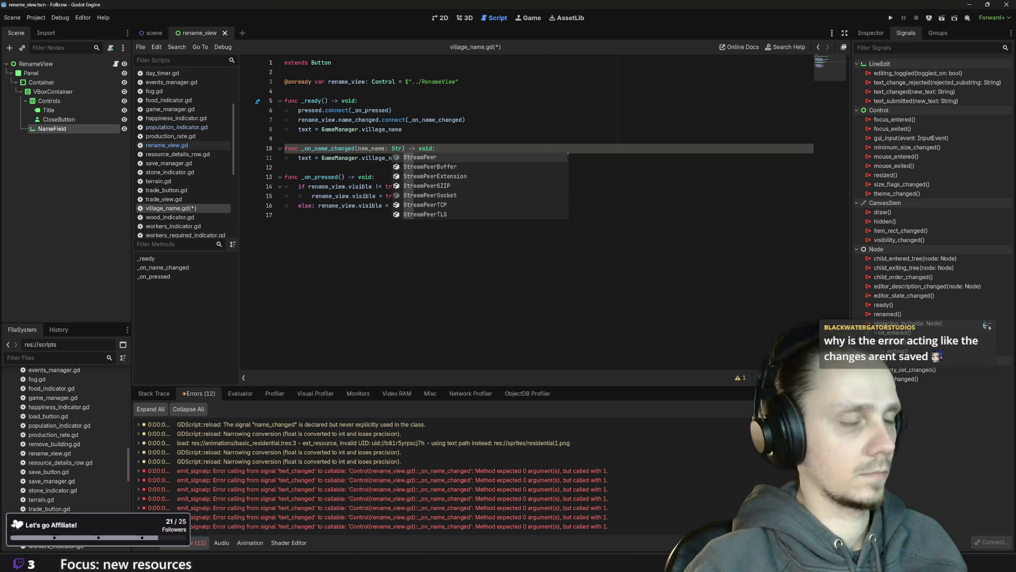
text(i)
key(Return)
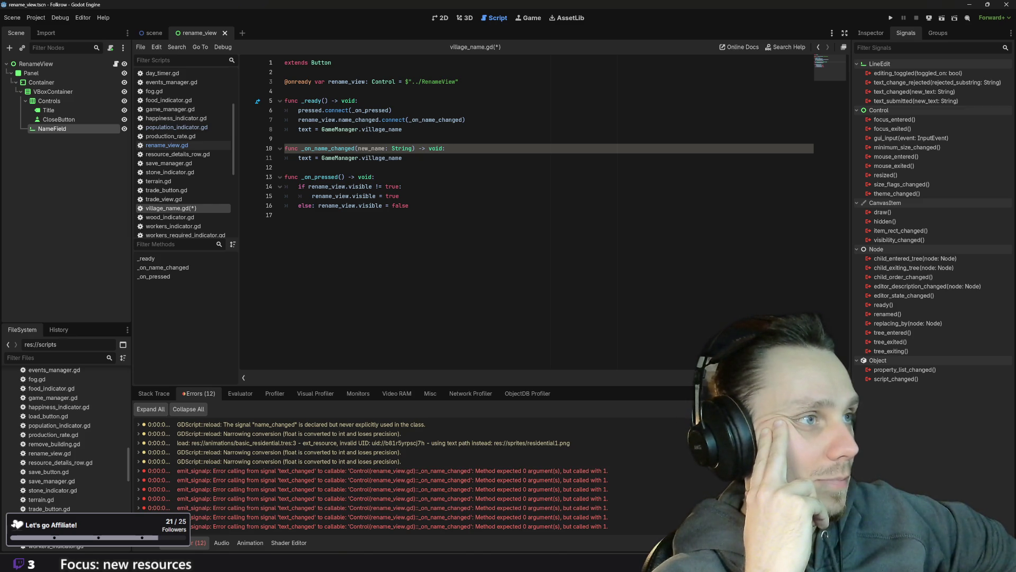
click(286, 215)
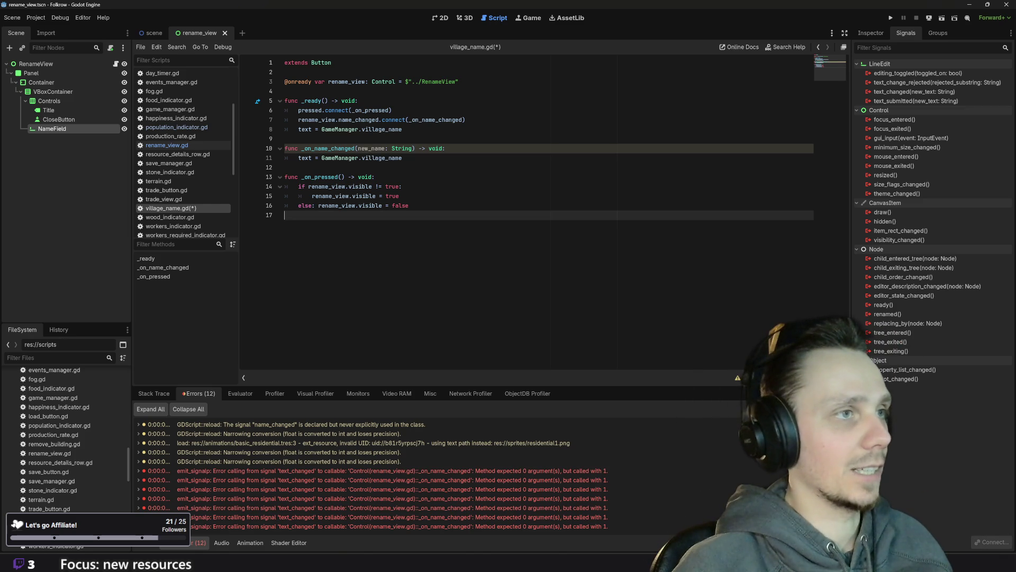
click(375, 177)
key(ctrl+s)
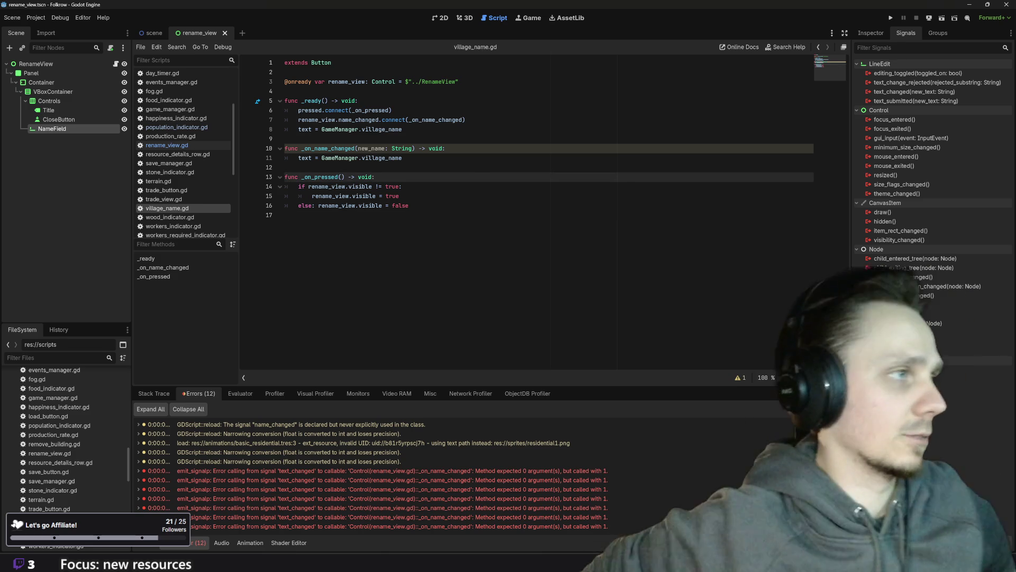
click(167, 145)
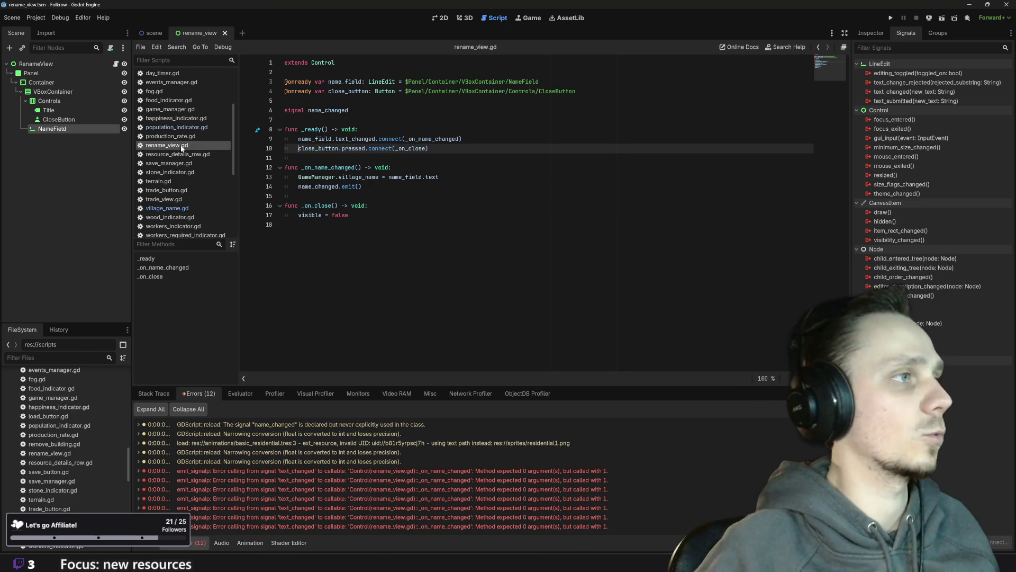
In rename_view.gd, give _on_name_changed a new_name parameter, replace name_field.text with new_name, and save
click(362, 186)
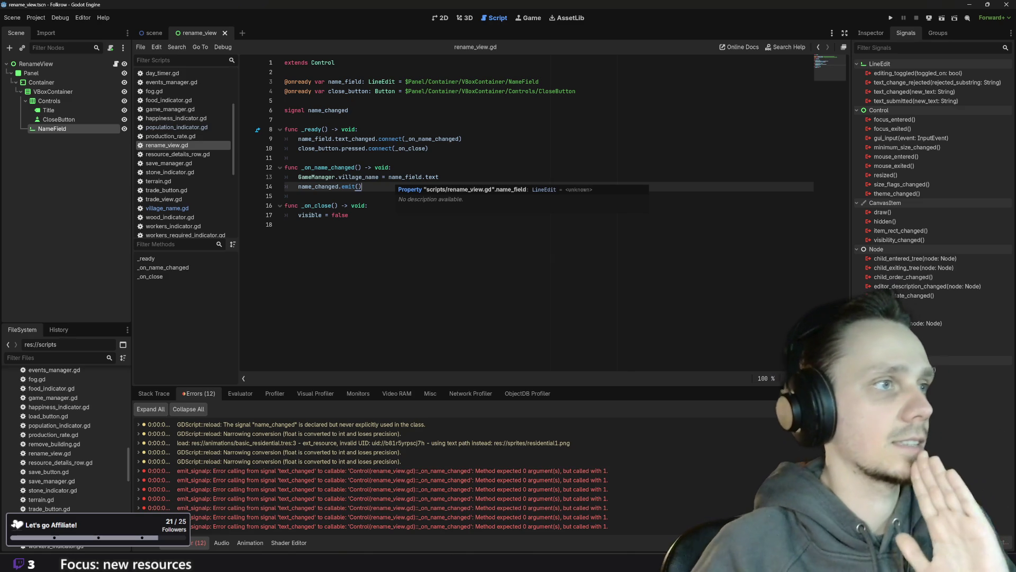
double_click(354, 139)
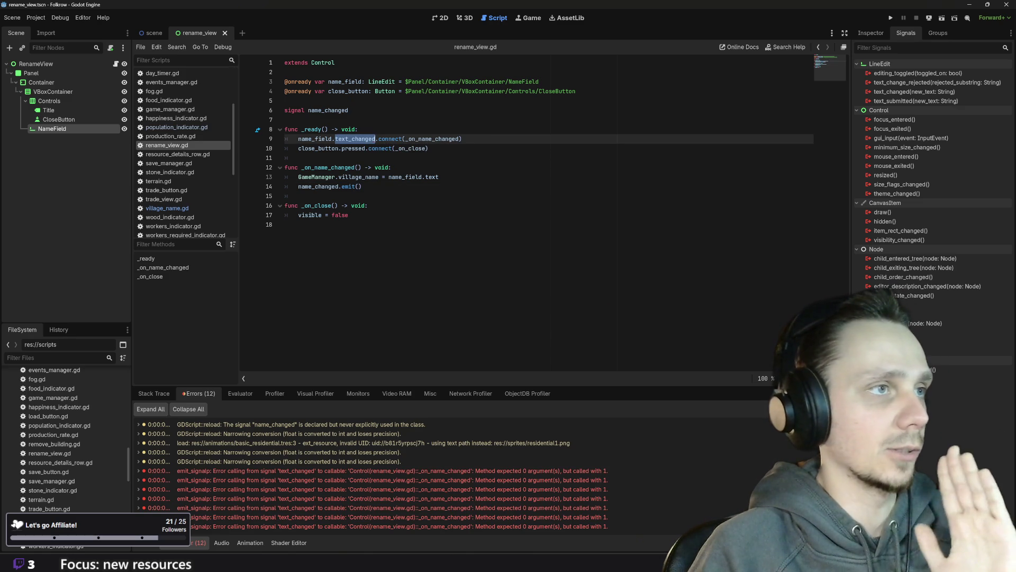
double_click(432, 139)
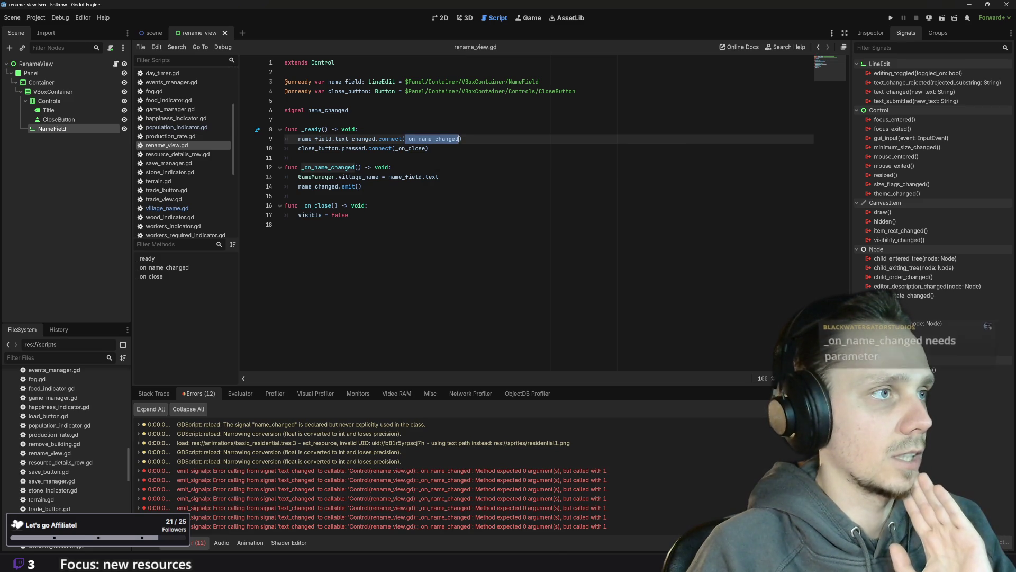
click(358, 167)
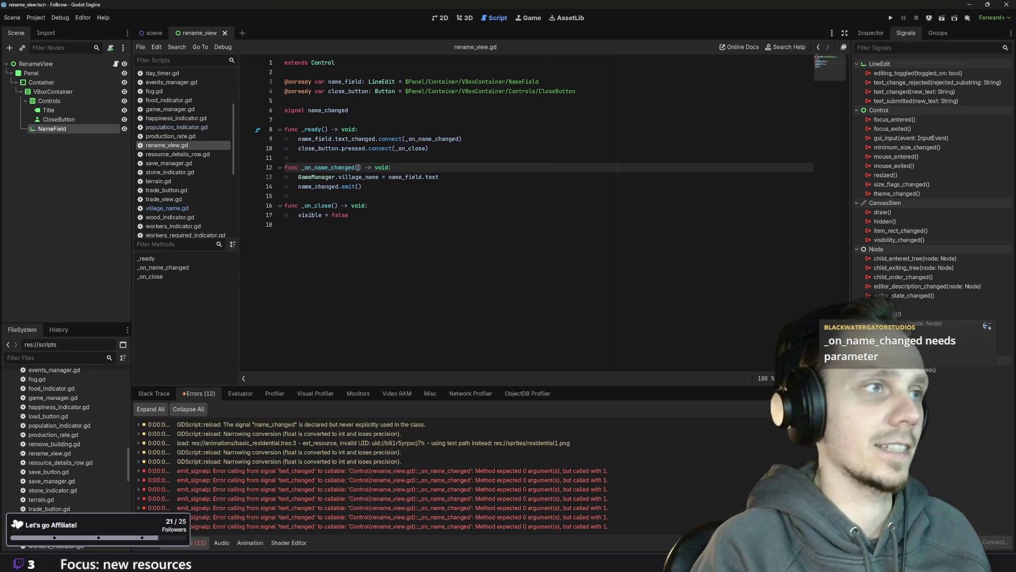
text(n)
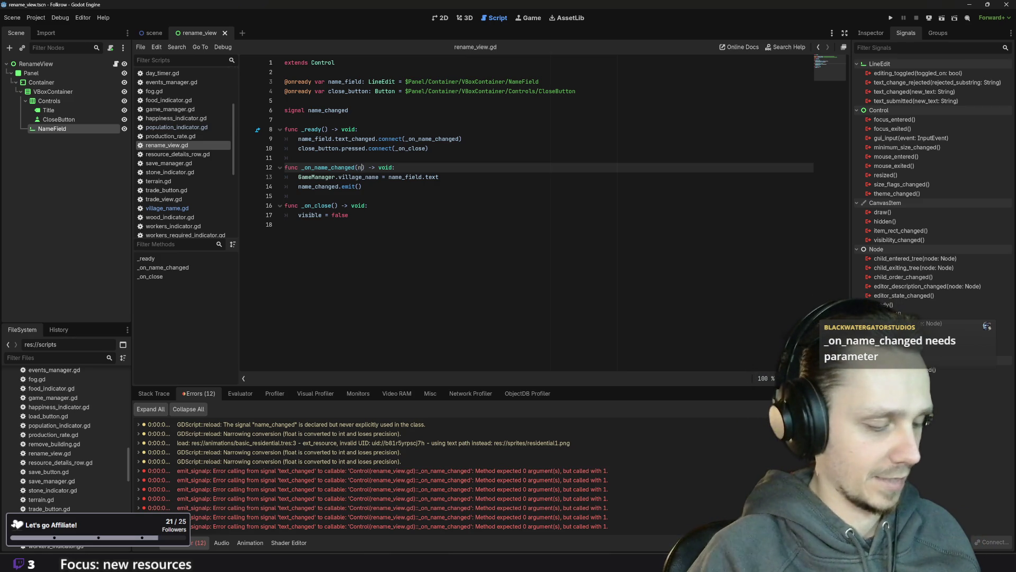
text(ew_name)
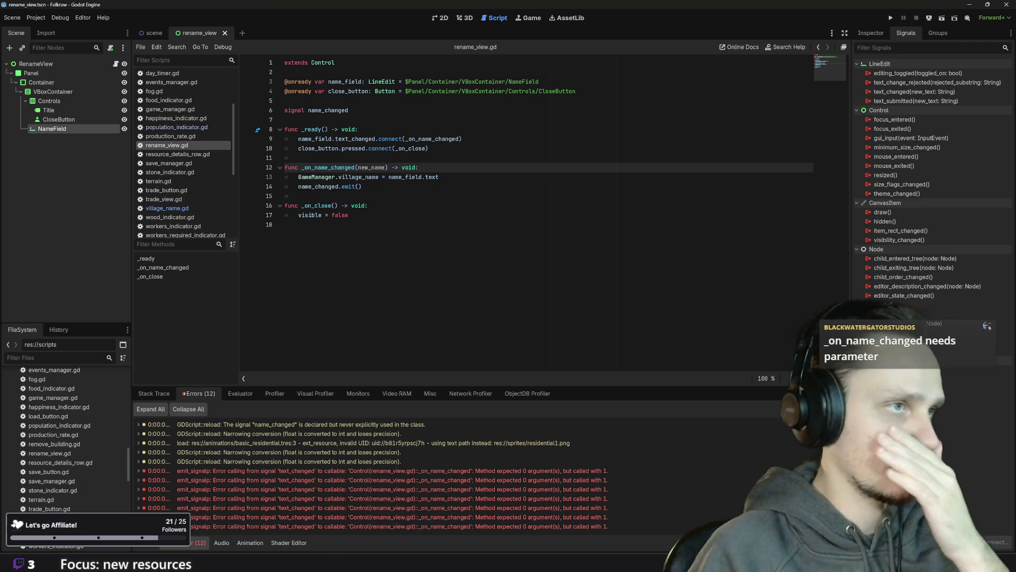
click(360, 186)
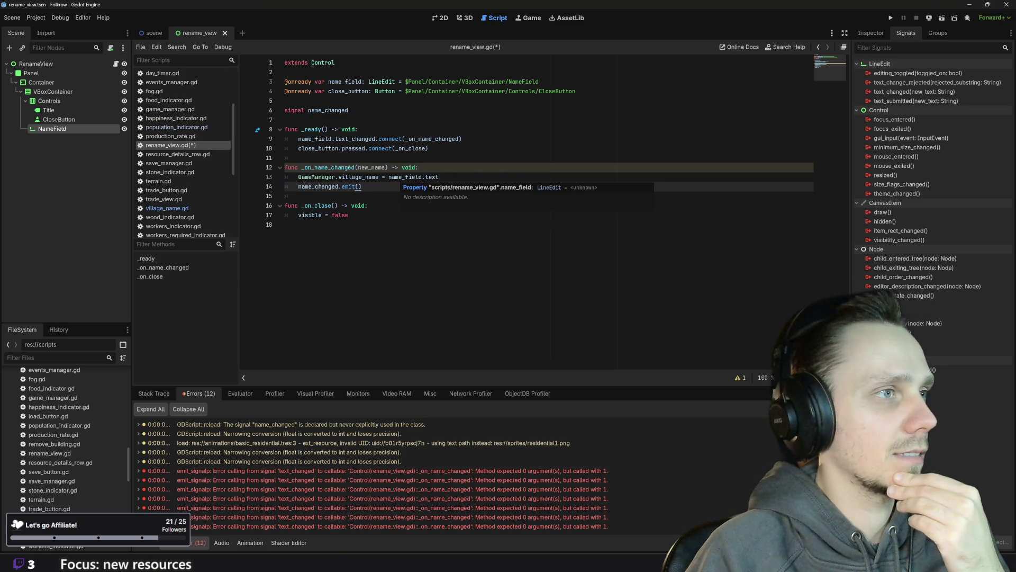
drag(389, 176, 439, 176)
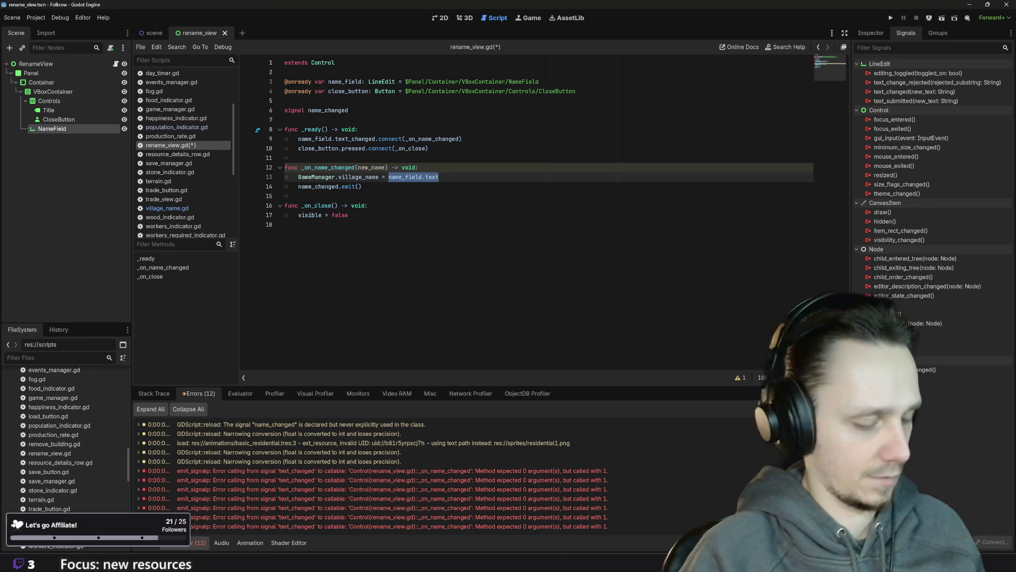
text(new)
key(Return)
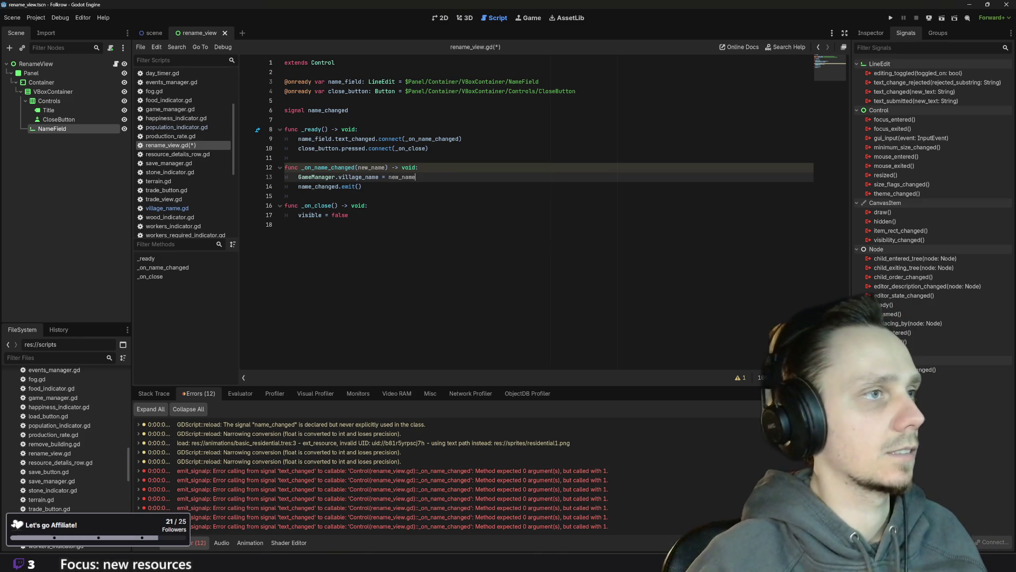
click(362, 187)
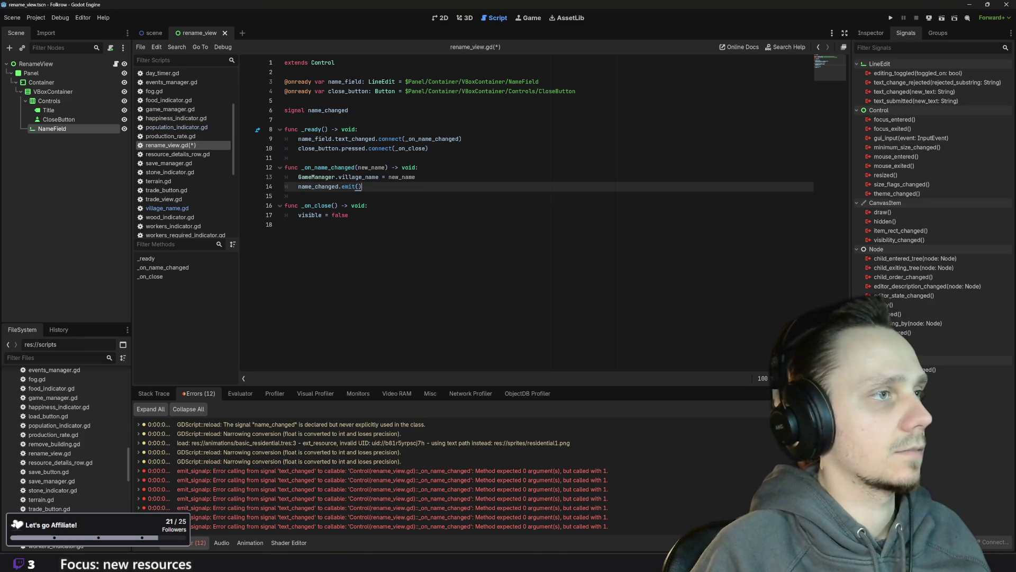
key(ctrl+s)
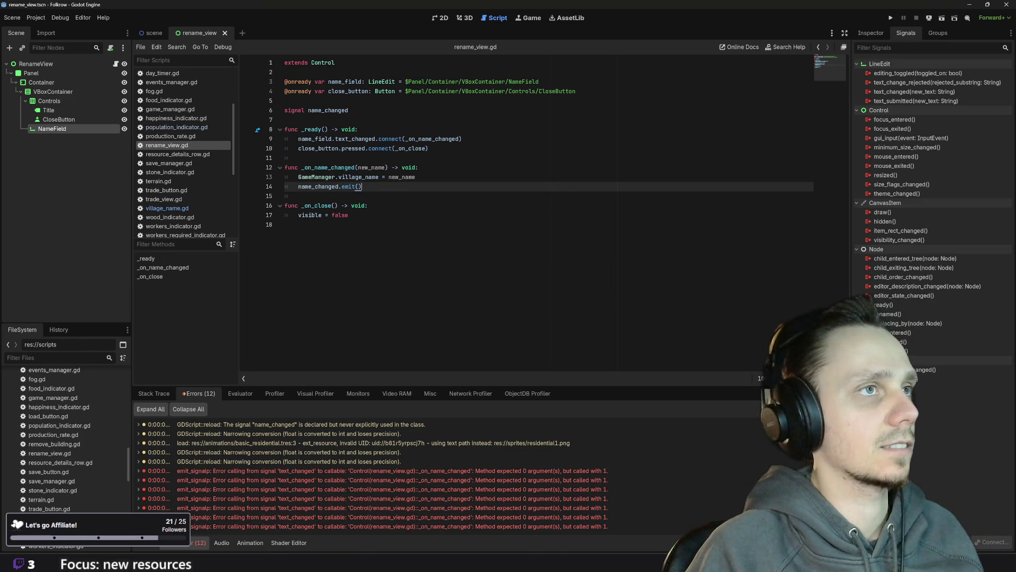
Delete the new_name: String parameter in village_name.gd, run the game, and open Rename Village
click(192, 208)
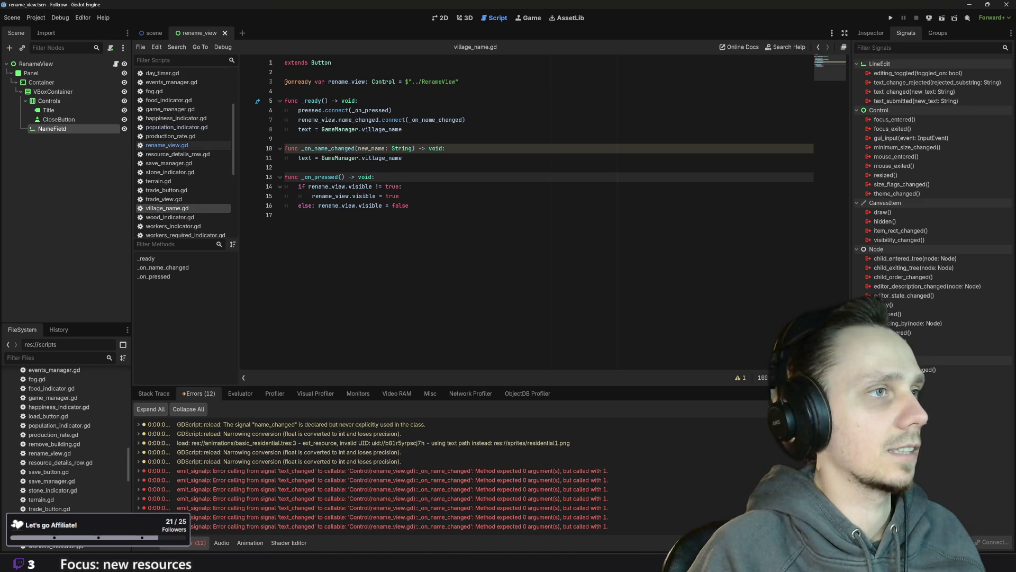
drag(358, 148, 414, 148)
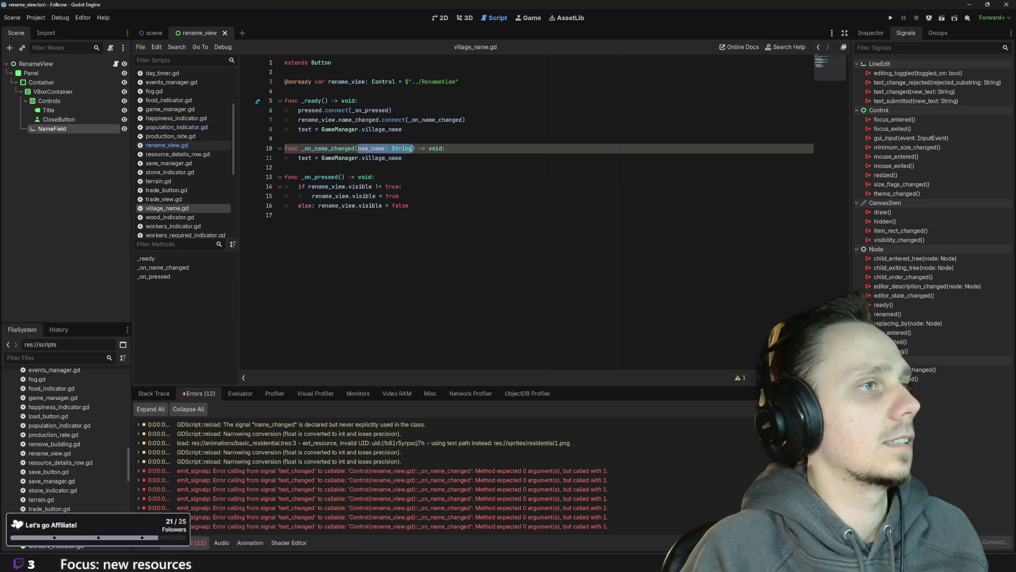
key(BackSpace)
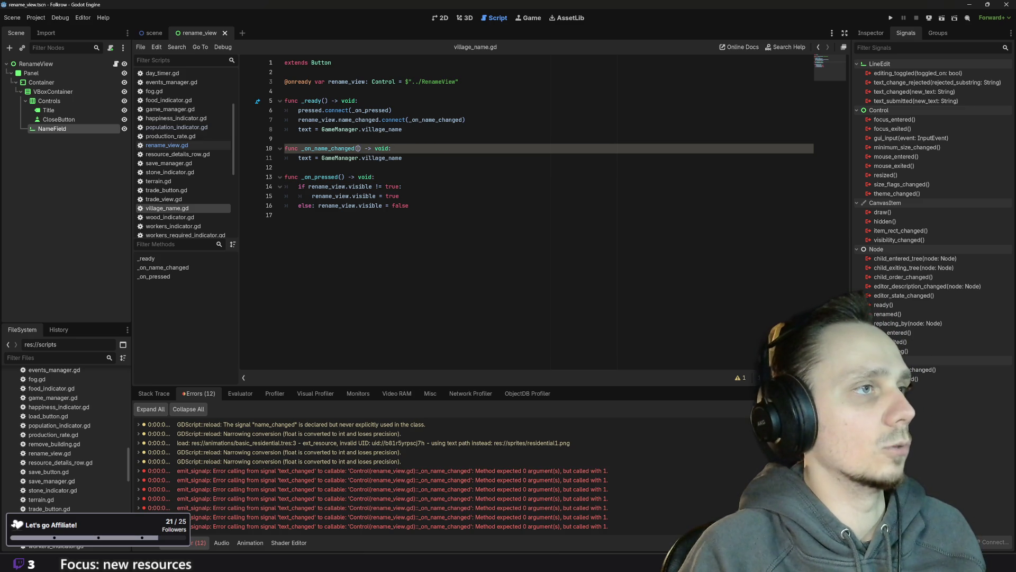
click(403, 157)
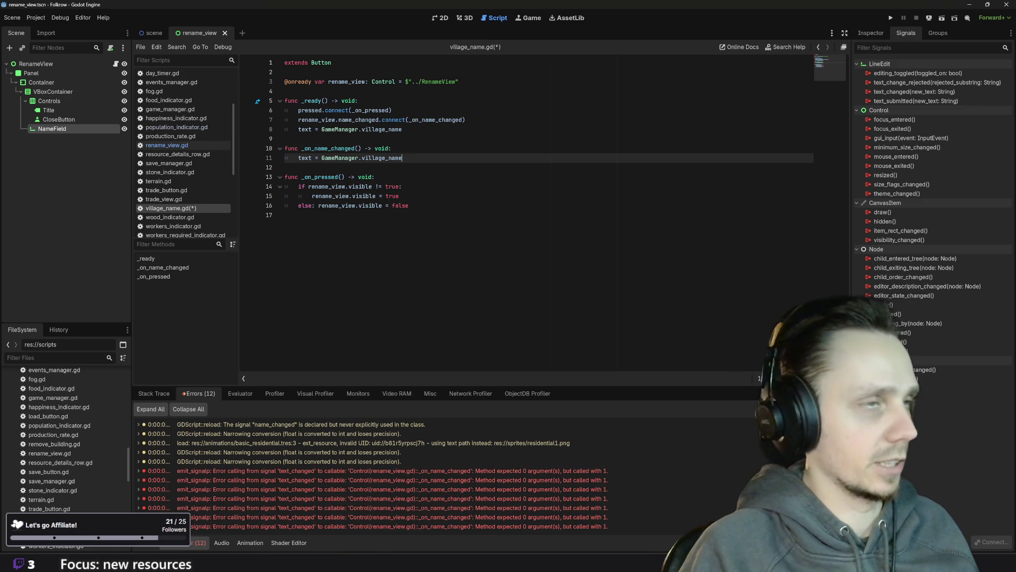
click(186, 146)
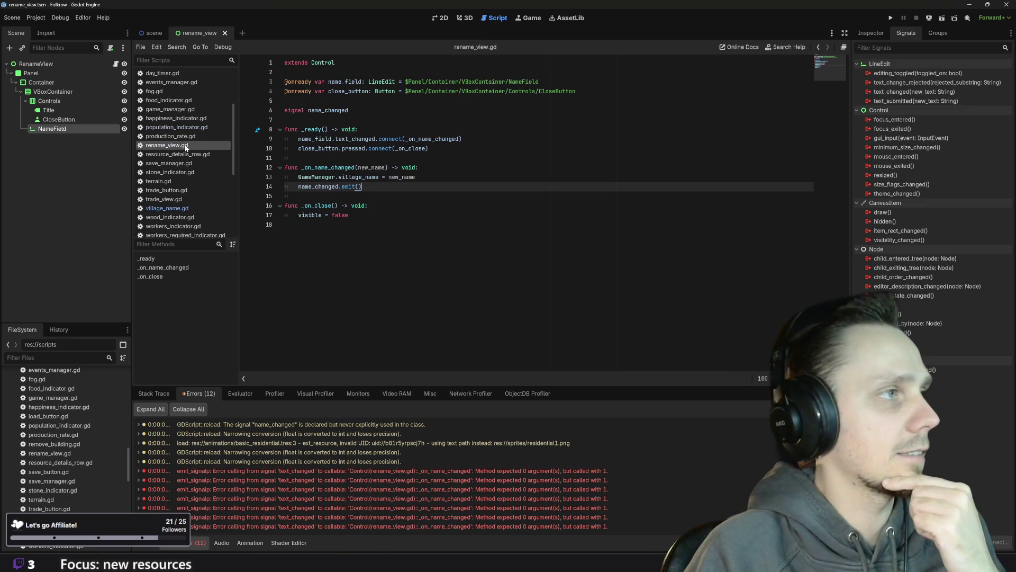
click(890, 16)
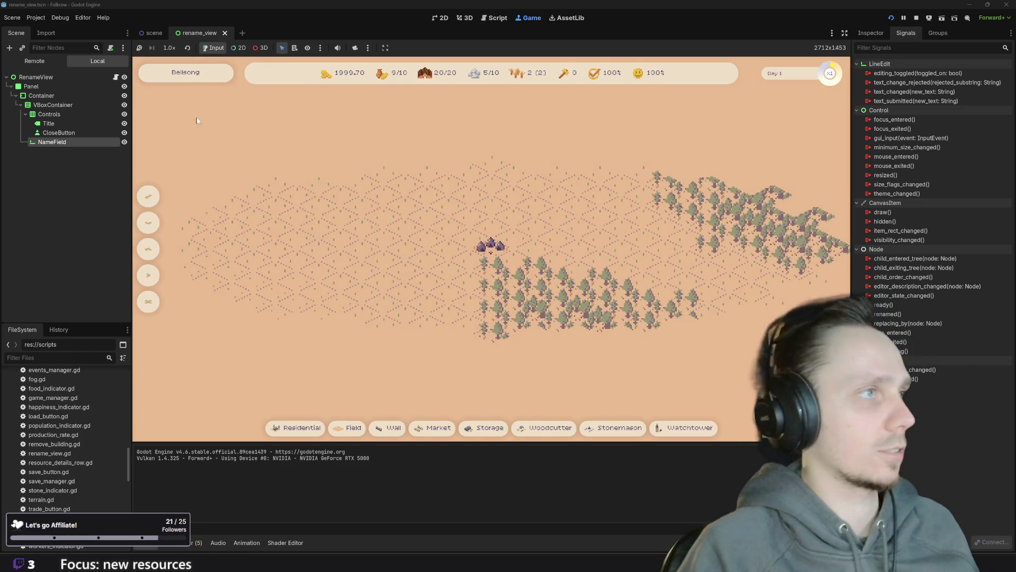
click(186, 73)
Rename the village to 'Terijaki' in the Rename Village field and close the dialog
text(re)
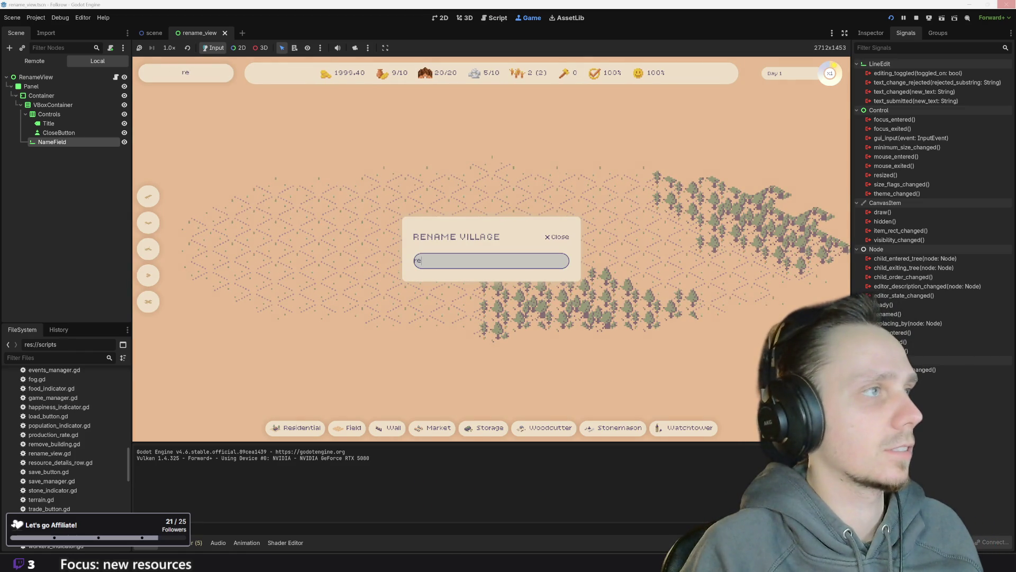
text(werdfsd)
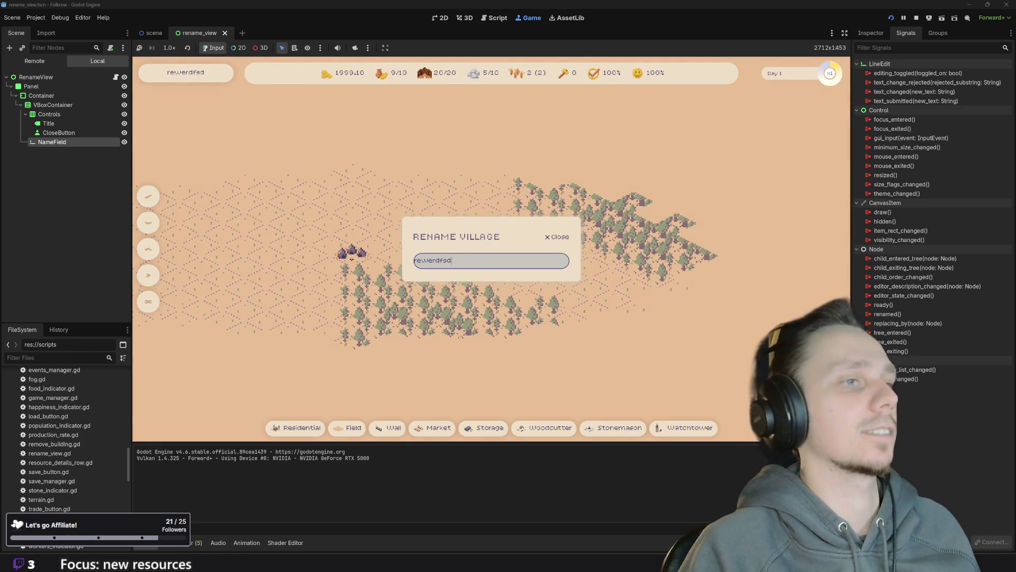
key(ctrl+a)
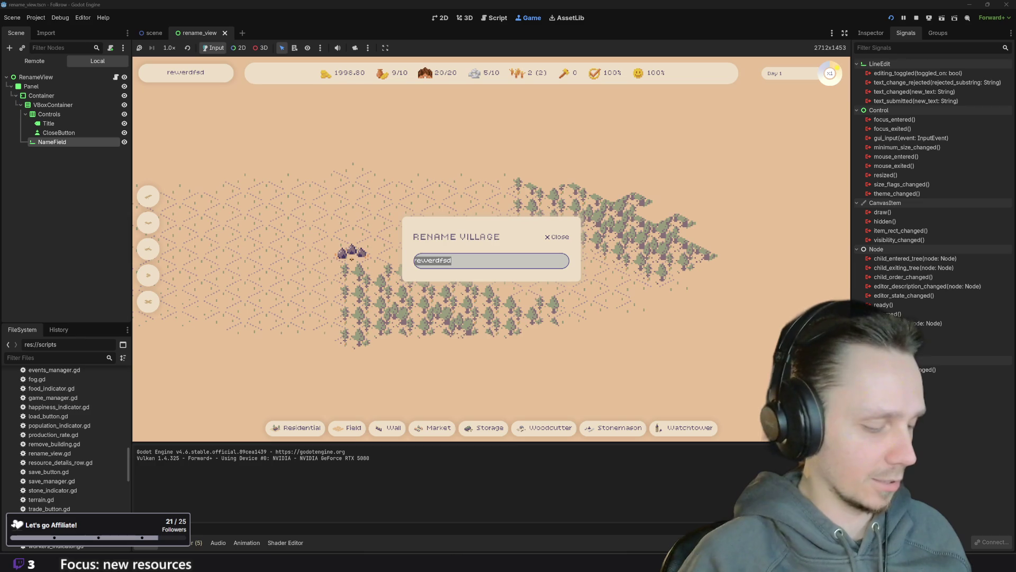
key(BackSpace)
text(Te)
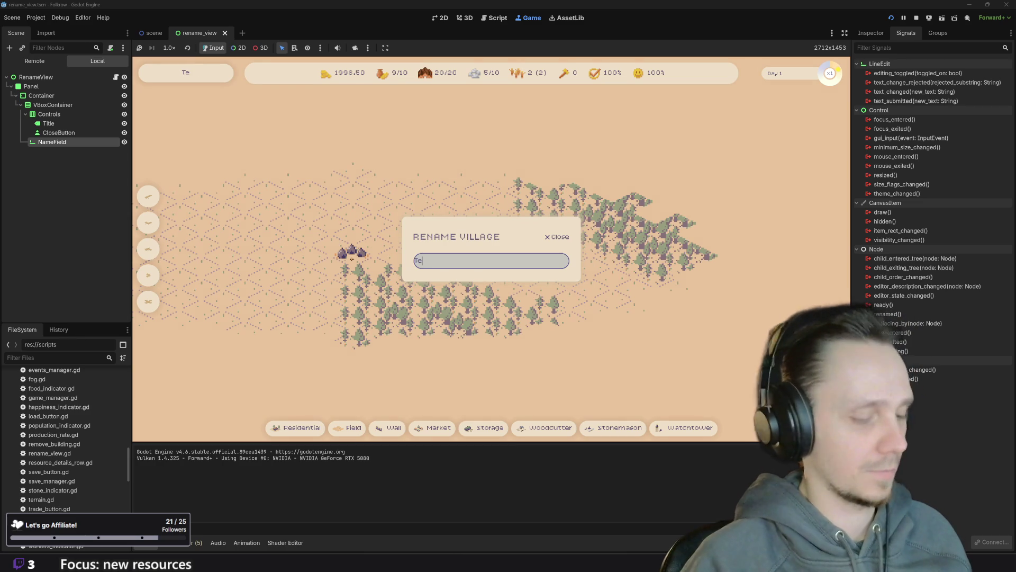
text(rijaki)
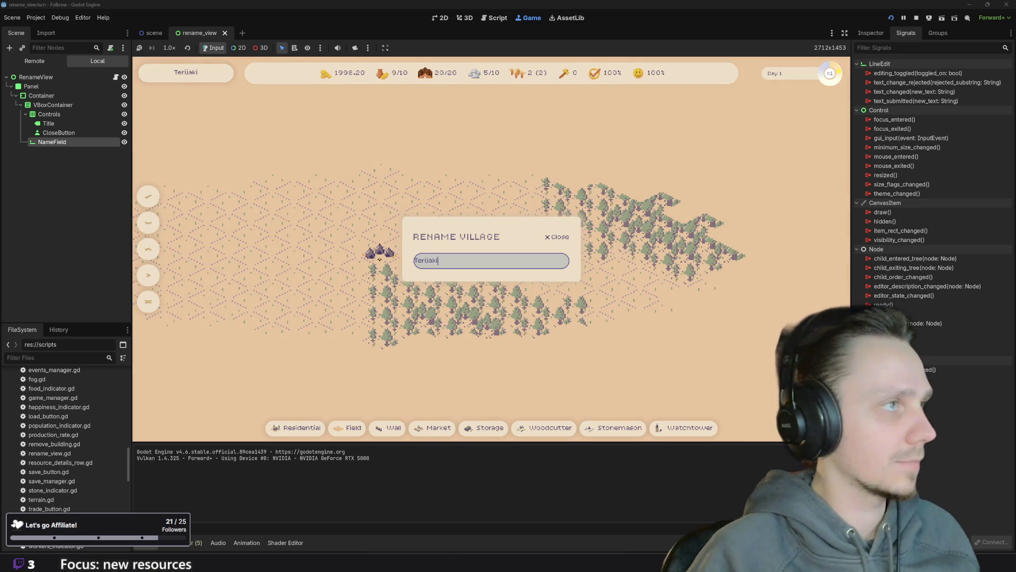
key(ctrl+a)
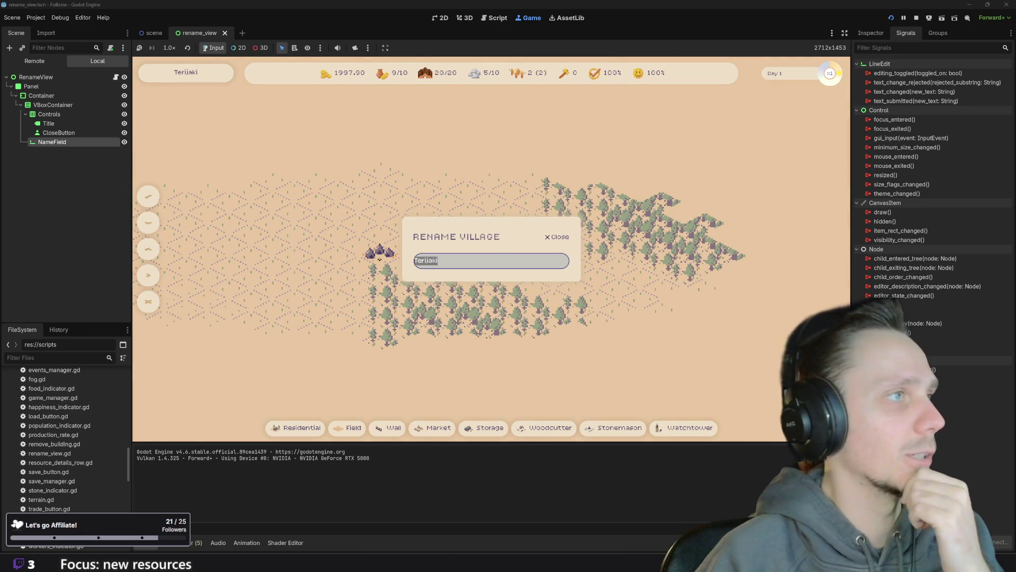
click(323, 123)
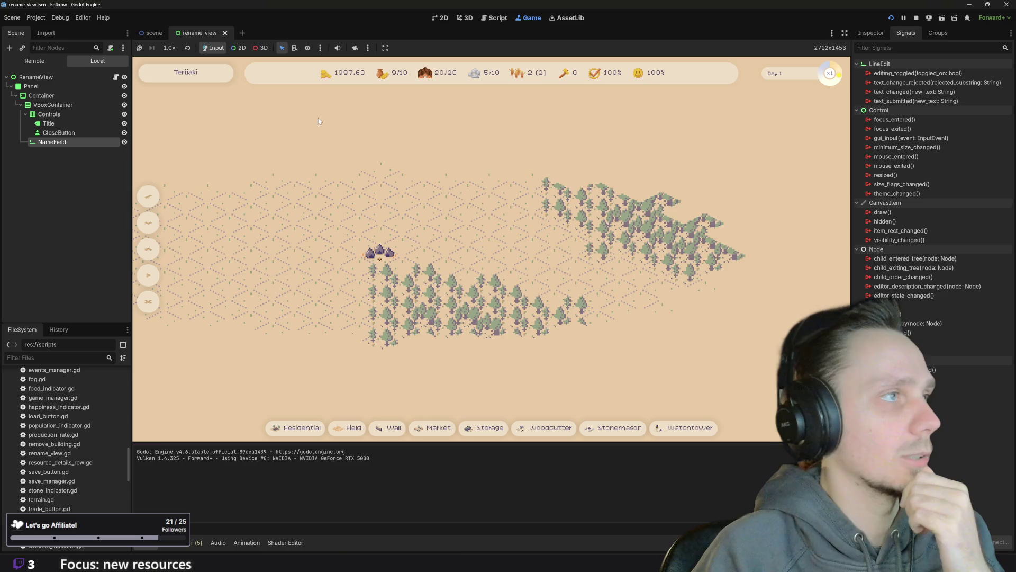
Save the game with Ctrl+S, restart it, and load the save with Ctrl+L
key(ctrl+s)
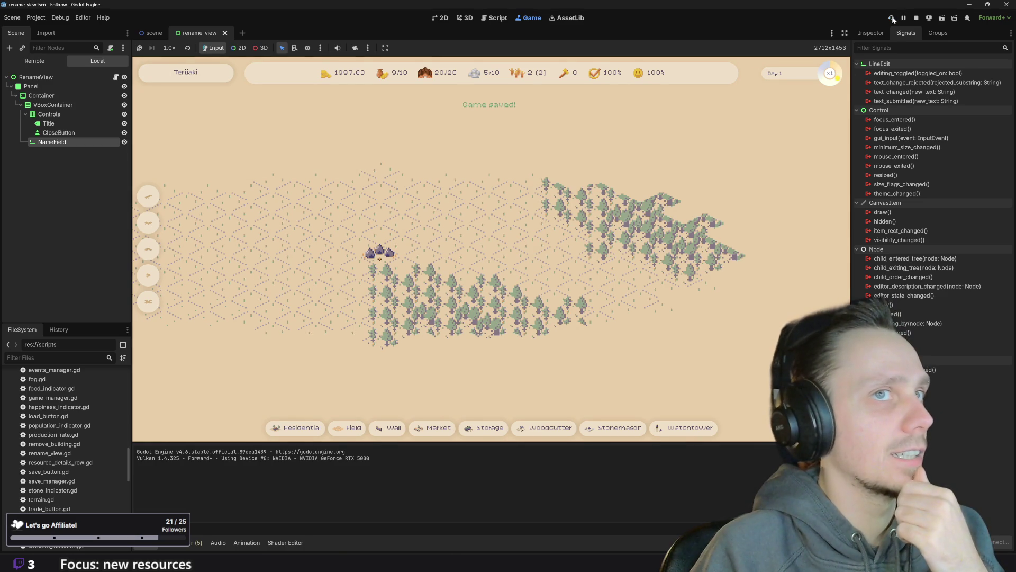
click(892, 18)
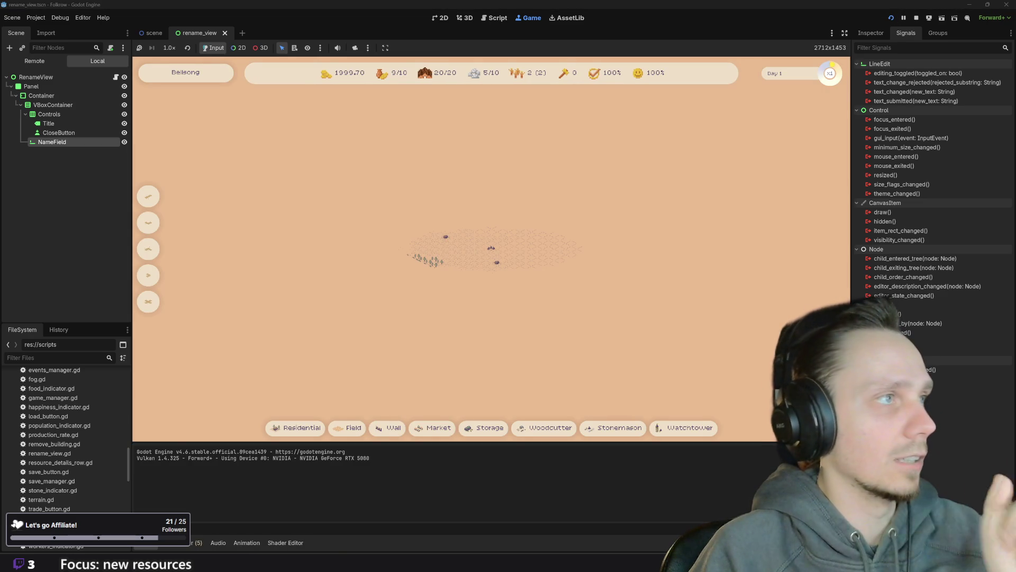
key(ctrl+l)
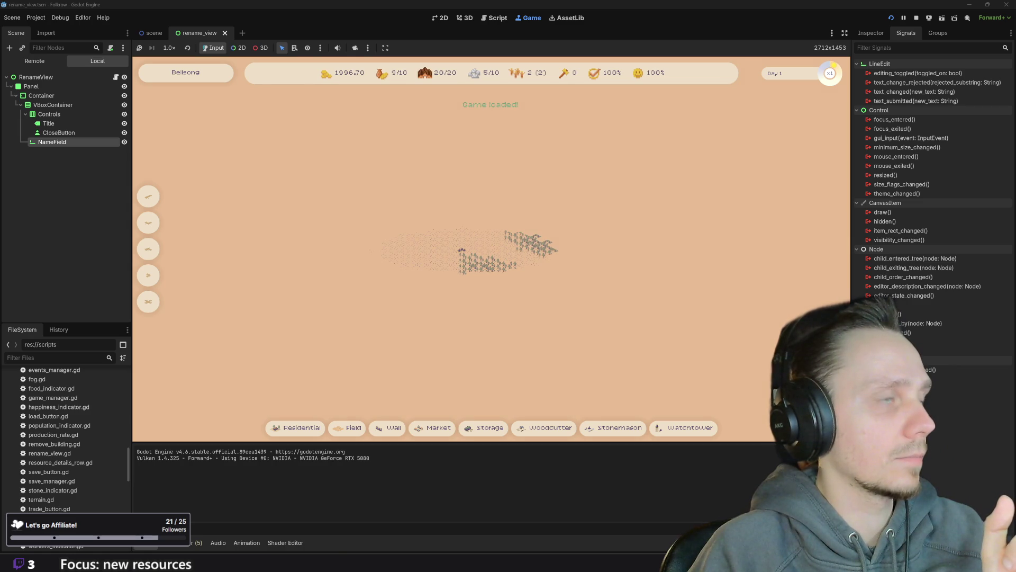